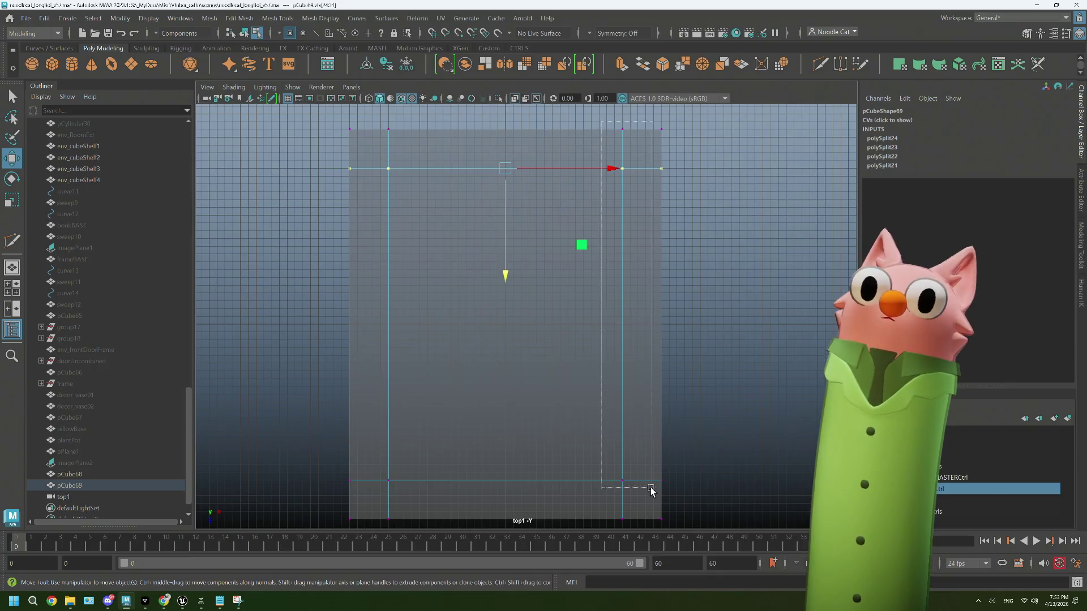
Step: Reposition the vertical and bottom edge loops inset along the slab's border
drag(661, 323, 619, 318)
drag(333, 466, 756, 501)
drag(508, 506, 495, 484)
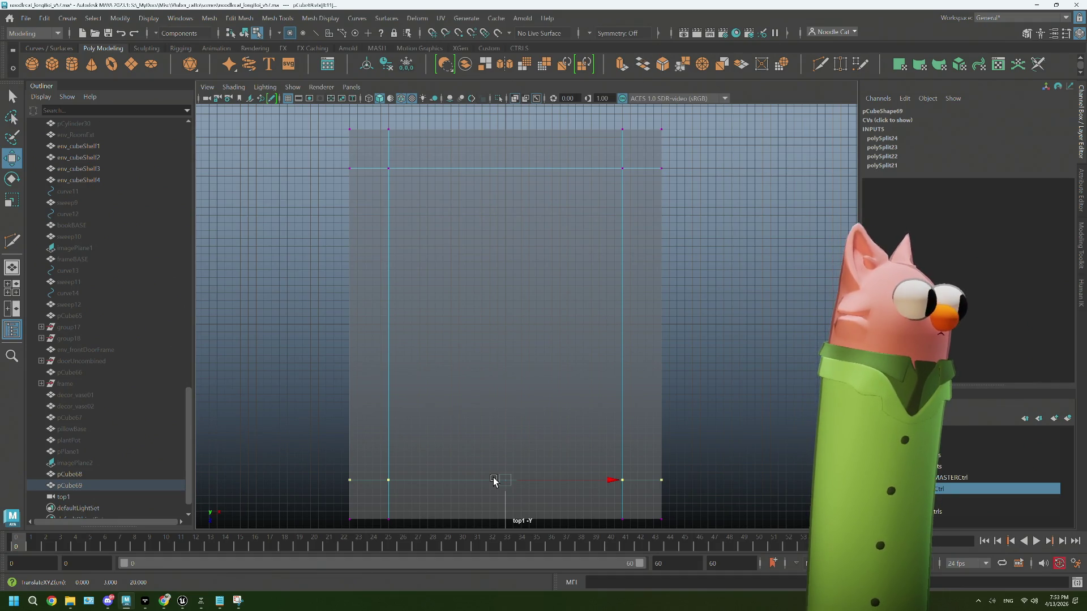
click(694, 333)
Step: Switch to a single full perspective viewport and orbit to see the whole slab
key(space)
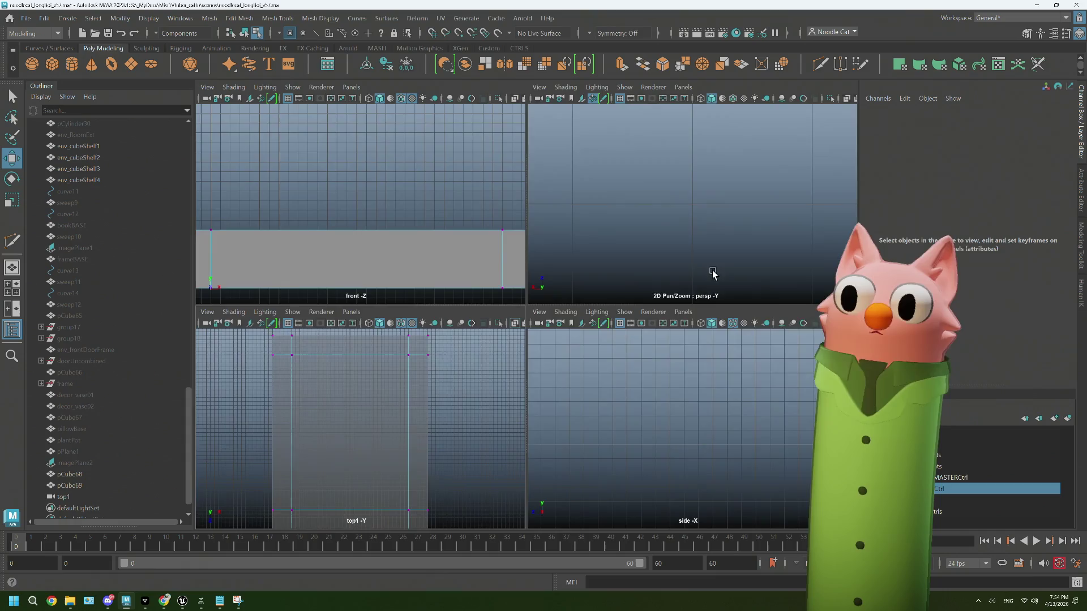
key(space)
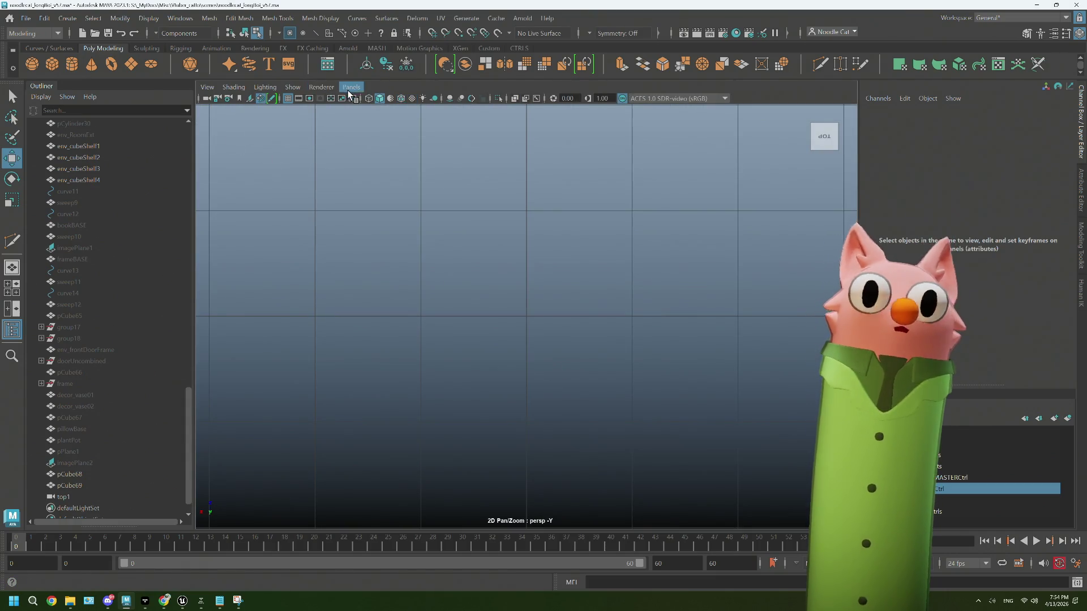
click(350, 87)
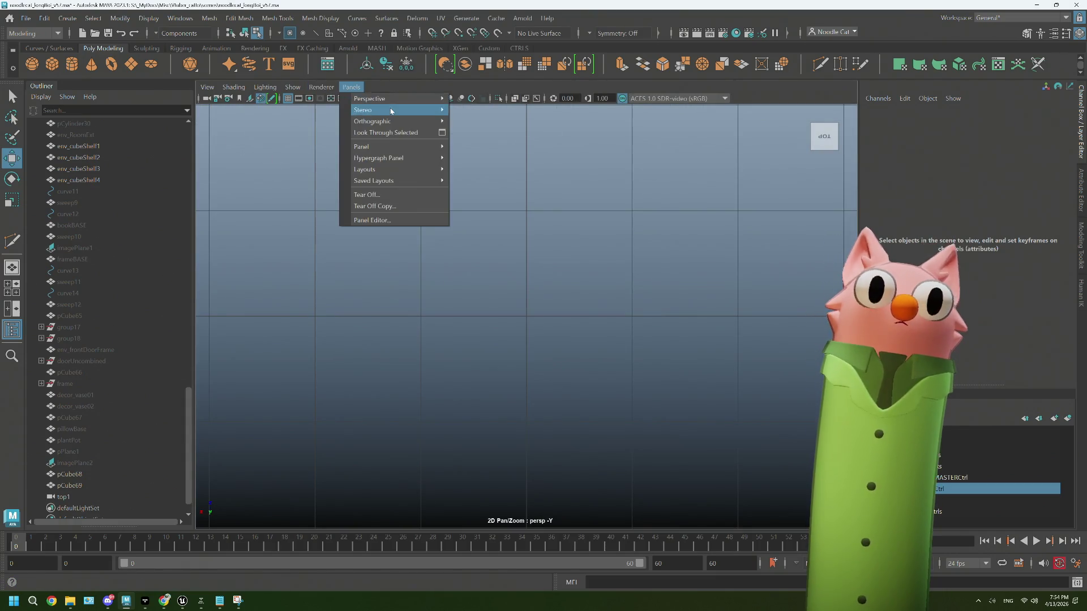
mouse_move(402, 99)
click(471, 122)
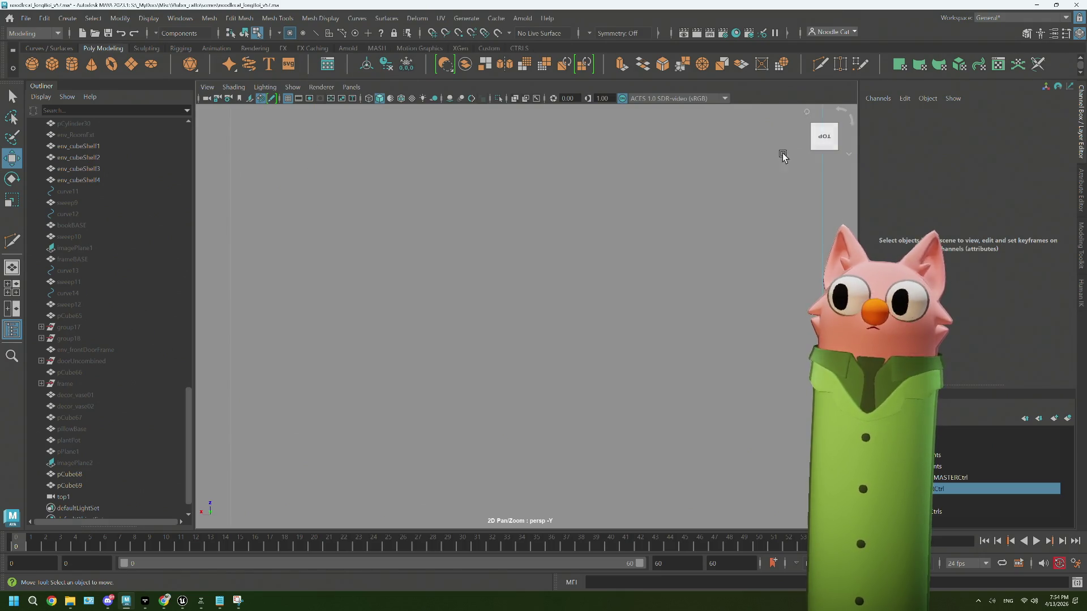
click(822, 140)
alt+drag(795, 92, 605, 347)
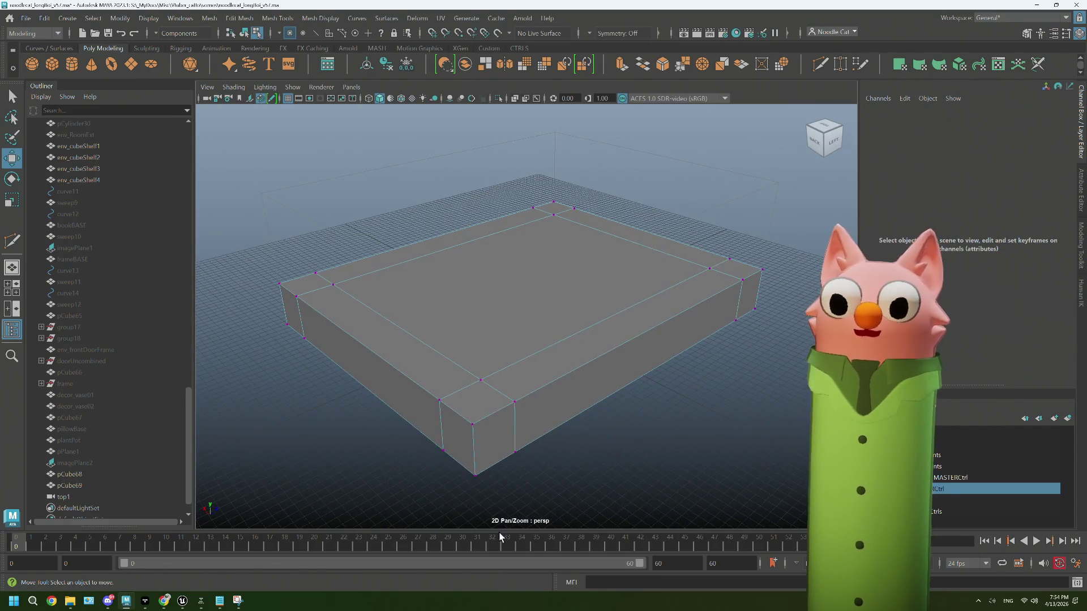
mouse_move(546, 514)
alt+mouse_down()
mouse_move(575, 393)
mouse_move(536, 406)
mouse_move(521, 439)
mouse_move(505, 401)
mouse_move(456, 366)
mouse_move(422, 296)
mouse_move(485, 389)
mouse_move(396, 340)
mouse_move(399, 331)
mouse_move(390, 362)
mouse_move(461, 364)
mouse_move(456, 316)
alt+mouse_up()
click(401, 286)
scroll(462, 322, down, 5)
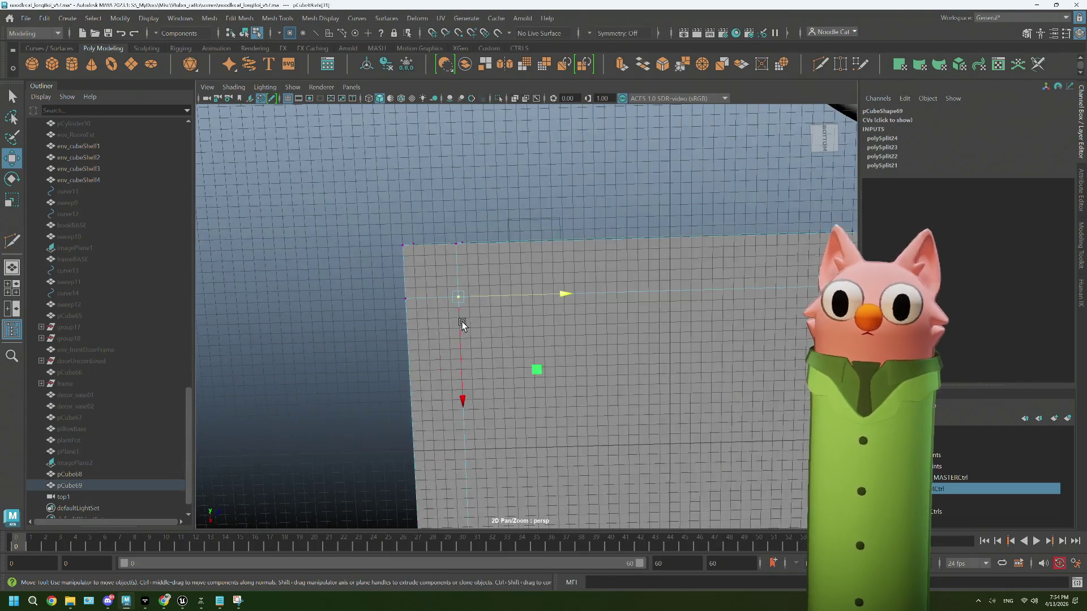
shift+click(419, 437)
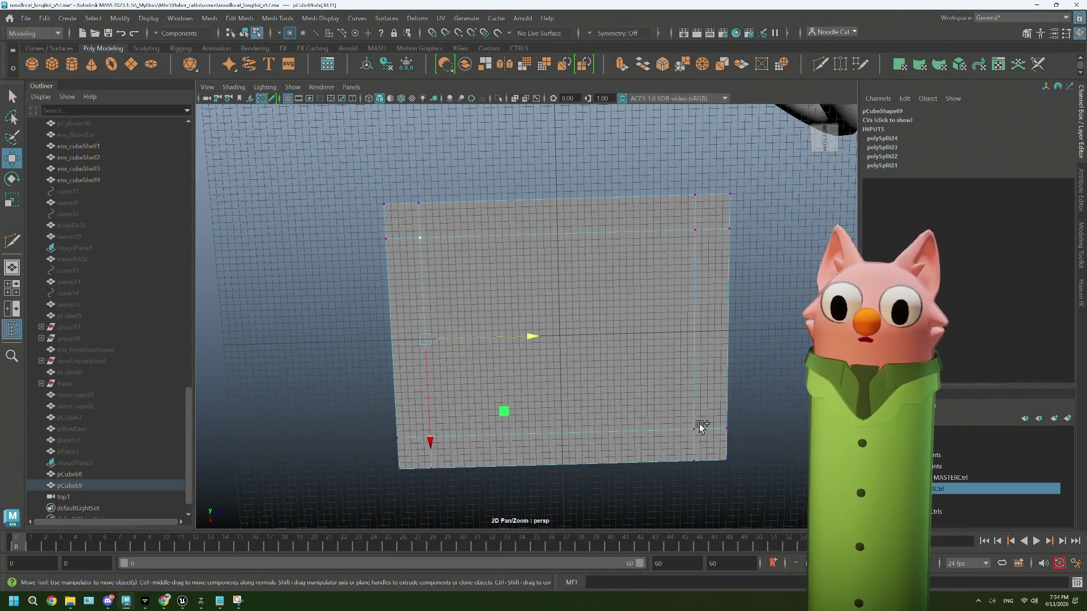
shift+click(702, 426)
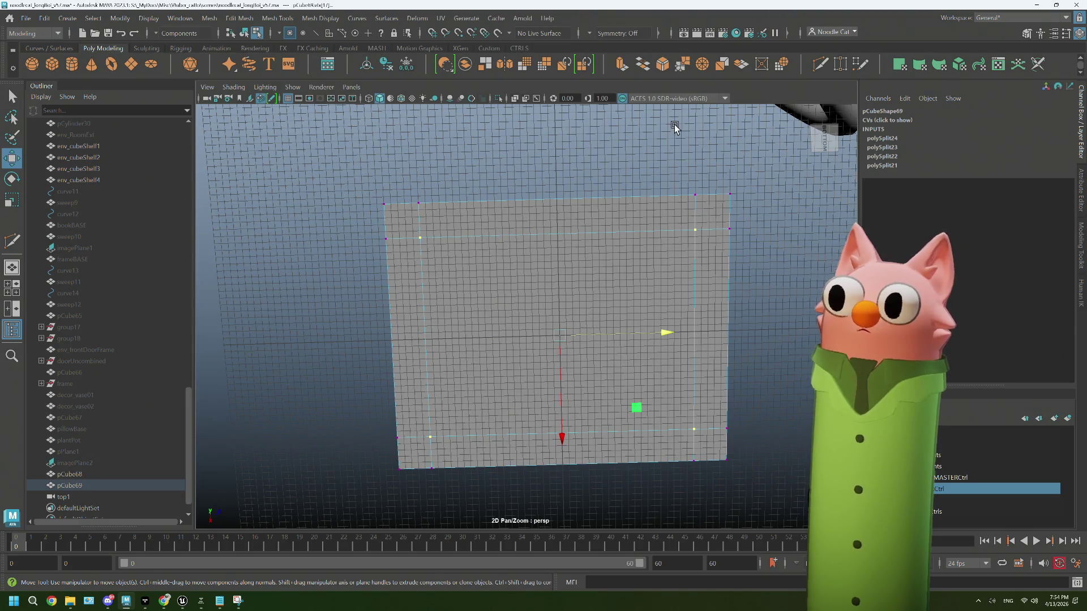
click(658, 66)
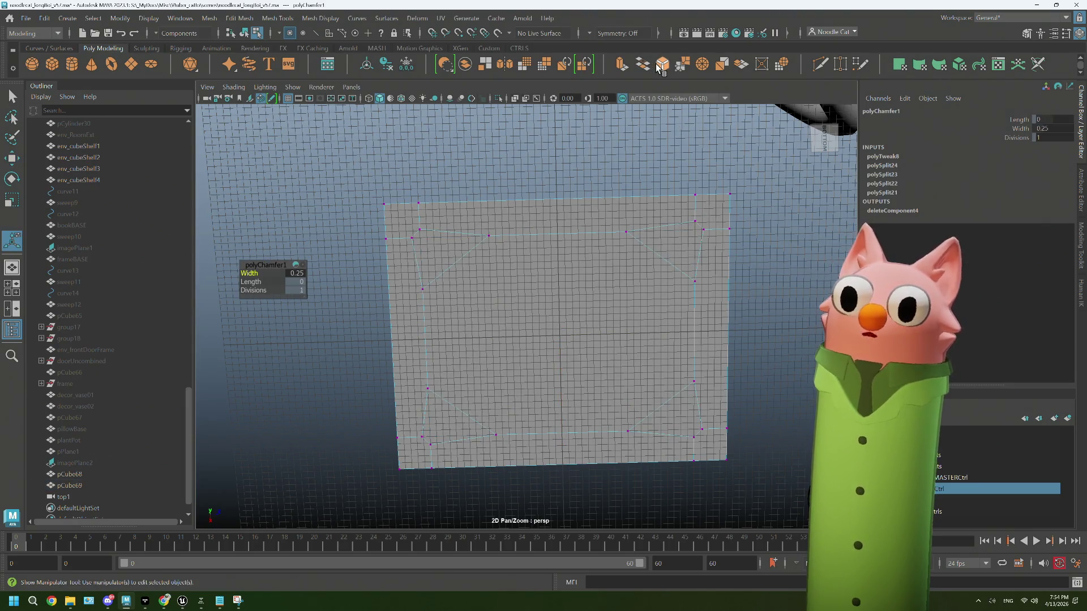
key(ctrl+z)
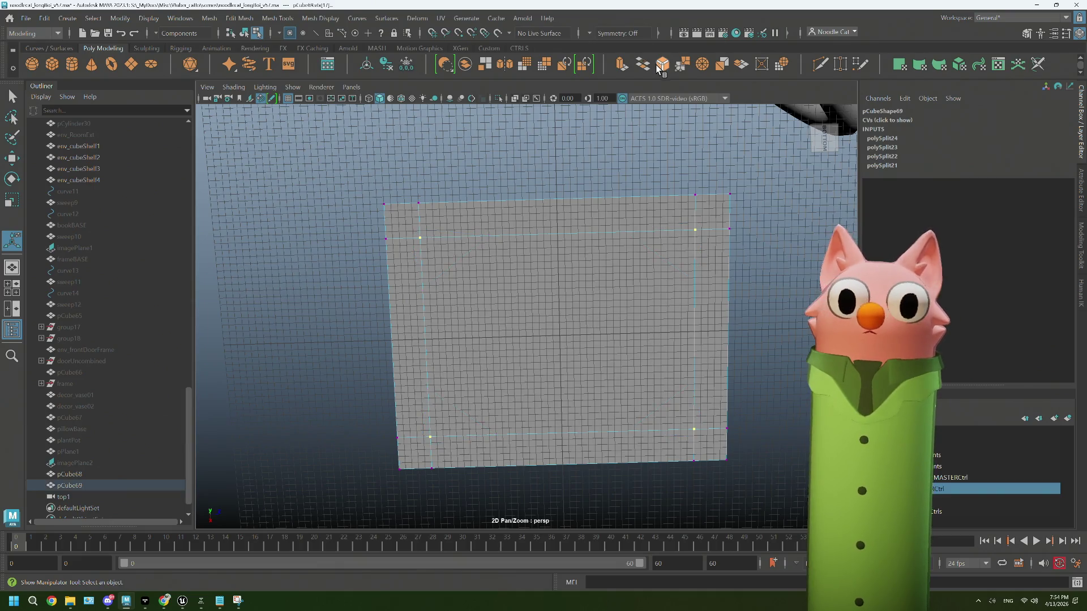
key(ctrl+e)
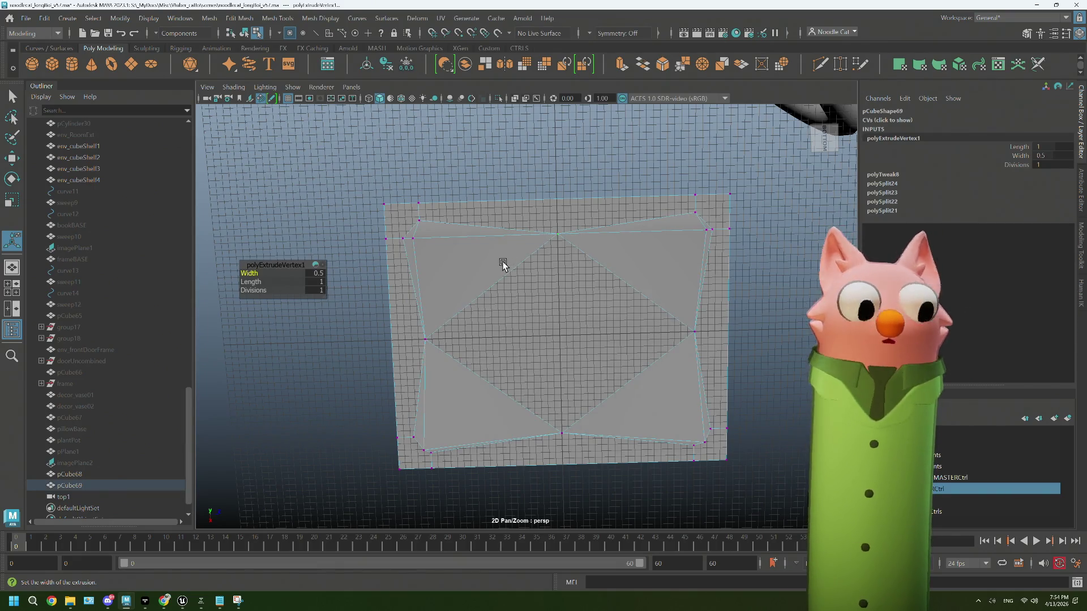
key(ctrl+z)
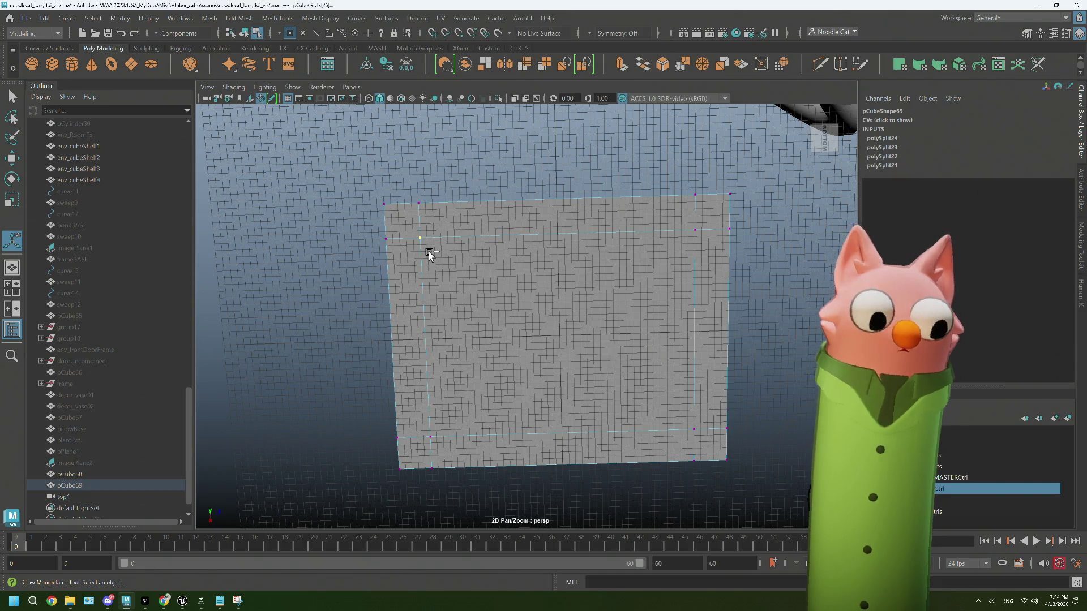
key(ctrl+e)
key(ctrl+z)
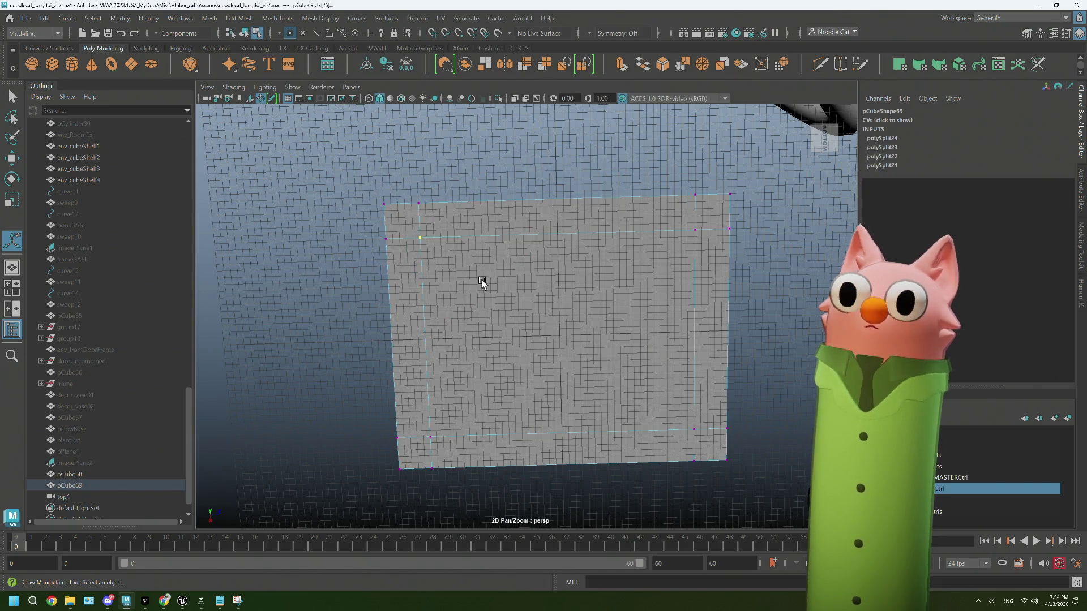
scroll(485, 283, up, 5)
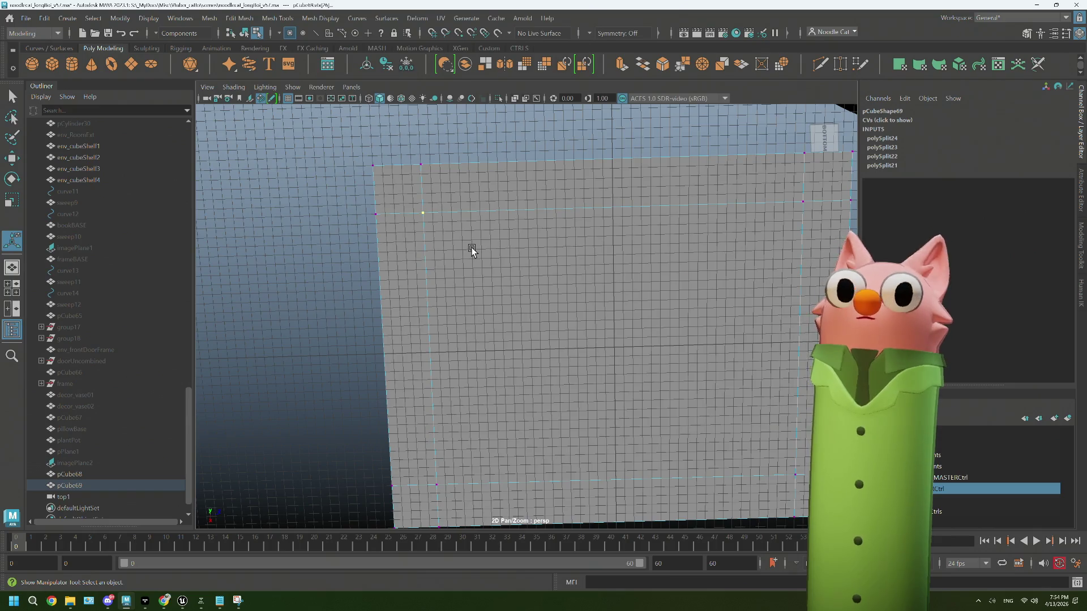
scroll(513, 177, down, 3)
scroll(445, 209, up, 5)
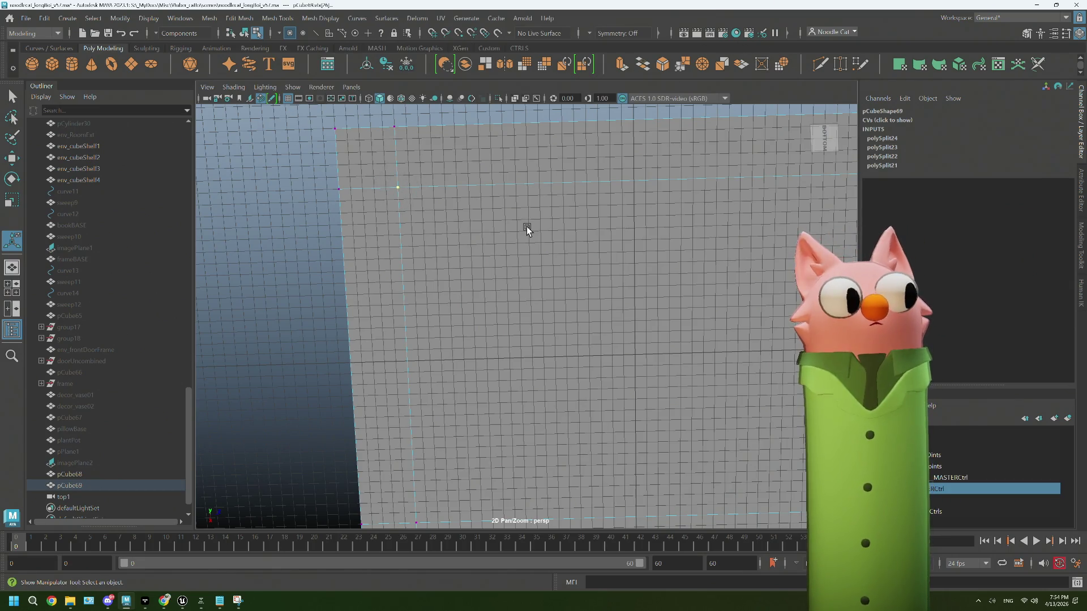
scroll(547, 289, down, 4)
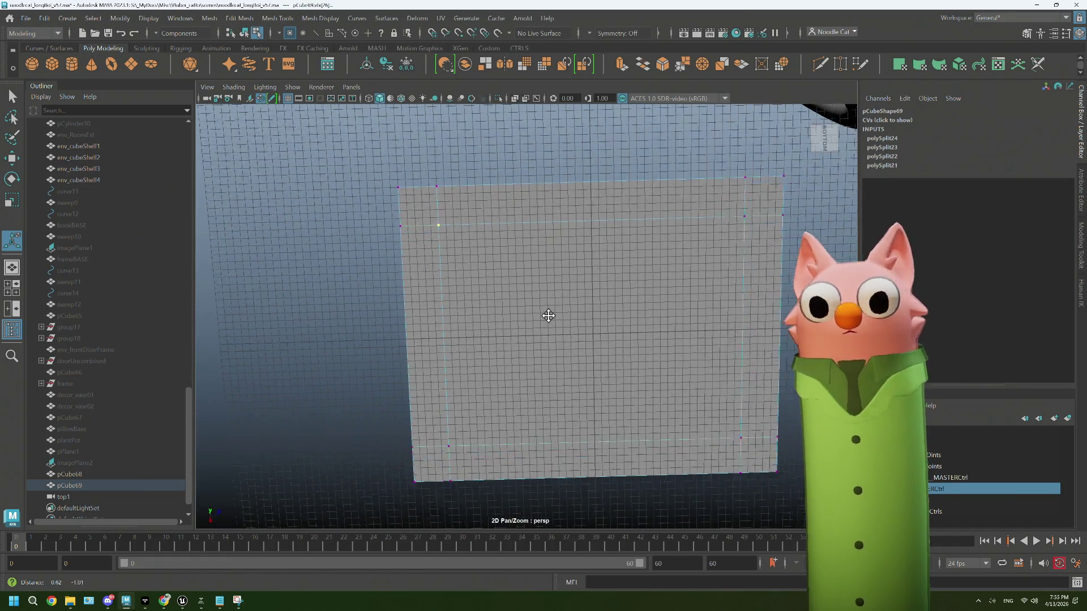
middle_drag(546, 311, 521, 296)
shift+right_drag(674, 161, 651, 142)
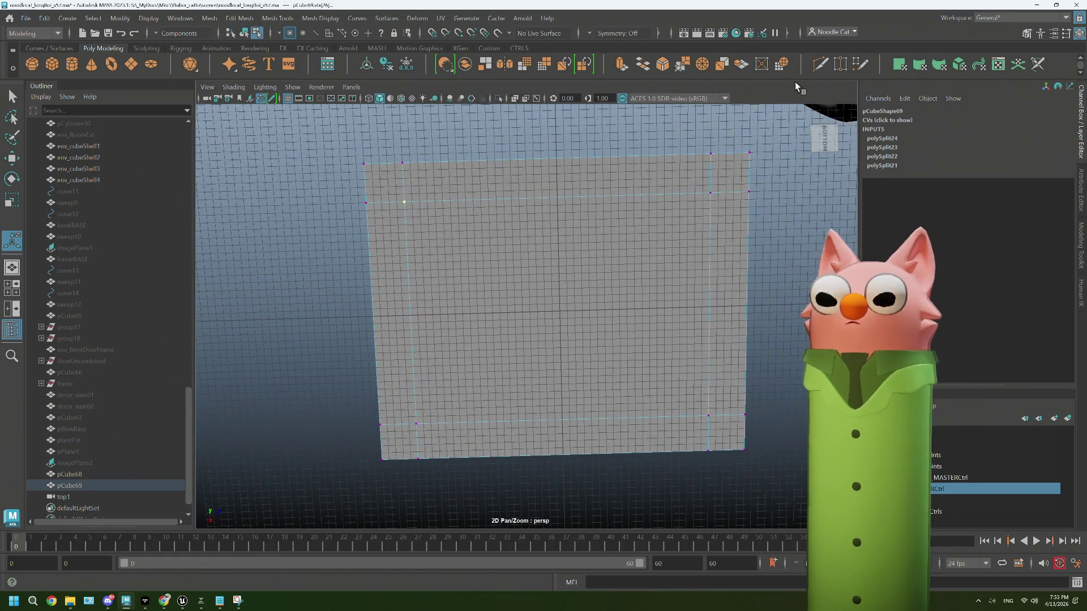
Step: Cut a vertical and a horizontal edge loop through the plane's centre
ctrl+click(555, 197)
ctrl+click(554, 310)
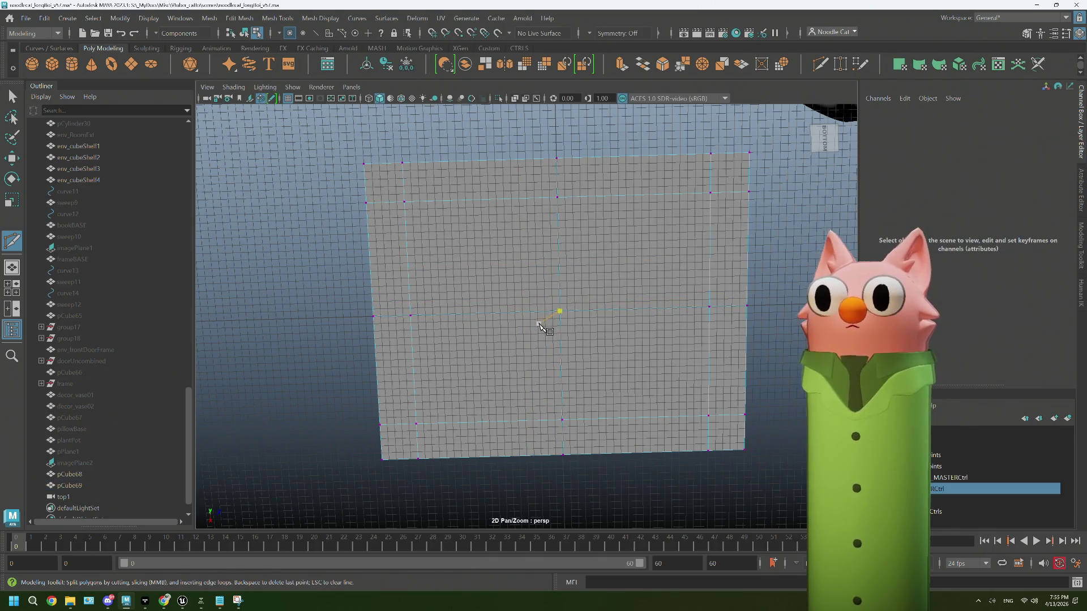
key(q)
right_drag(538, 276, 539, 360)
click(540, 361)
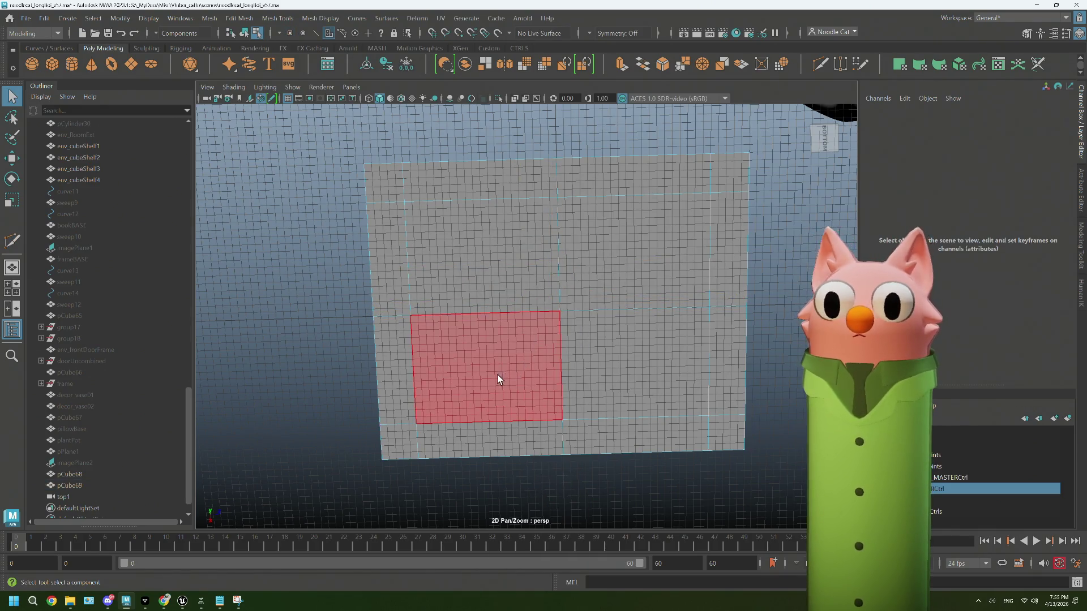
Step: Delete the lower-half and right-side faces, leaving one quarter of the plane in view
drag(320, 340, 785, 463)
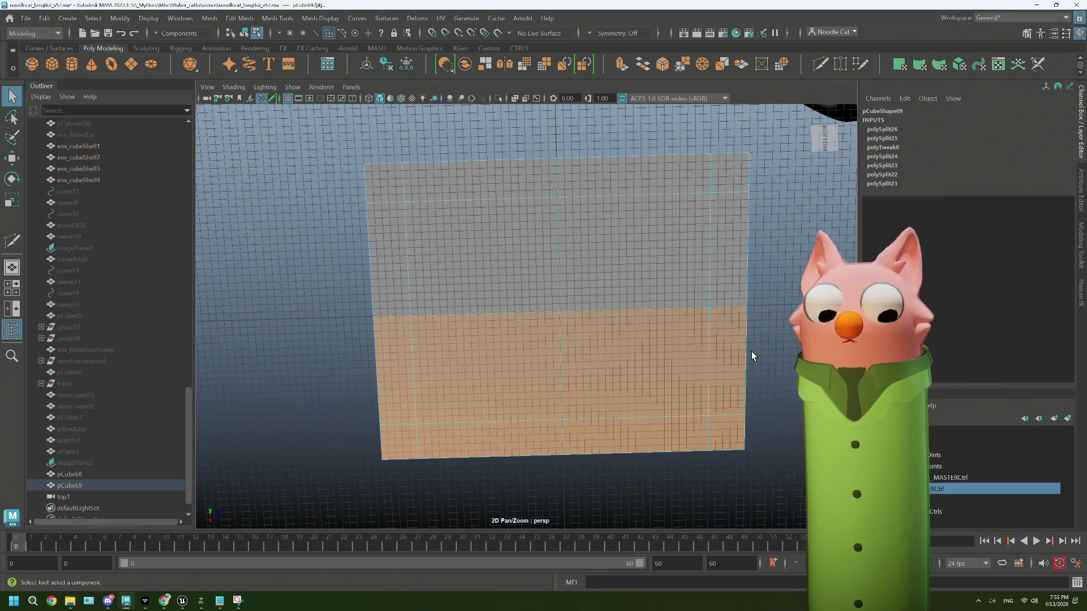
key(Delete)
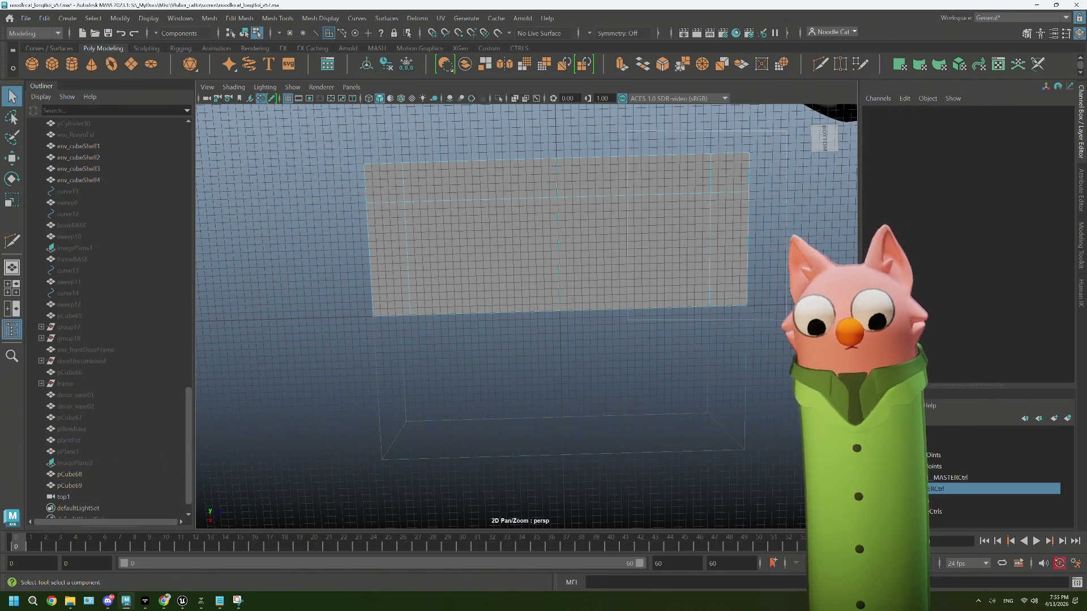
drag(766, 287, 558, 142)
key(Delete)
scroll(438, 252, up, 2)
mouse_move(438, 252)
middle_down()
mouse_move(408, 232)
mouse_move(573, 355)
middle_up()
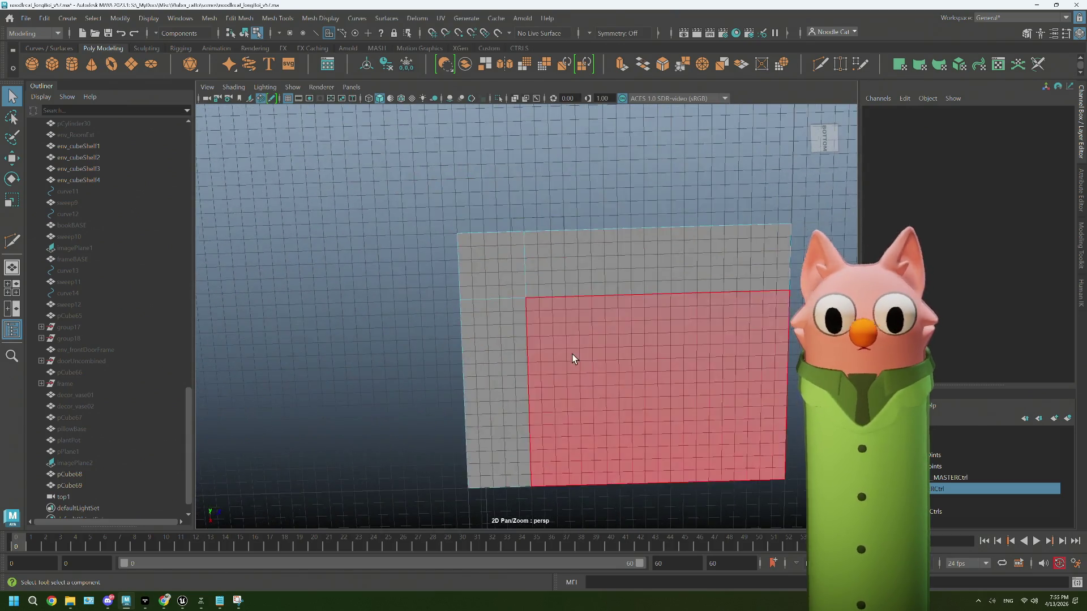
scroll(573, 355, up, 3)
mouse_move(503, 350)
alt+mouse_down()
mouse_move(477, 376)
mouse_move(491, 376)
alt+mouse_up()
click(820, 64)
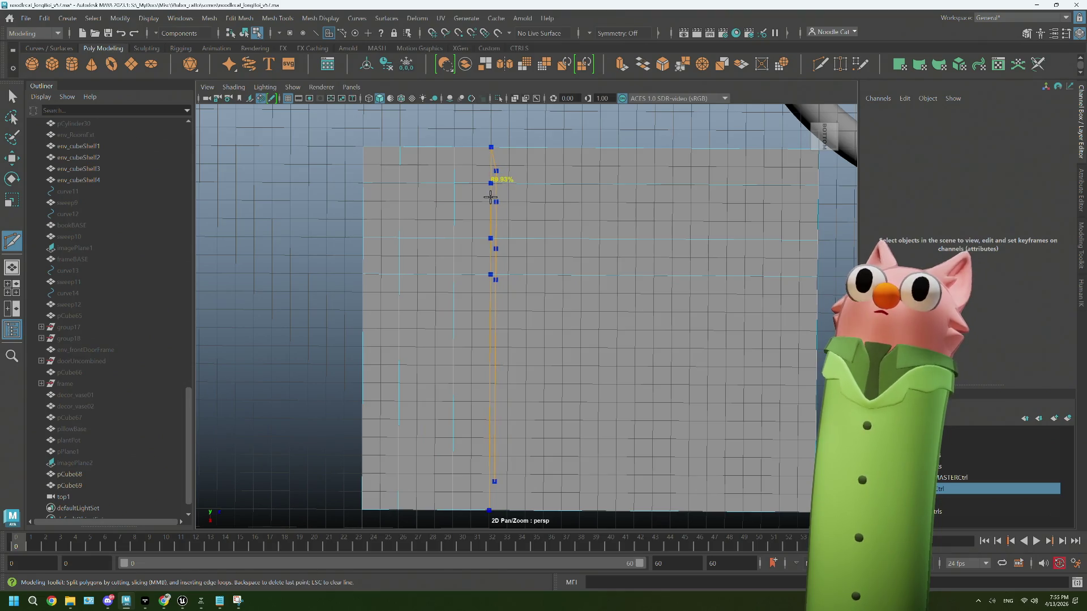
Step: Insert two vertical edge loops and one horizontal edge loop across the remaining plane
ctrl+click(599, 259)
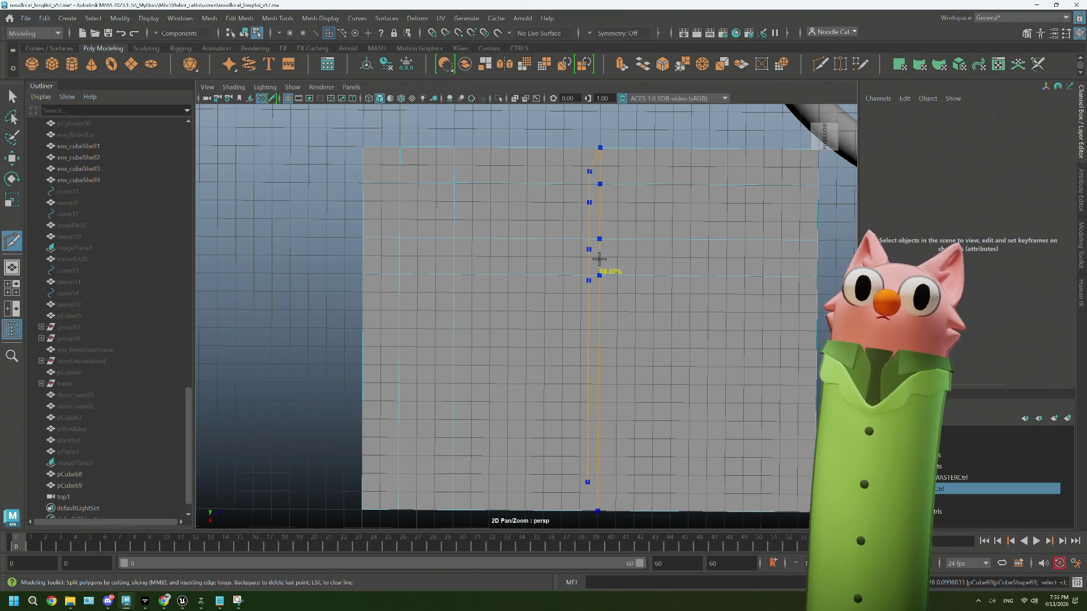
ctrl+click(431, 291)
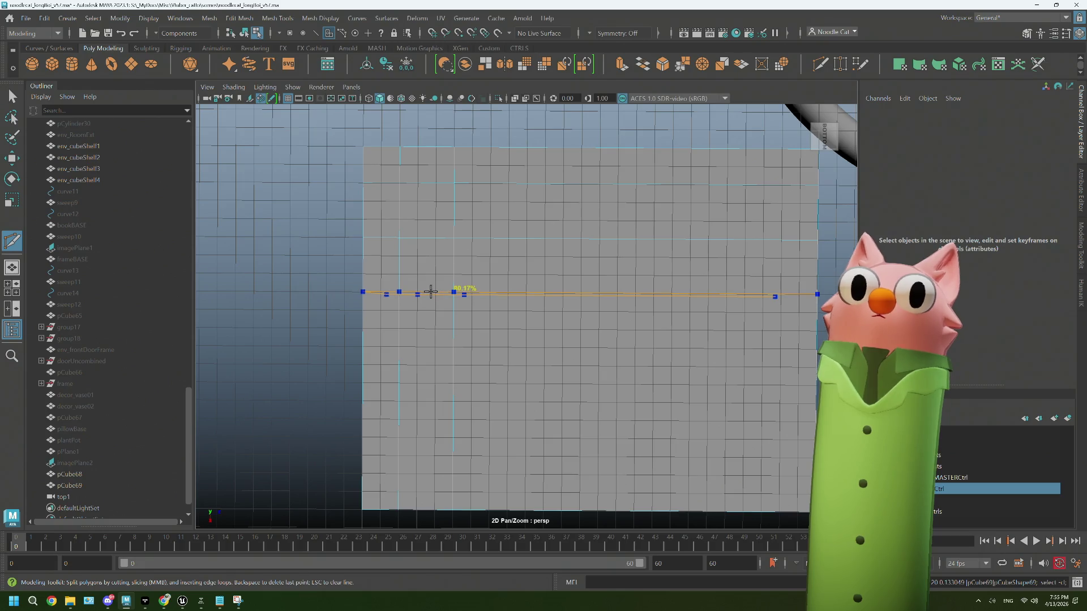
ctrl+click(430, 292)
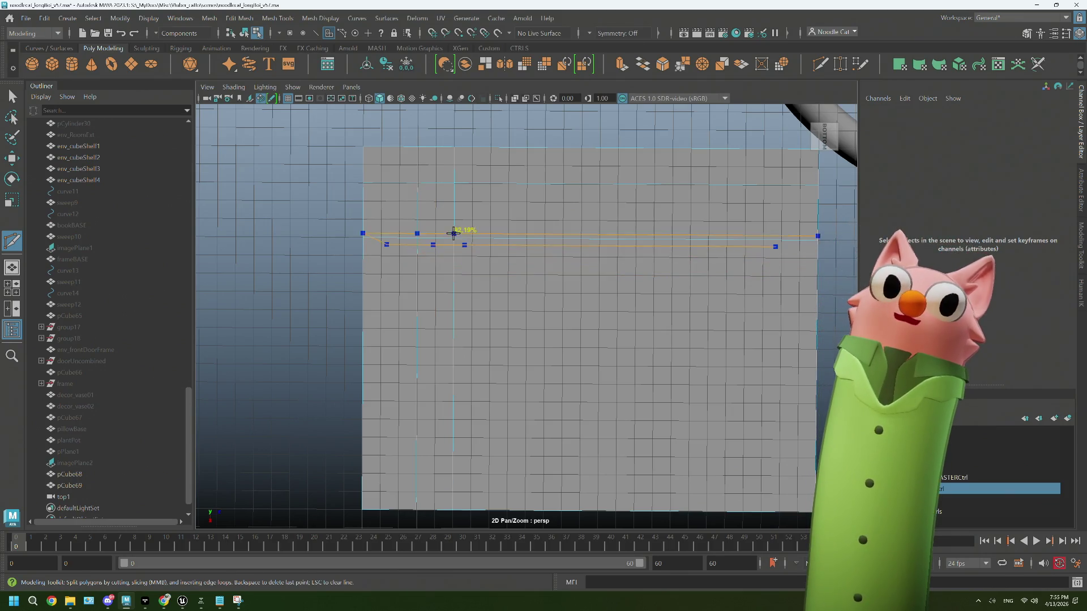
Step: Cancel a stray cut and bring up the Denon DP3000 drawing (500 mm by 394 mm) in Chrome
click(454, 238)
ctrl+click(557, 234)
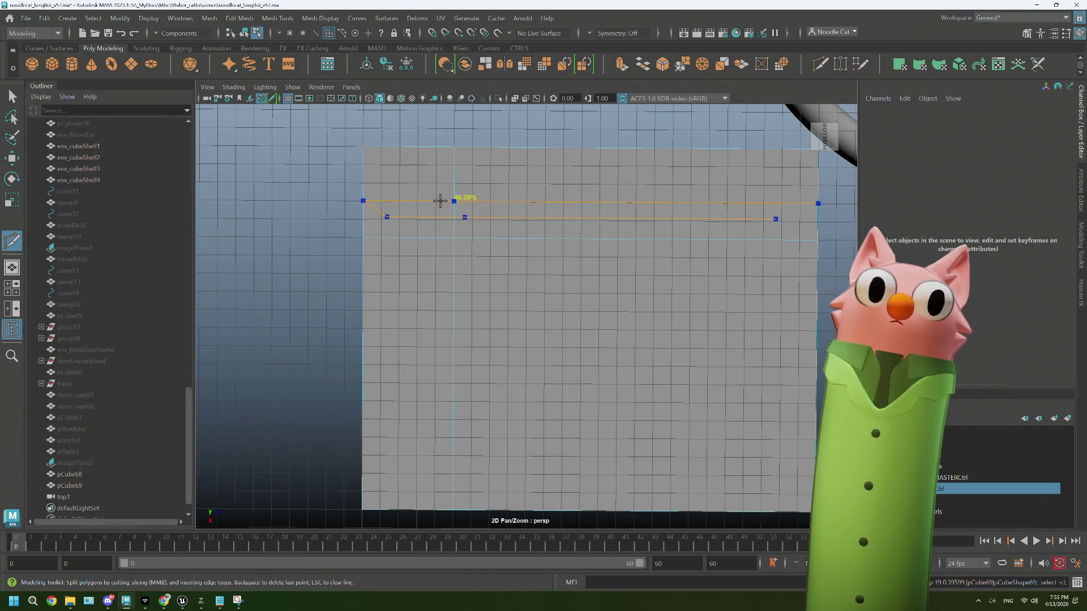
key(Escape)
click(163, 602)
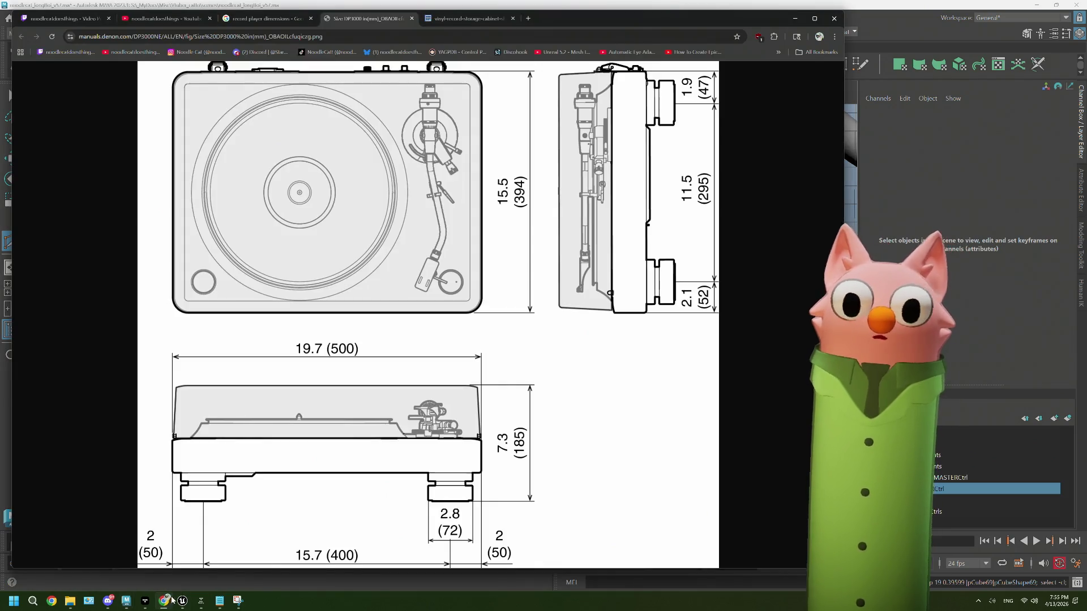
Step: Insert an edge loop on the box's underside, checking the drawing's 185 mm height and 400 mm foot spacing
click(891, 10)
click(454, 238)
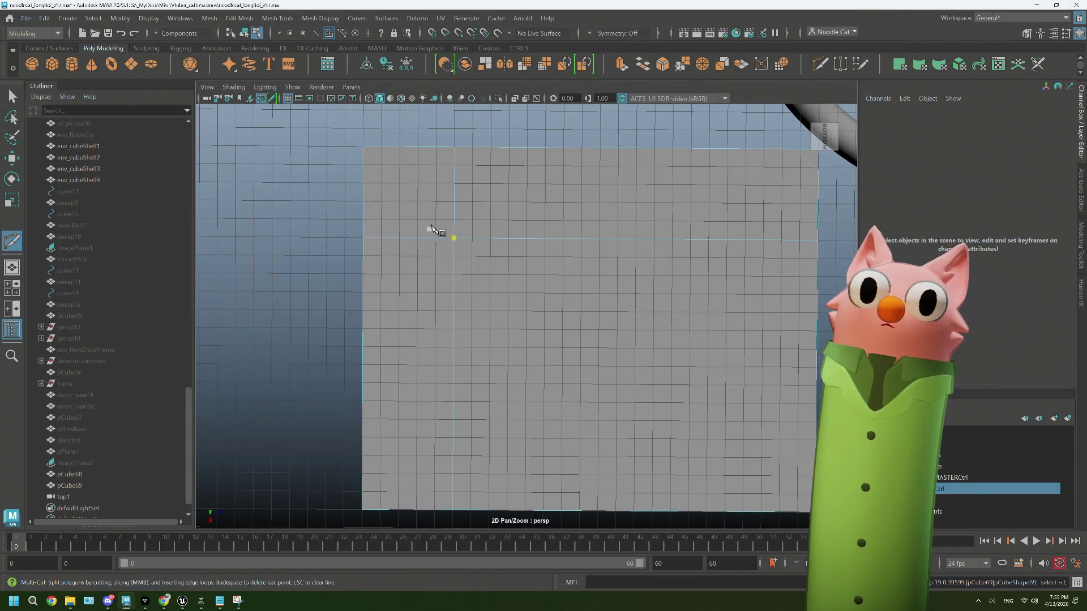
key(ctrl)
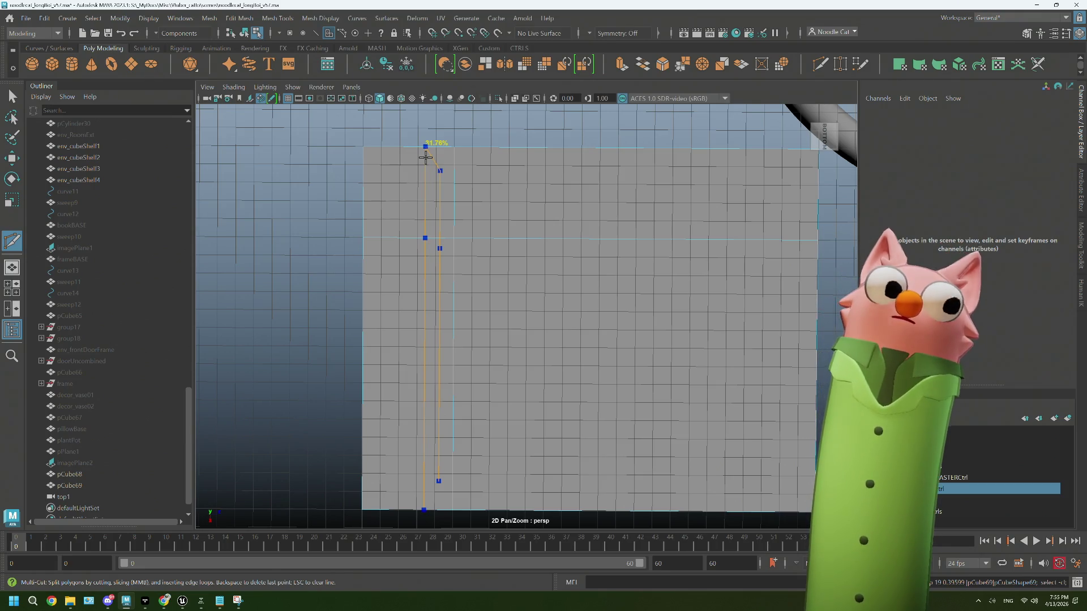
click(163, 603)
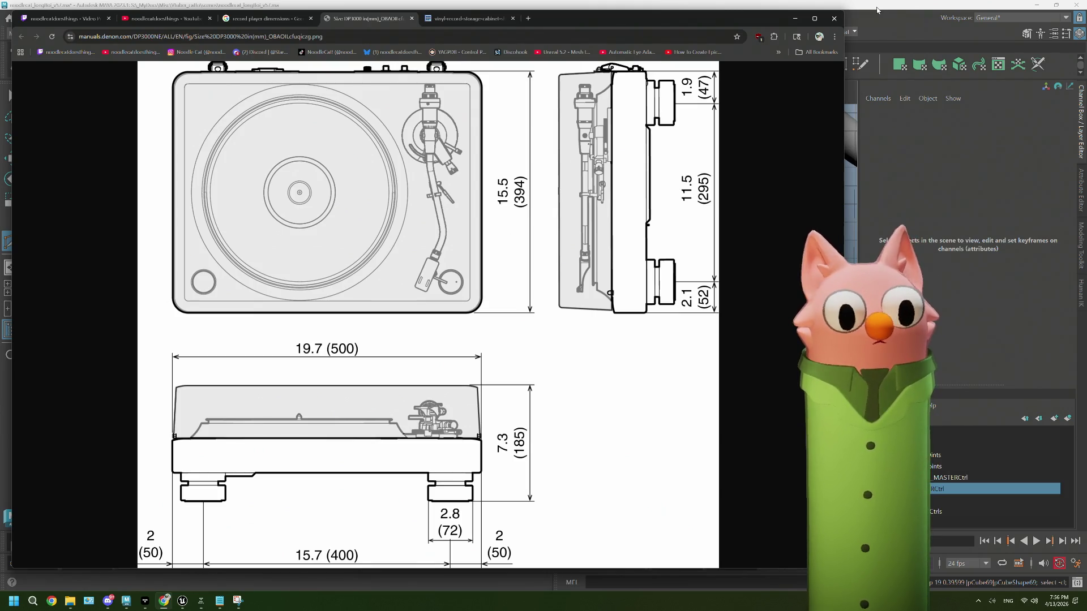
click(877, 9)
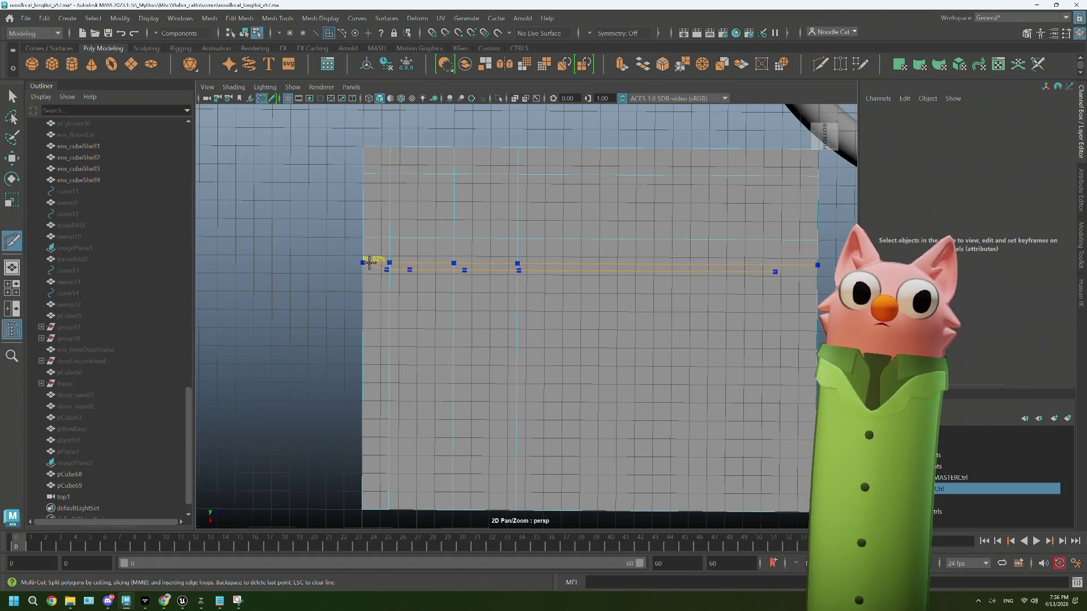
ctrl+click(367, 302)
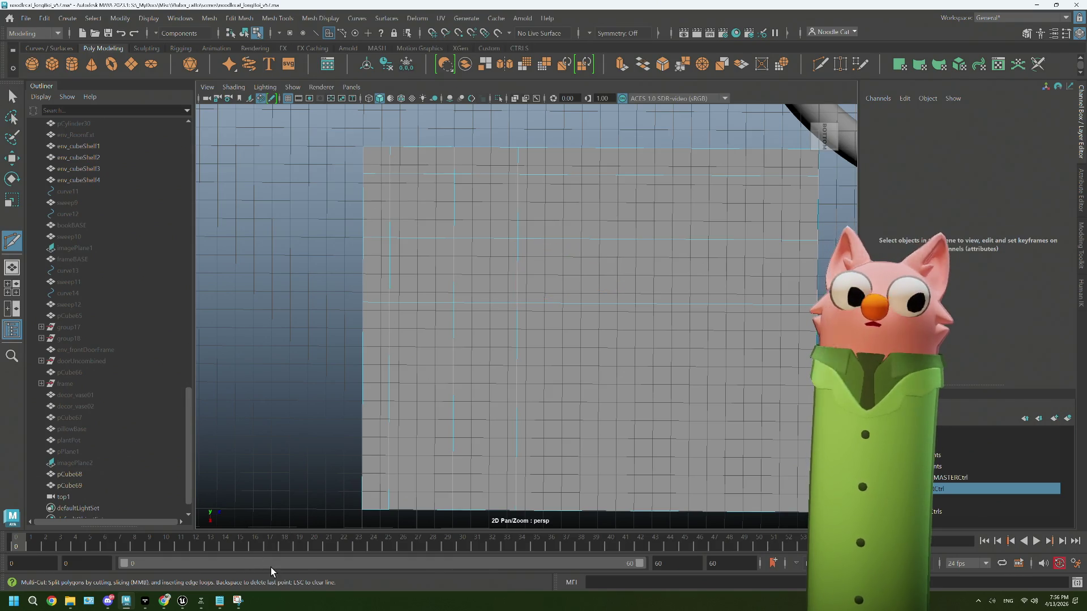
click(159, 608)
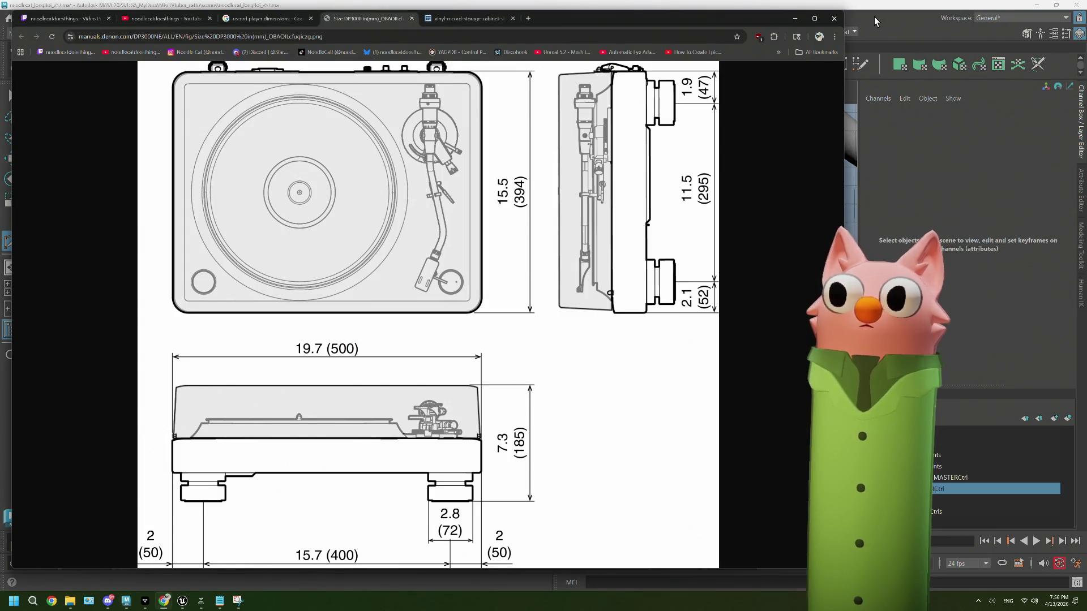
click(874, 15)
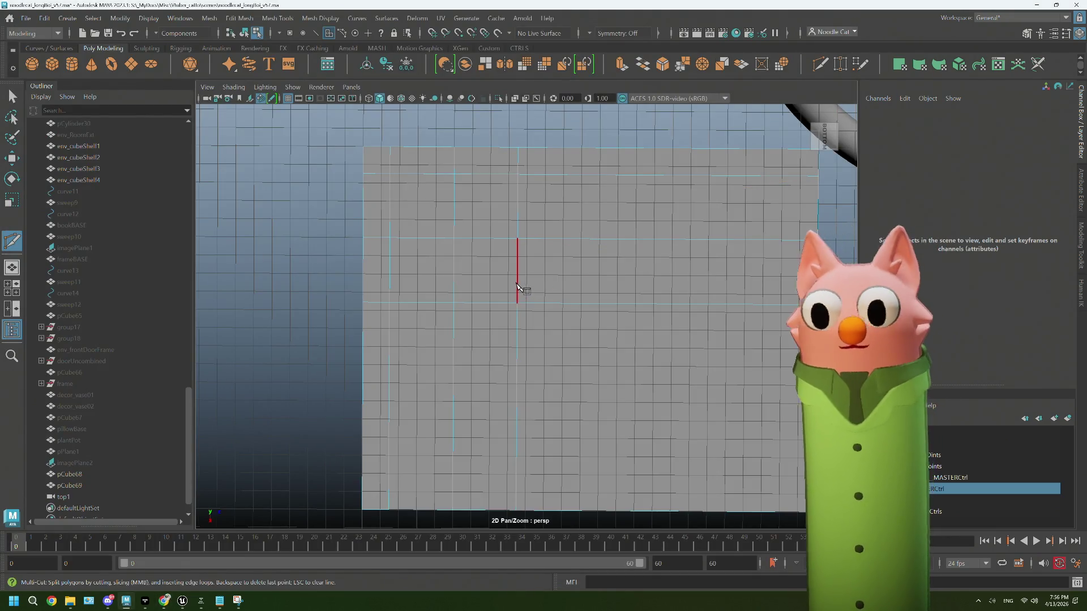
Step: Extrude a 2x2 face block with offset 1 and circularize it into an octagon
key(q)
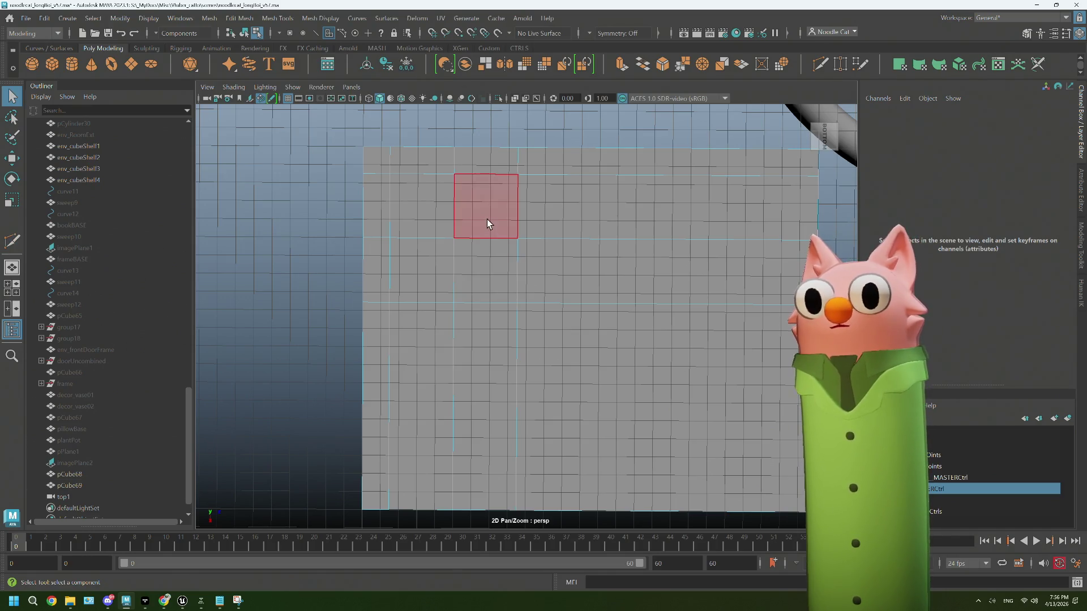
click(487, 219)
drag(437, 226, 489, 283)
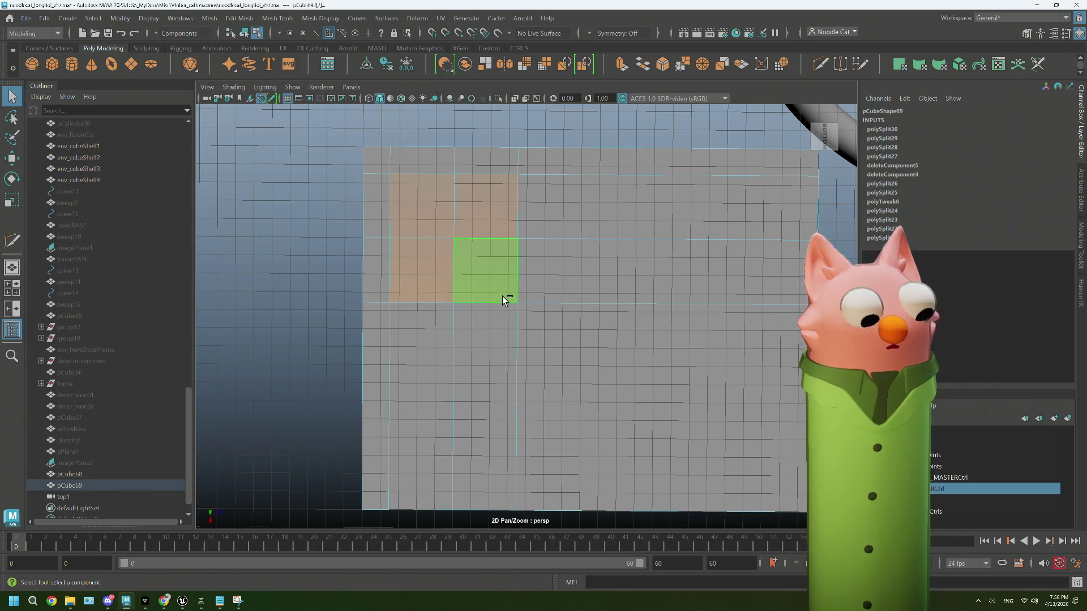
key(ctrl+e)
drag(252, 291, 306, 290)
click(789, 69)
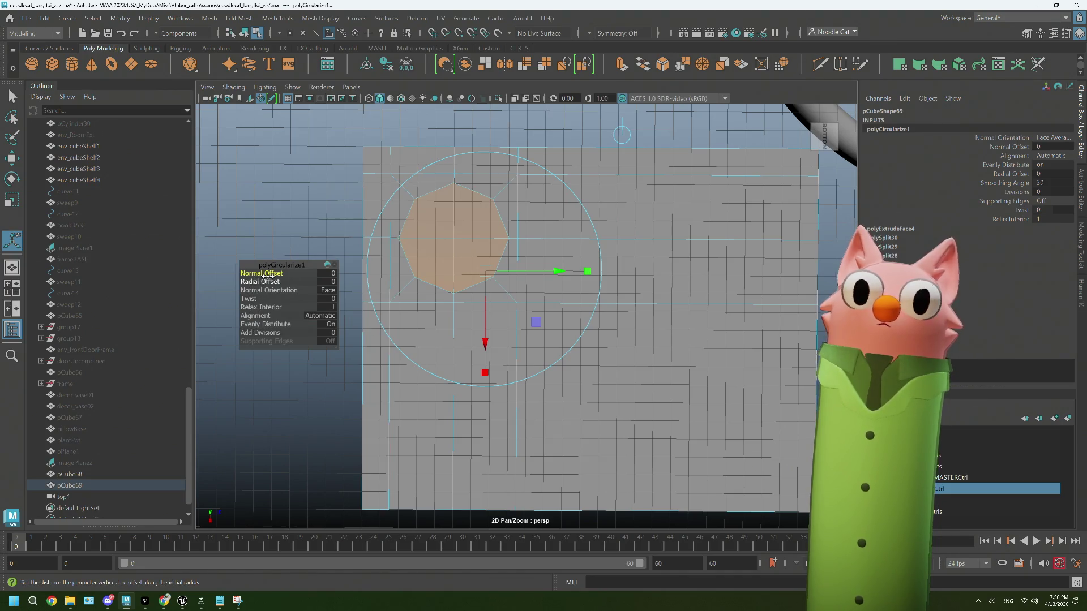
drag(258, 273, 266, 281)
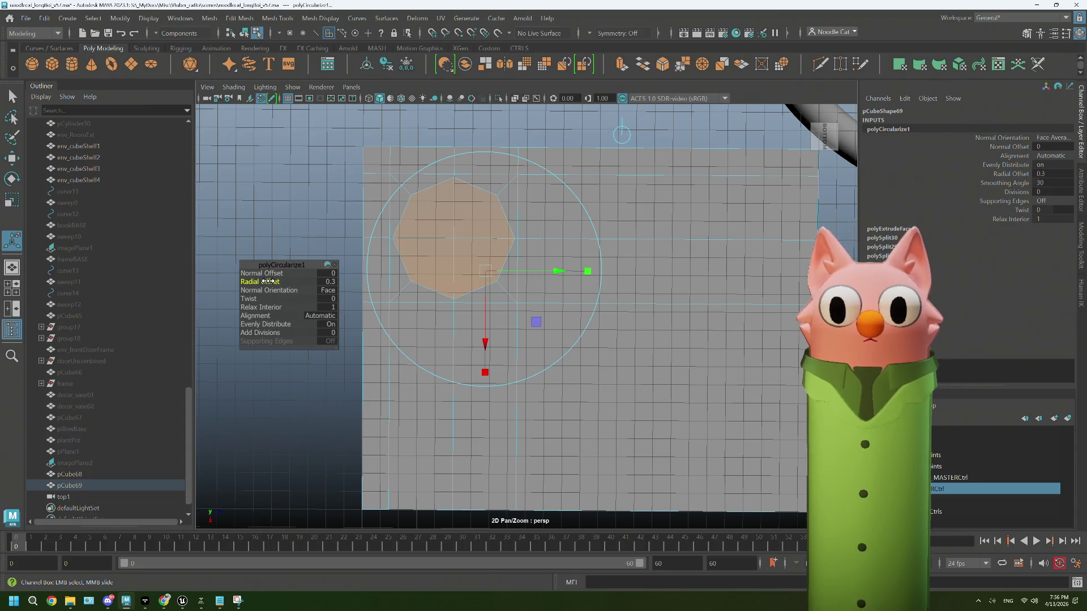
Step: Extrude the octagon face outward 0.894 units to form a short foot
alt+drag(498, 334, 544, 374)
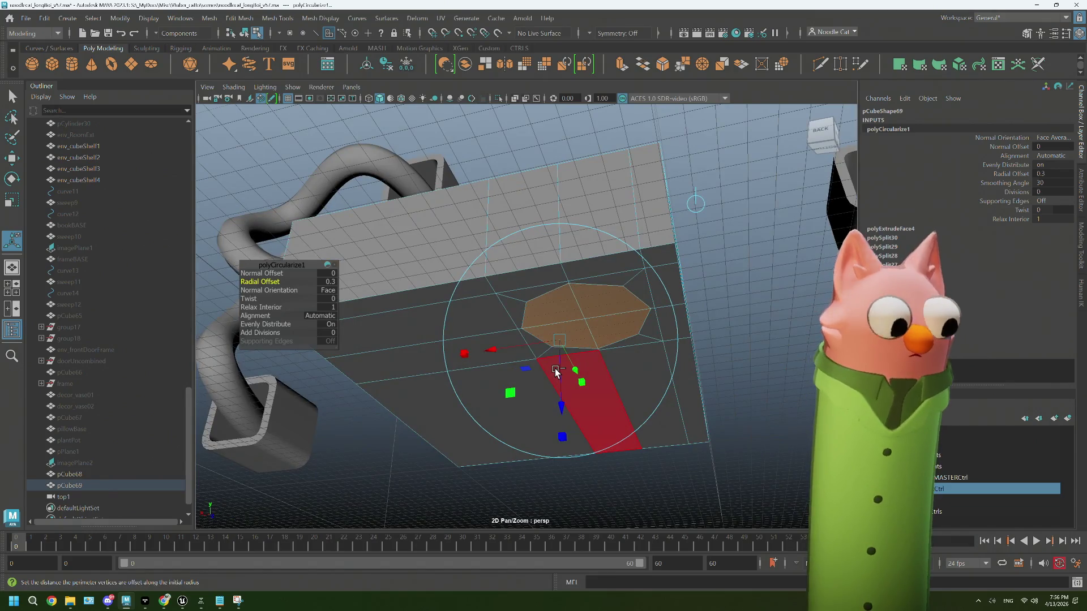
drag(557, 378, 563, 358)
key(ctrl+e)
mouse_move(563, 358)
alt+mouse_down()
mouse_move(572, 348)
mouse_move(572, 367)
alt+mouse_up()
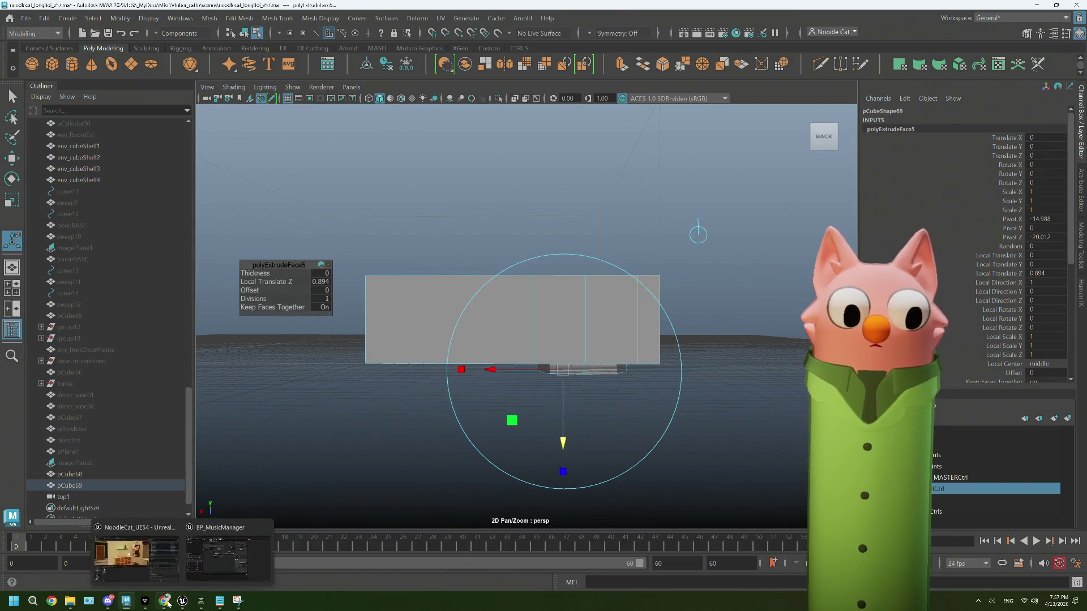
Step: Recheck the Denon drawing and insert an edge loop around the octagonal foot
click(164, 602)
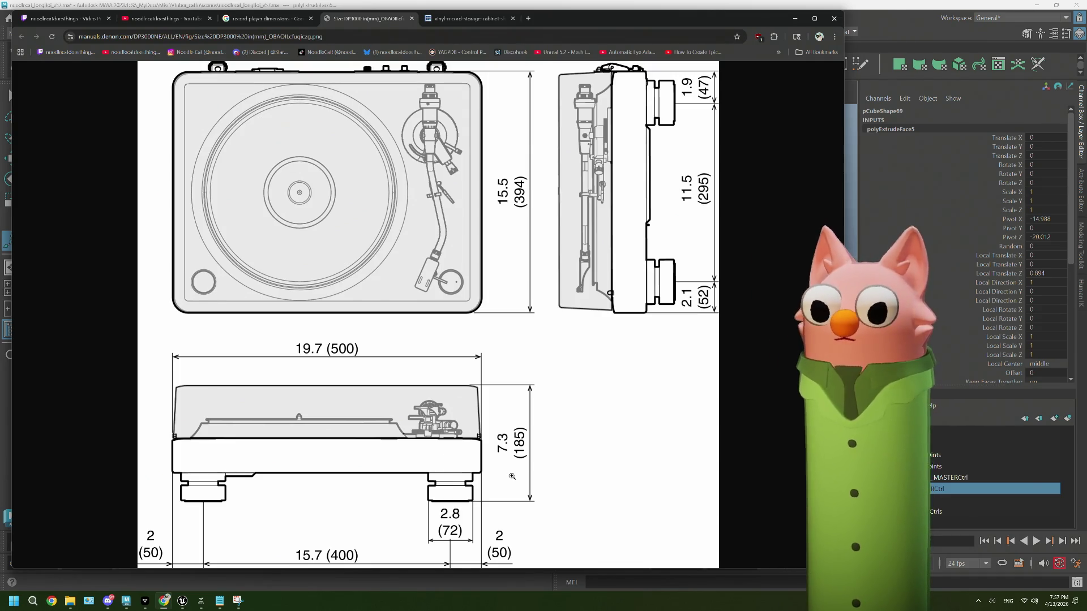
click(882, 10)
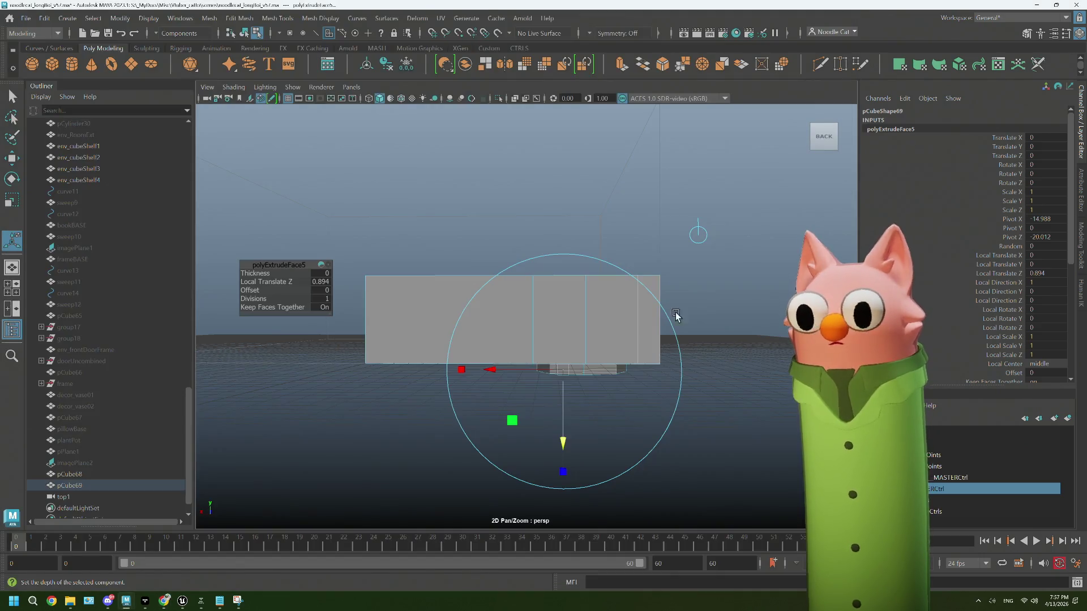
mouse_move(557, 408)
alt+mouse_down()
mouse_move(576, 429)
mouse_move(570, 462)
mouse_move(561, 415)
mouse_move(587, 427)
mouse_move(599, 413)
mouse_move(563, 347)
alt+mouse_up()
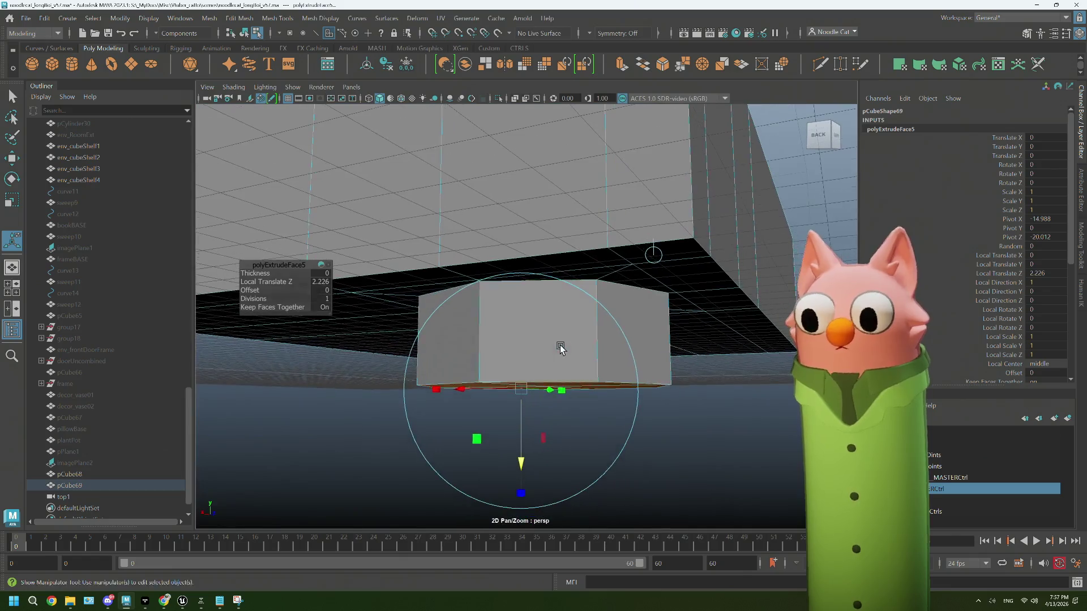
click(841, 64)
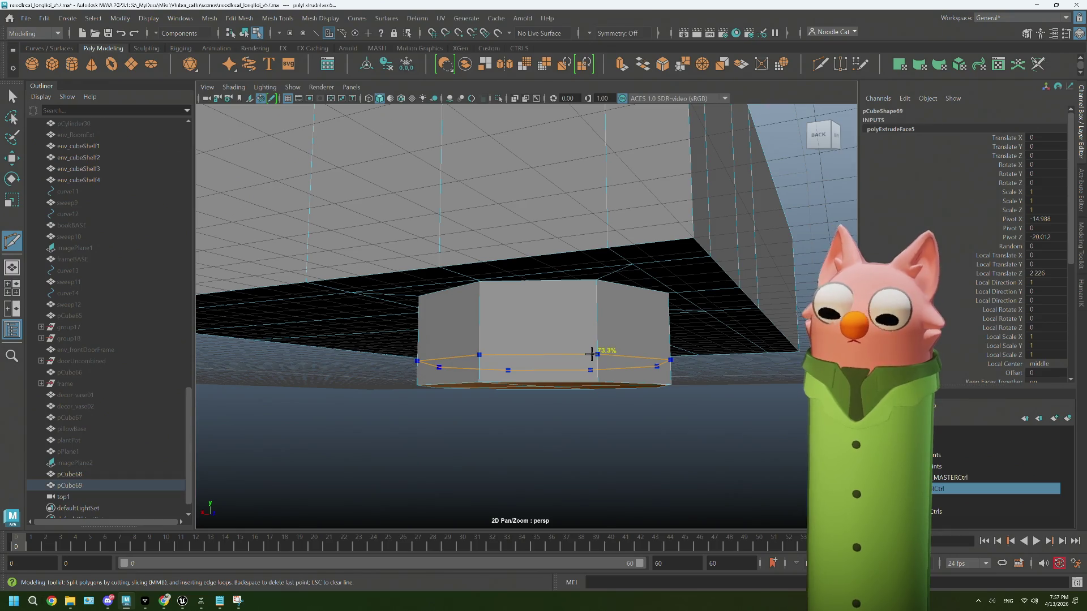
ctrl+click(594, 345)
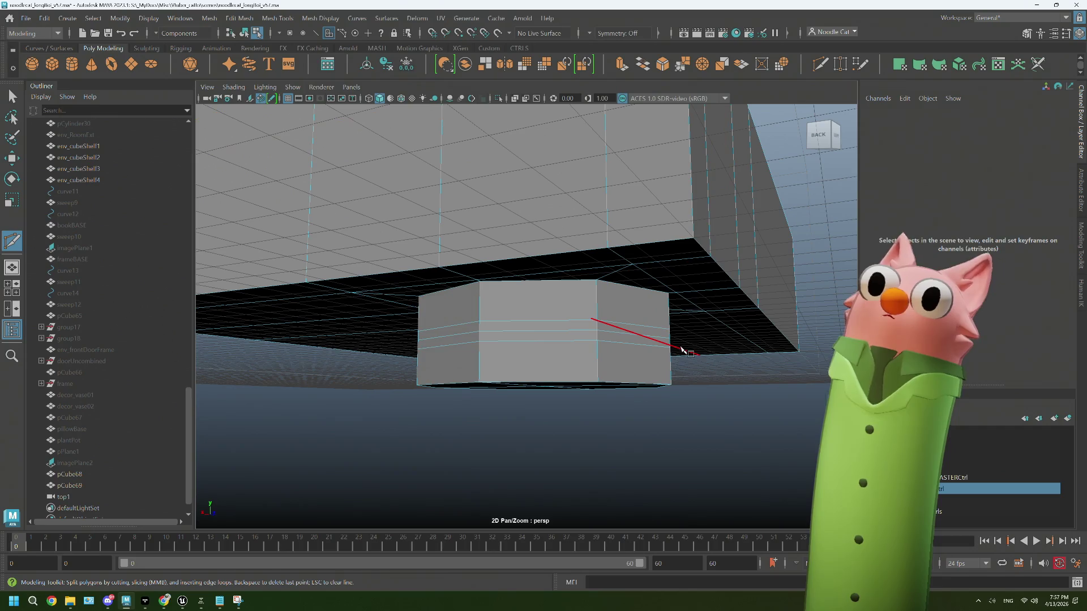
Step: Select the extra edge loop on the foot and remove it with Ctrl+Delete
key(q)
right_drag(608, 276, 609, 335)
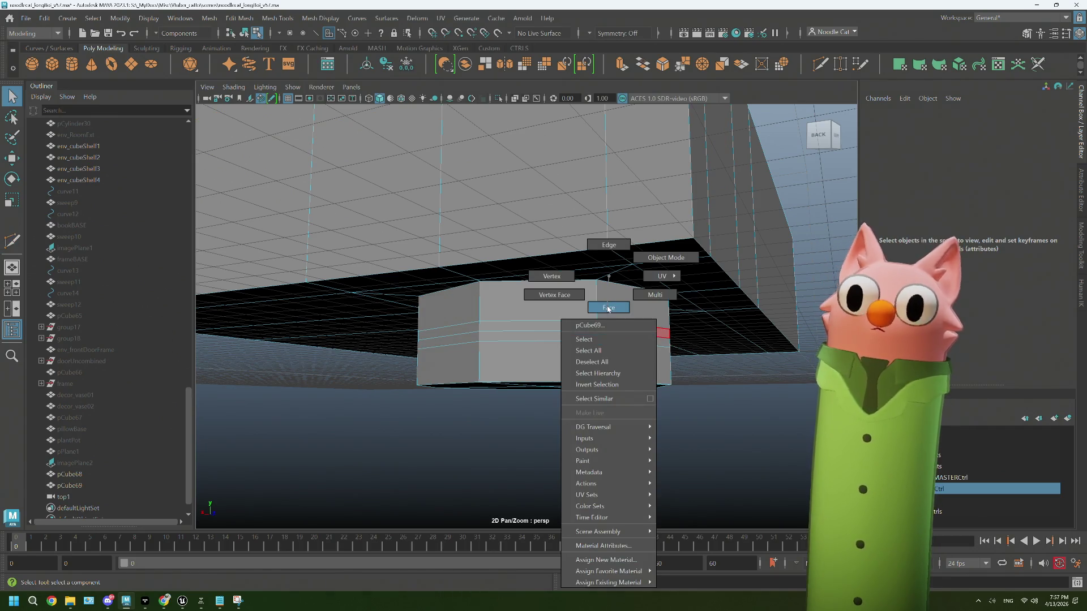
click(609, 308)
click(576, 327)
mouse_move(612, 275)
right_down()
mouse_move(630, 268)
mouse_move(626, 250)
right_up()
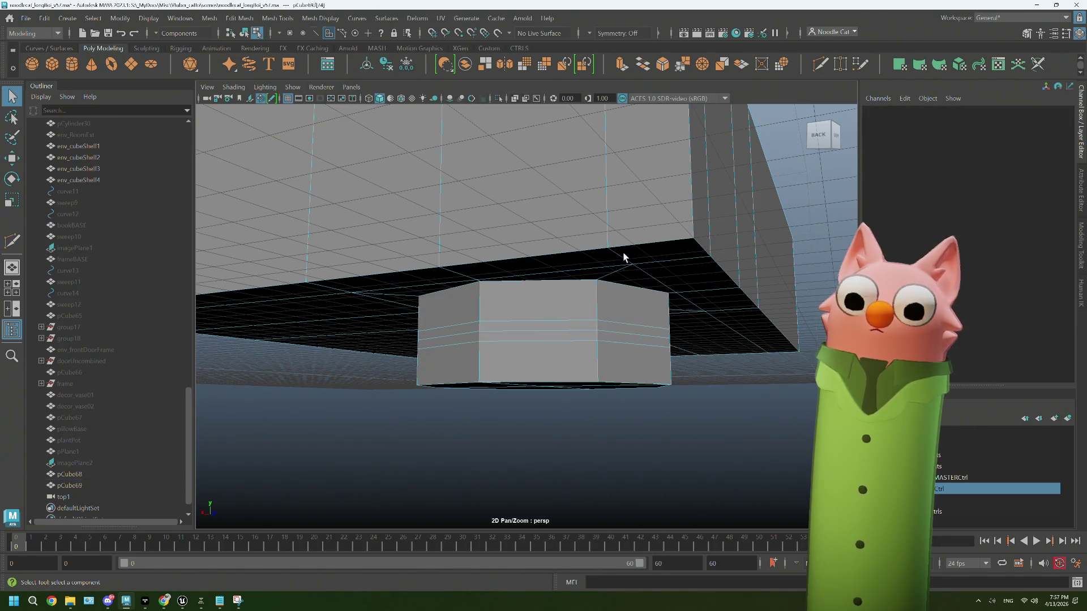
click(577, 330)
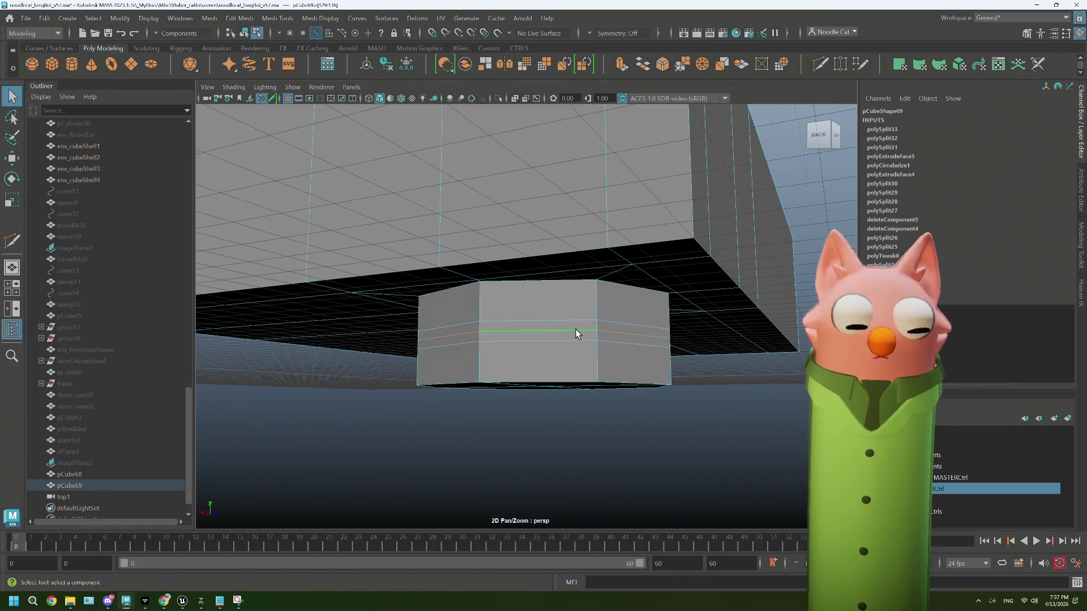
key(ctrl+Delete)
key(t)
Step: Select two adjacent faces on the foot's middle band
right_click(575, 277)
click(576, 309)
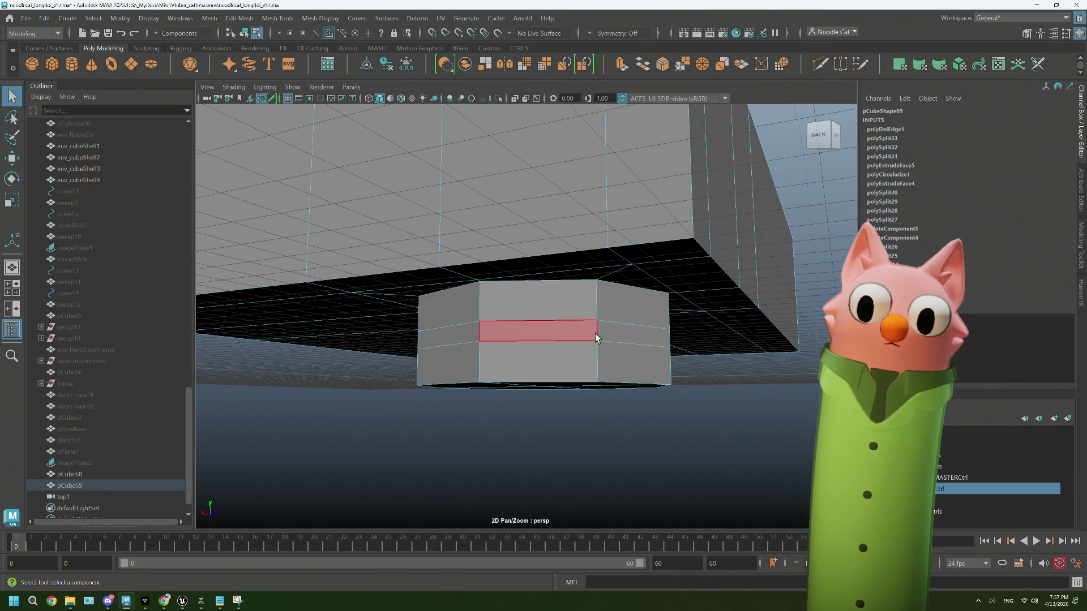
click(623, 334)
shift+click(570, 329)
Step: Extrude the foot's middle face loop and scale it inward into a groove ring
shift+double_click(569, 330)
key(ctrl+e)
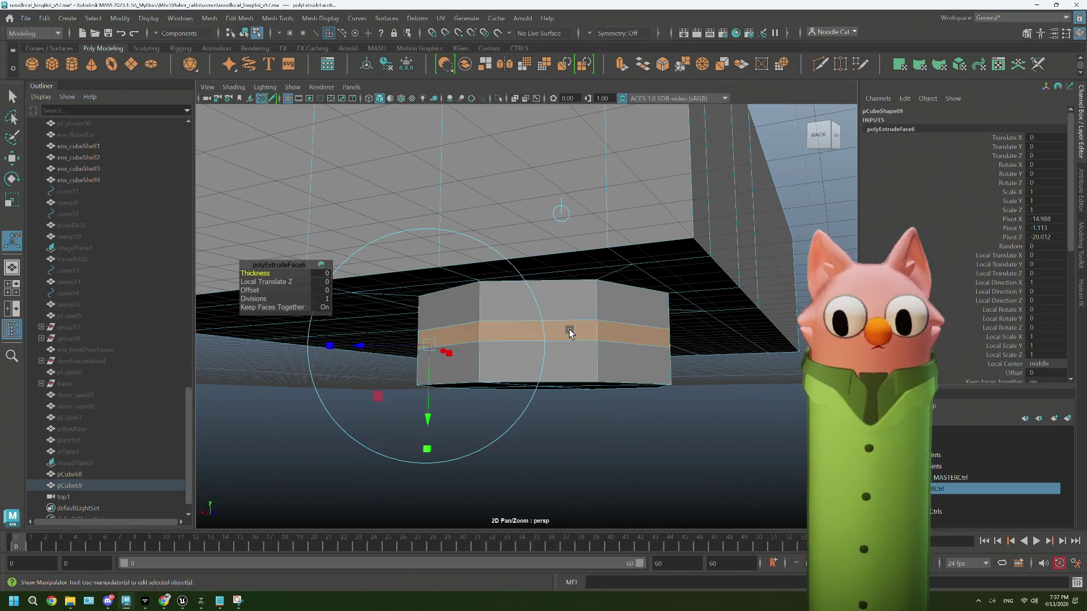
key(r)
mouse_move(546, 345)
alt+mouse_down()
mouse_move(527, 342)
mouse_move(621, 343)
alt+mouse_up()
scroll(597, 352, up, 8)
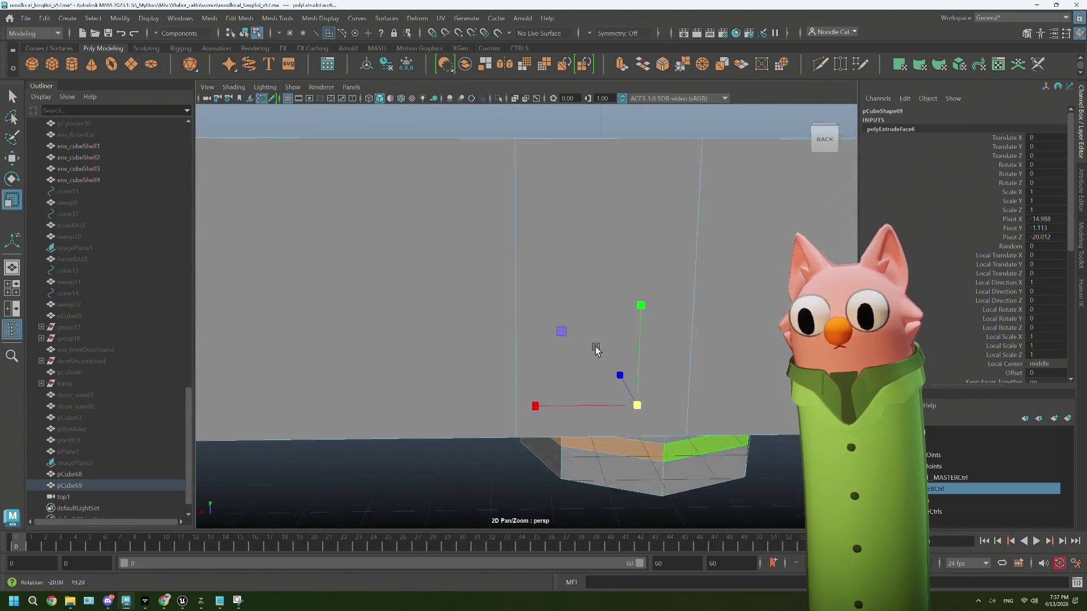
mouse_move(548, 390)
alt+mouse_down()
mouse_move(594, 408)
mouse_move(549, 405)
mouse_move(562, 398)
mouse_move(564, 342)
mouse_move(535, 332)
alt+mouse_up()
Step: Select the base box in object mode and mirror it across X for two feet
mouse_move(738, 393)
right_down()
mouse_move(730, 362)
mouse_move(680, 391)
right_up()
mouse_move(679, 391)
alt+mouse_down()
mouse_move(612, 396)
mouse_move(619, 413)
mouse_move(573, 418)
mouse_move(555, 385)
alt+mouse_up()
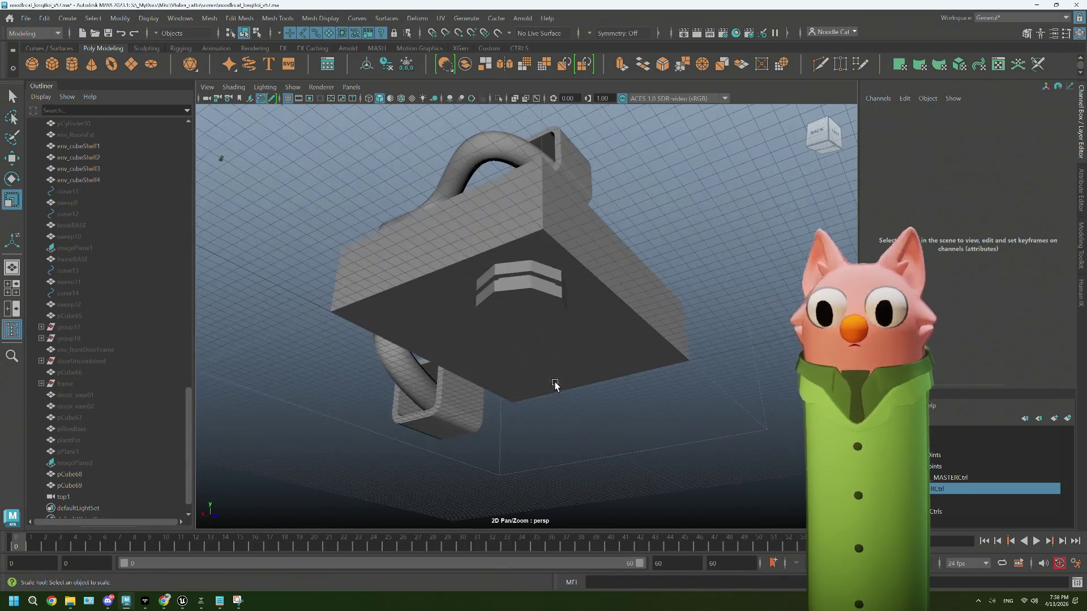
click(549, 309)
mouse_move(585, 321)
alt+mouse_down()
mouse_move(561, 304)
mouse_move(593, 361)
mouse_move(517, 334)
alt+mouse_up()
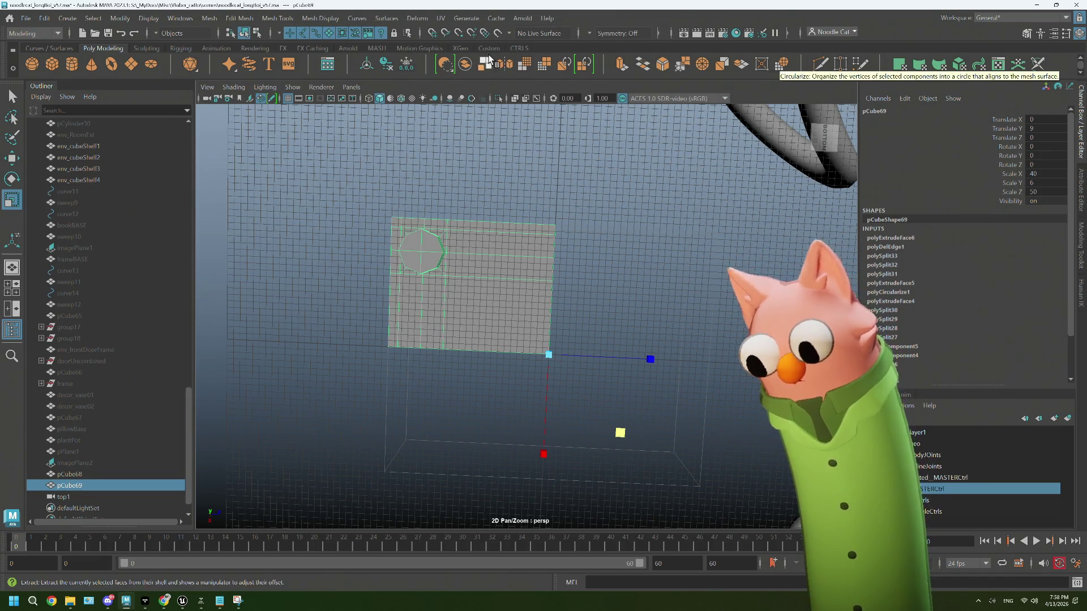
click(507, 67)
Step: Set the first mirror's merge threshold to 0.736 and reselect the base box
mouse_move(249, 299)
mouse_down()
mouse_move(268, 300)
mouse_move(191, 307)
mouse_up()
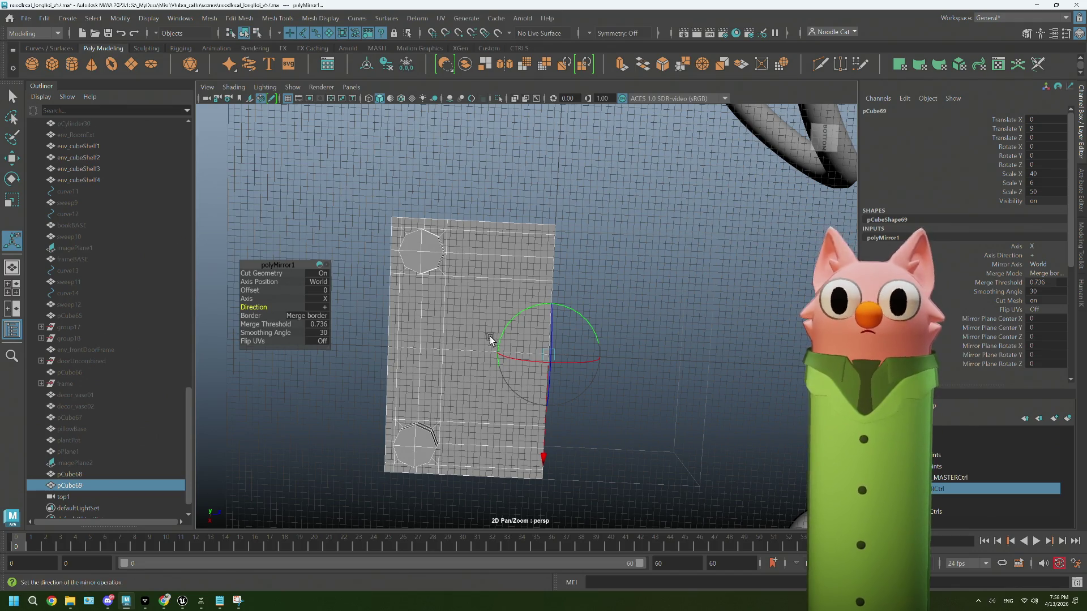
click(476, 301)
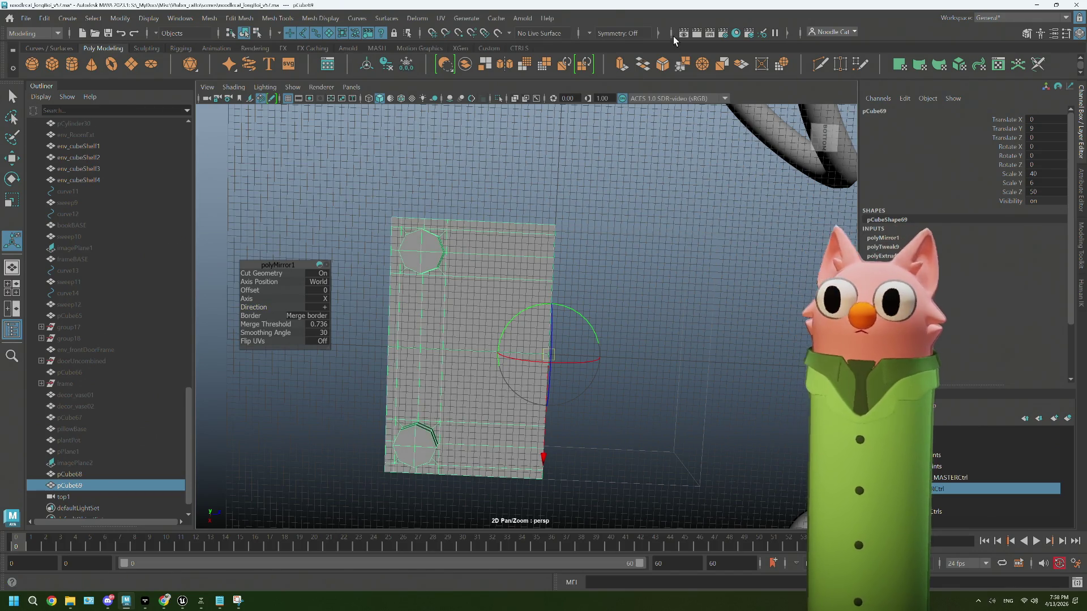
click(325, 264)
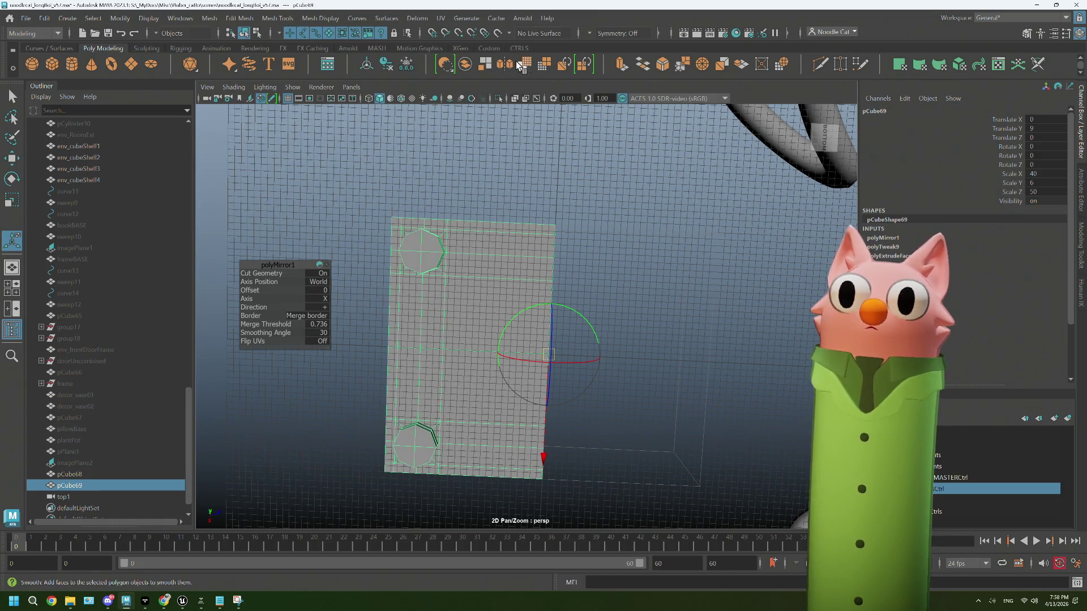
Step: Repeat the mirror on the Z axis, giving four octagonal corner feet
key(g)
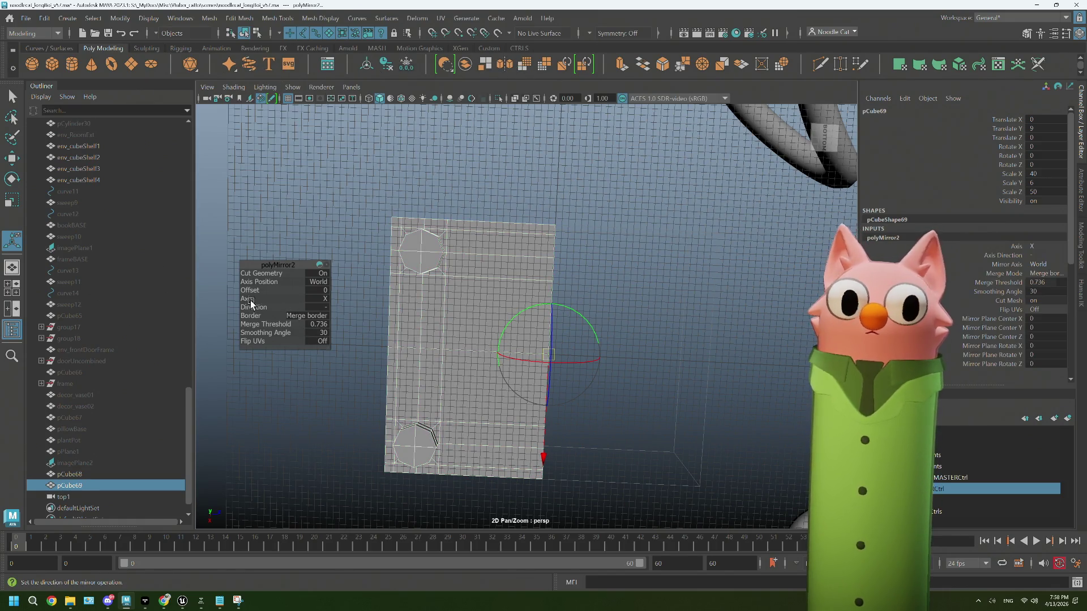
mouse_move(249, 300)
mouse_down()
mouse_move(299, 299)
mouse_move(210, 305)
mouse_up()
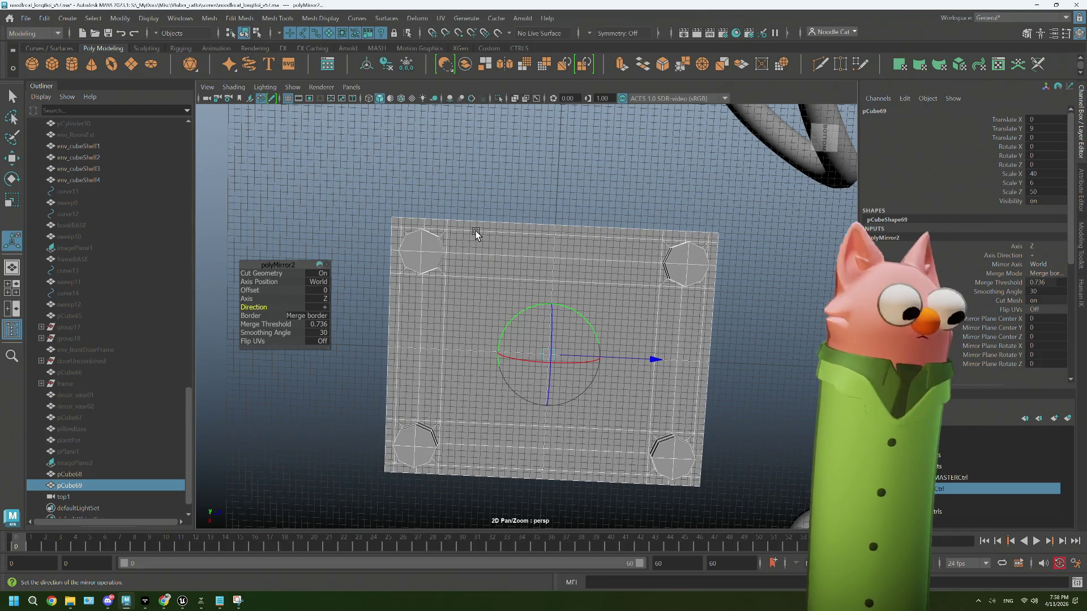
click(439, 207)
alt+drag(400, 262, 522, 325)
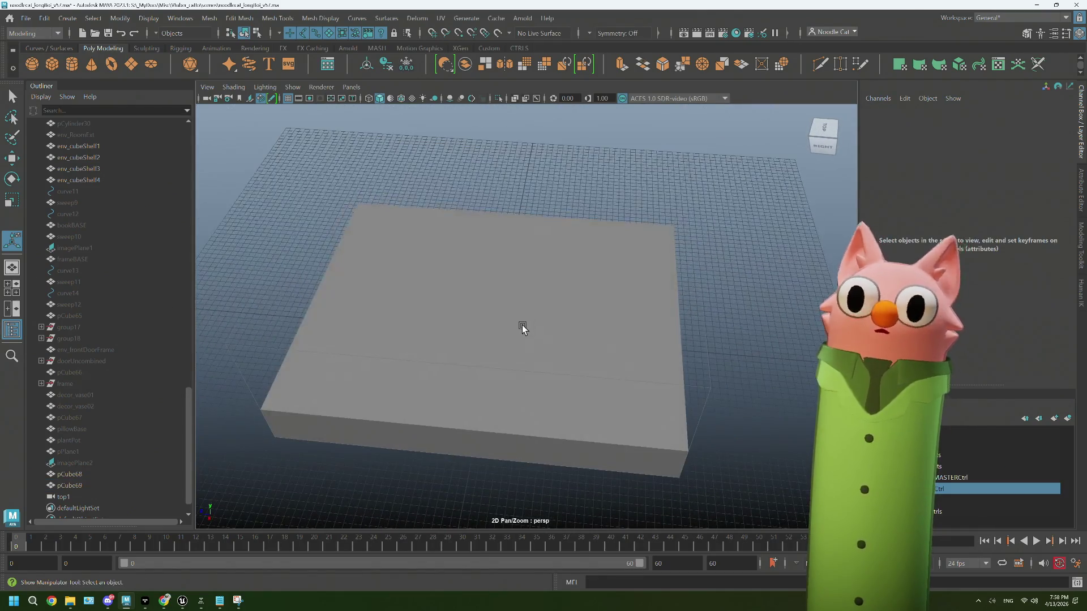
Step: Reselect the box and flip the polyMirror2 direction
click(522, 325)
mouse_move(687, 349)
alt+mouse_down()
mouse_move(639, 402)
mouse_move(667, 175)
mouse_move(553, 364)
mouse_move(572, 325)
mouse_move(515, 210)
mouse_move(490, 277)
mouse_move(478, 281)
mouse_move(480, 306)
mouse_move(533, 301)
mouse_move(477, 296)
alt+mouse_up()
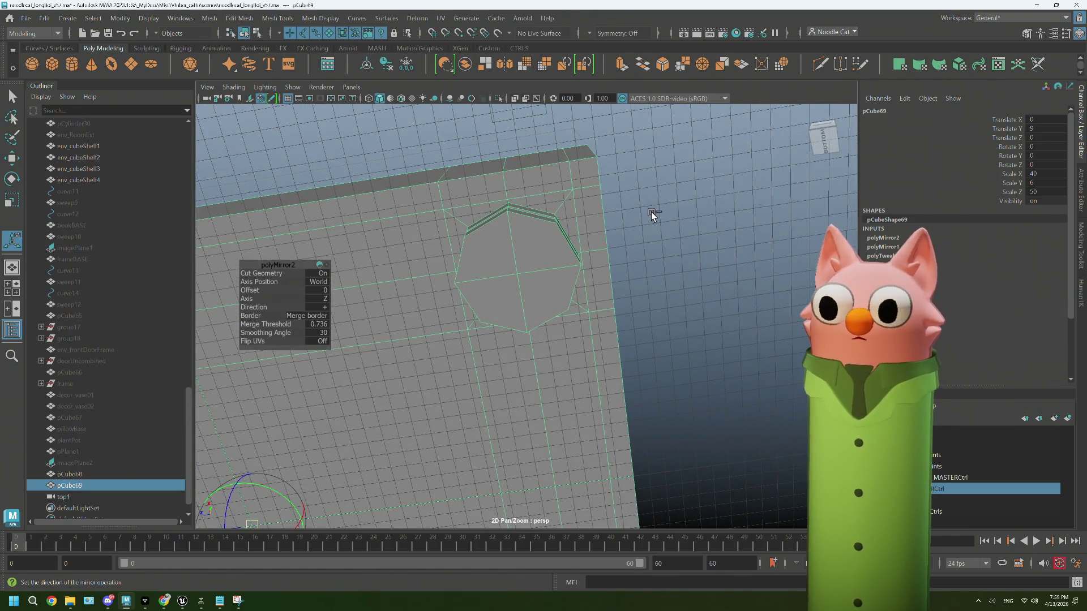
middle_drag(651, 212, 619, 268)
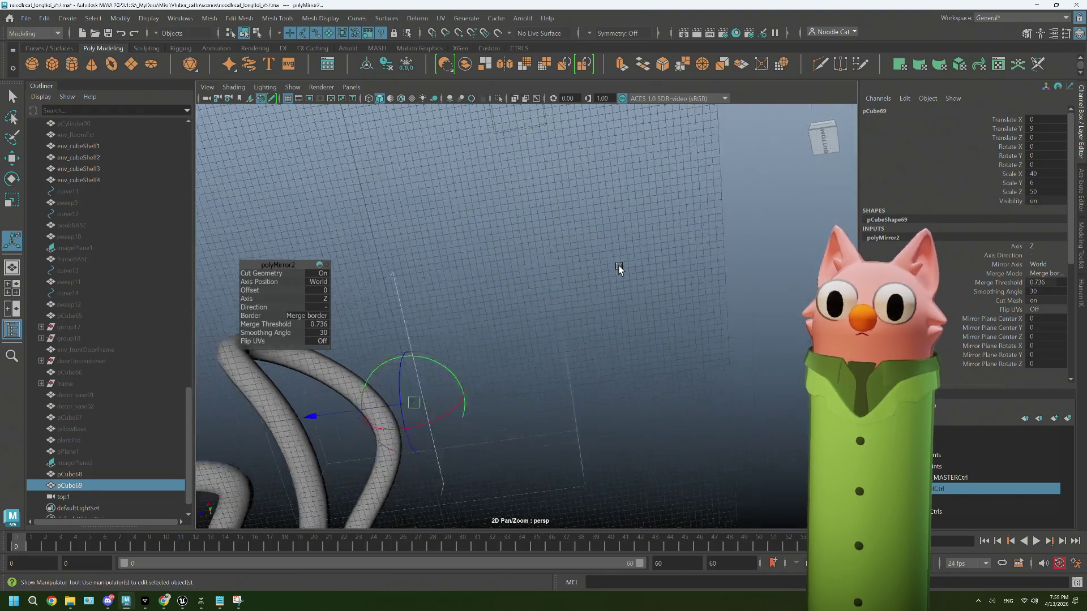
Step: Undo both mirror operations, then reselect the box and zoom in on it
key(ctrl+z)
key(ctrl+z)
key(shift+z)
key(ctrl+z)
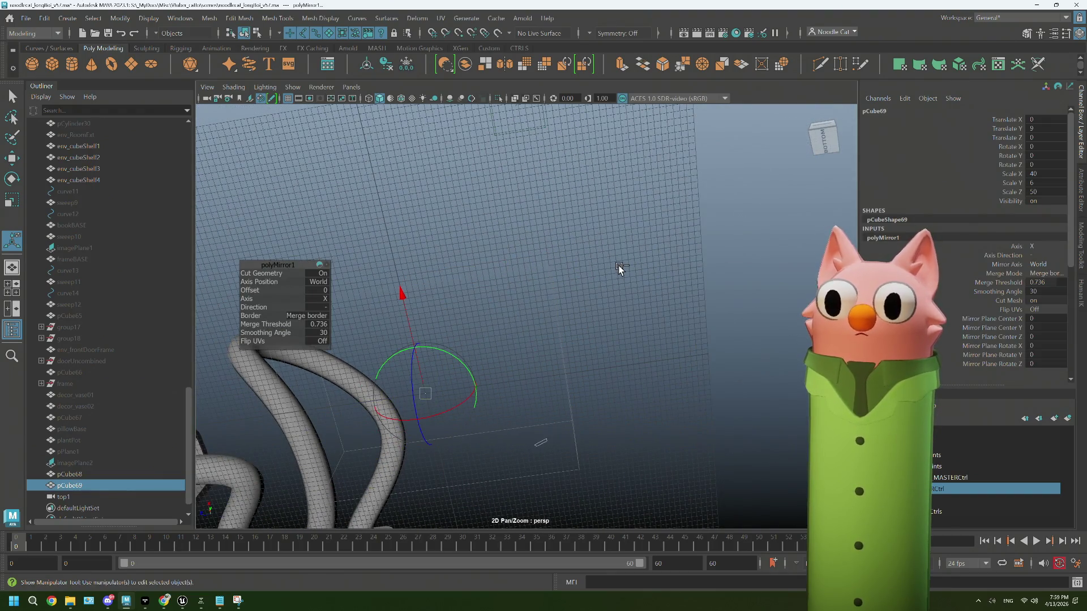
key(ctrl+z)
click(619, 268)
mouse_move(621, 267)
middle_down()
mouse_move(562, 264)
mouse_move(389, 311)
mouse_move(417, 335)
mouse_move(517, 284)
mouse_move(525, 300)
mouse_move(489, 268)
mouse_move(507, 281)
middle_up()
click(525, 301)
scroll(512, 320, up, 5)
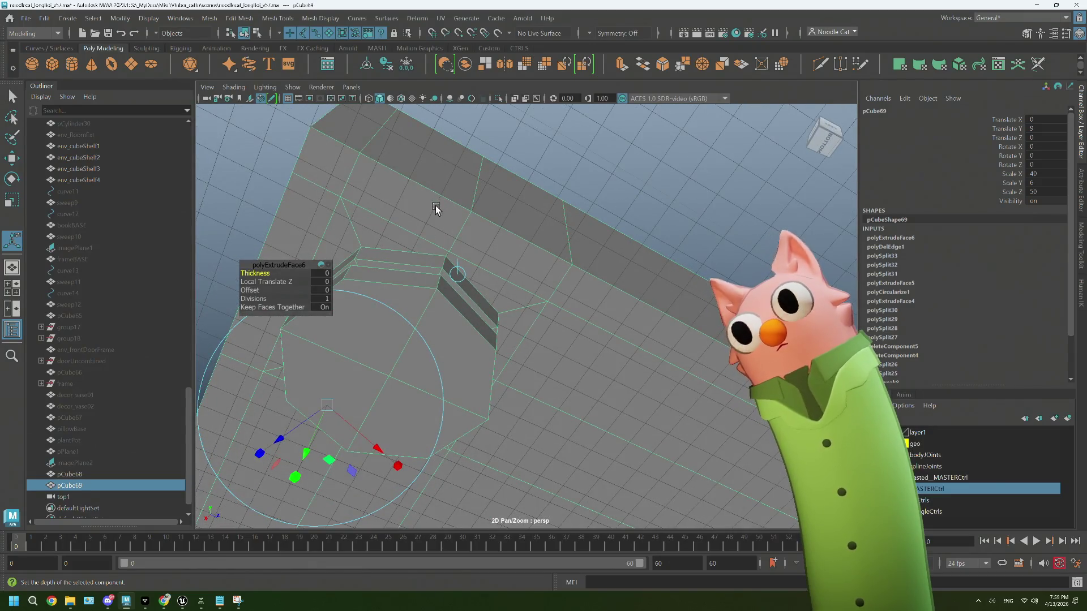
Step: With Target Weld, undo a bad weld and weld a vertex beside the octagonal hole
click(831, 71)
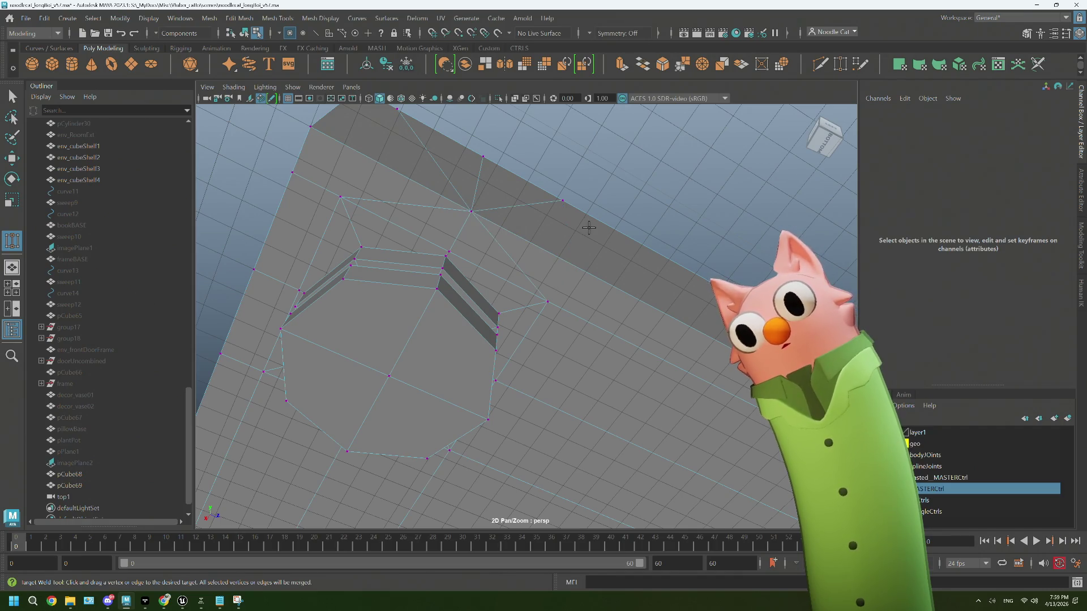
key(ctrl+z)
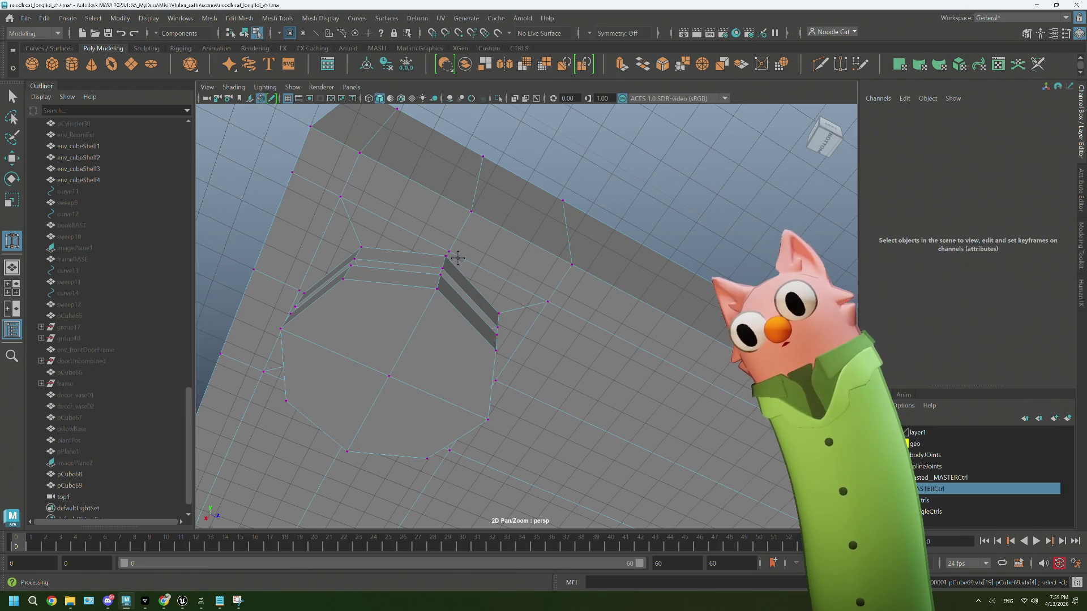
drag(339, 197, 456, 253)
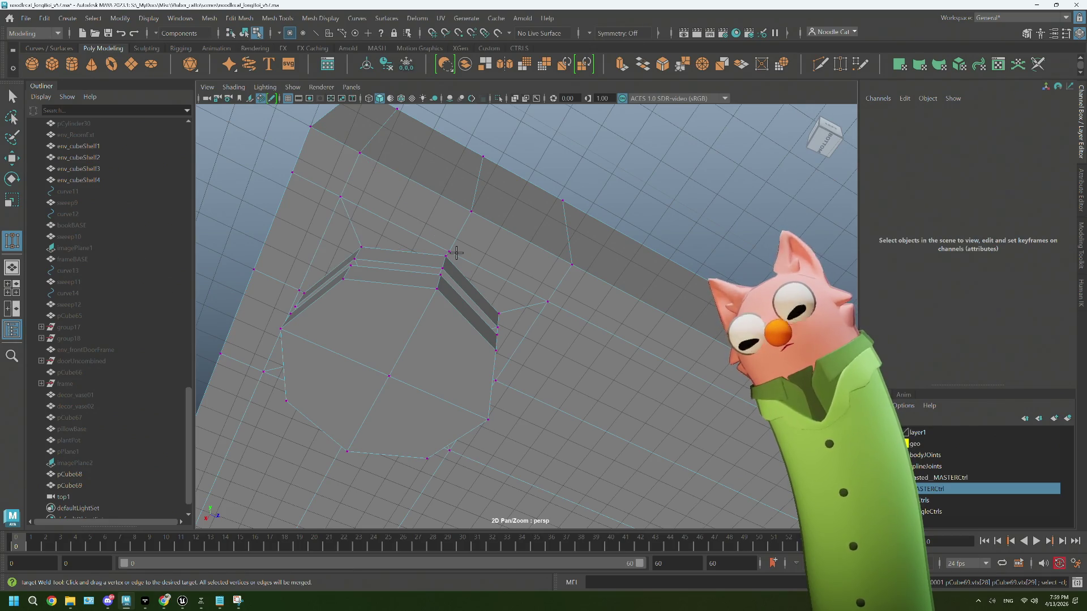
alt+drag(536, 286, 515, 275)
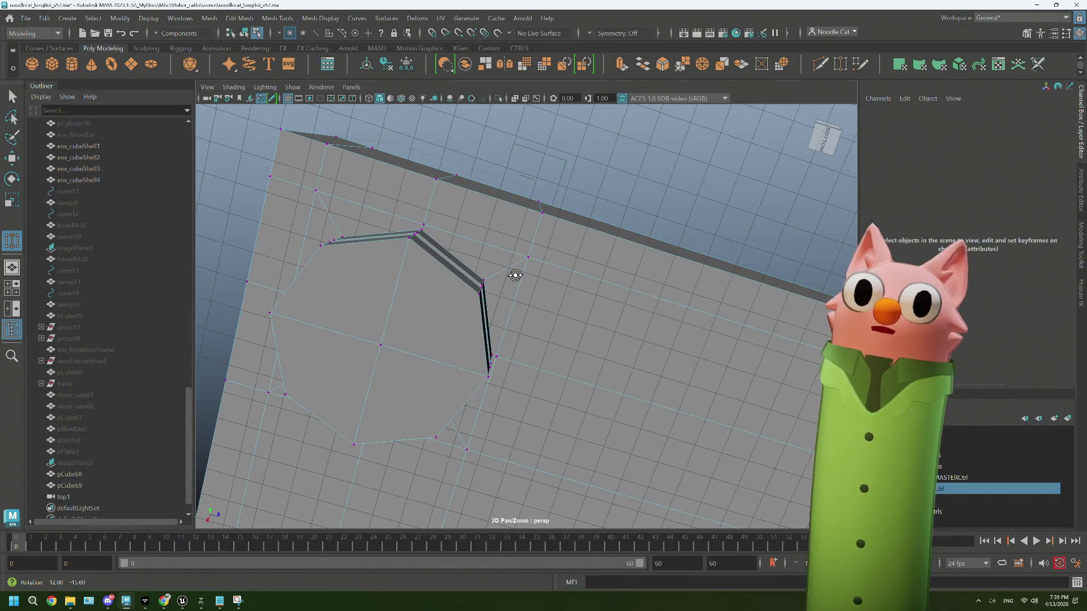
mouse_move(515, 275)
alt+mouse_down()
mouse_move(525, 281)
mouse_move(517, 274)
alt+mouse_up()
shift+right_drag(517, 274, 429, 237)
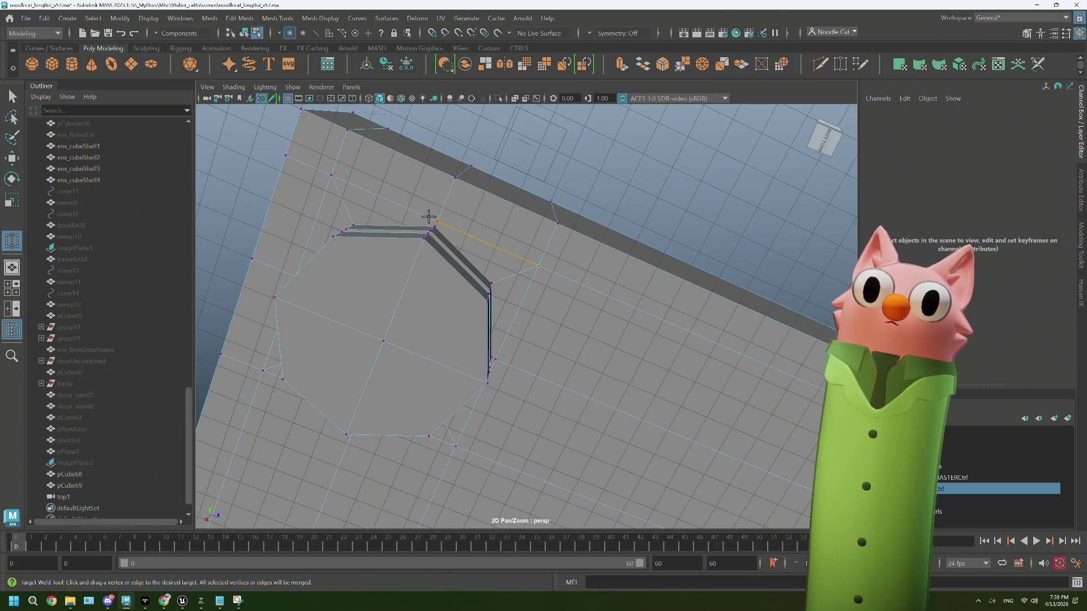
Step: Weld two more vertices on the hole's edge and inspect the cleaned topology
mouse_move(429, 217)
alt+mouse_down()
mouse_move(473, 255)
mouse_move(461, 257)
mouse_move(471, 269)
alt+mouse_up()
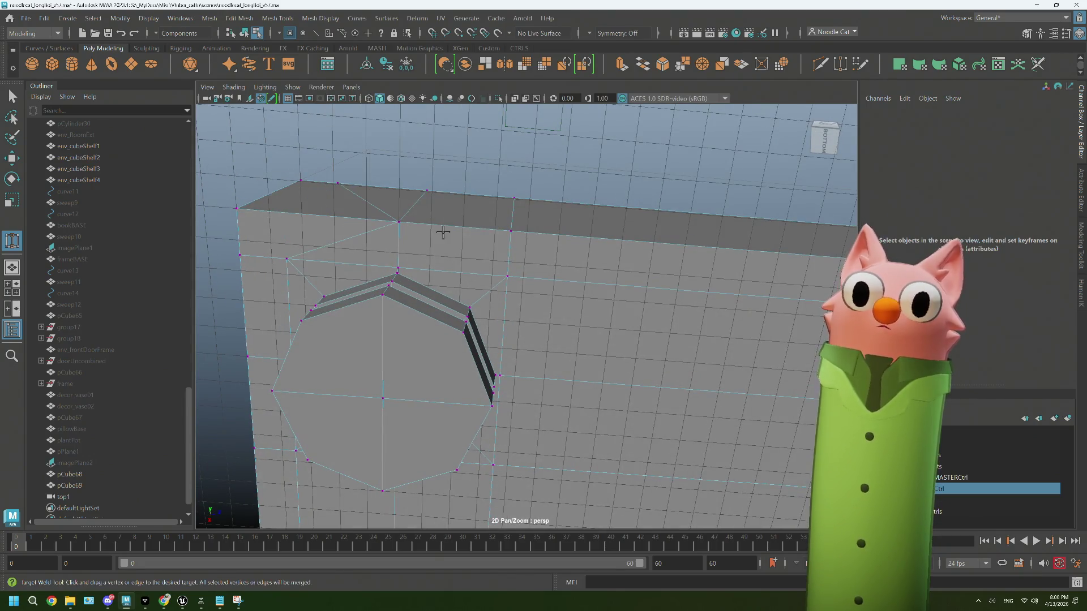
mouse_move(395, 274)
alt+mouse_down()
mouse_move(403, 260)
mouse_move(454, 267)
mouse_move(357, 204)
mouse_move(354, 219)
alt+mouse_up()
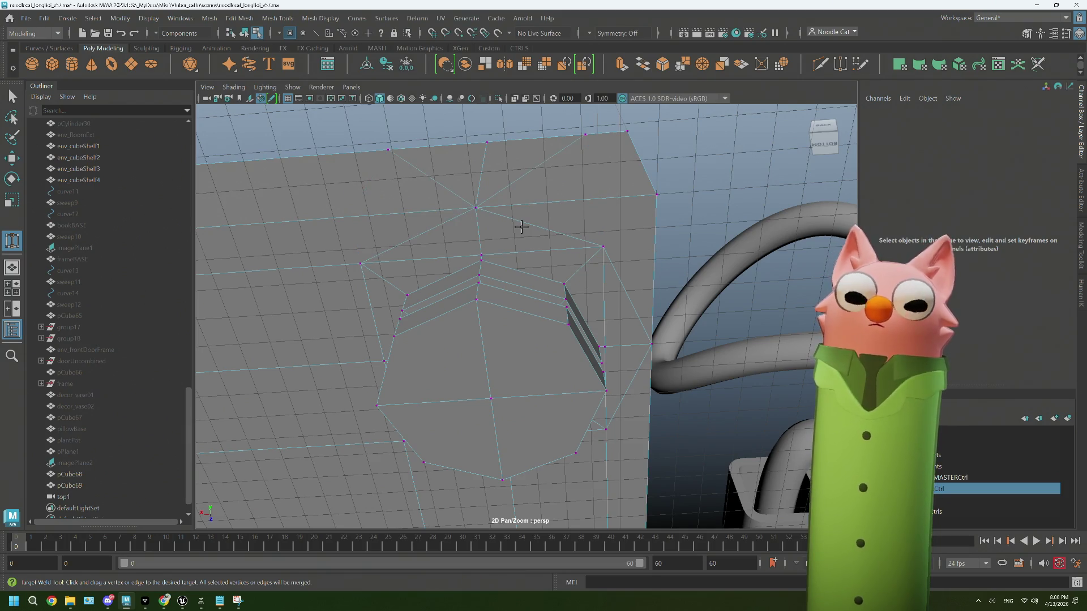
mouse_move(497, 188)
alt+mouse_down()
mouse_move(490, 182)
mouse_move(507, 223)
mouse_move(467, 192)
mouse_move(468, 175)
mouse_move(474, 210)
alt+mouse_up()
mouse_move(493, 250)
alt+mouse_down()
mouse_move(461, 253)
mouse_move(474, 262)
mouse_move(498, 255)
mouse_move(473, 257)
alt+mouse_up()
shift+right_drag(473, 258, 446, 213)
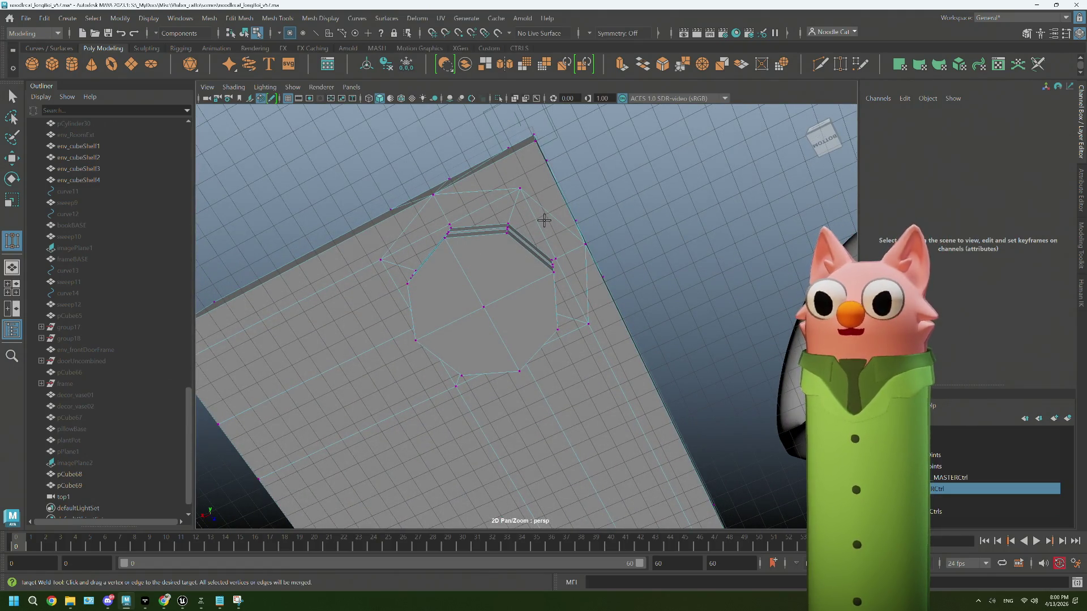
drag(544, 221, 490, 269)
mouse_move(500, 269)
alt+mouse_down()
mouse_move(468, 257)
mouse_move(479, 271)
mouse_move(485, 260)
mouse_move(480, 277)
mouse_move(492, 277)
mouse_move(474, 267)
mouse_move(458, 273)
mouse_move(467, 283)
alt+mouse_up()
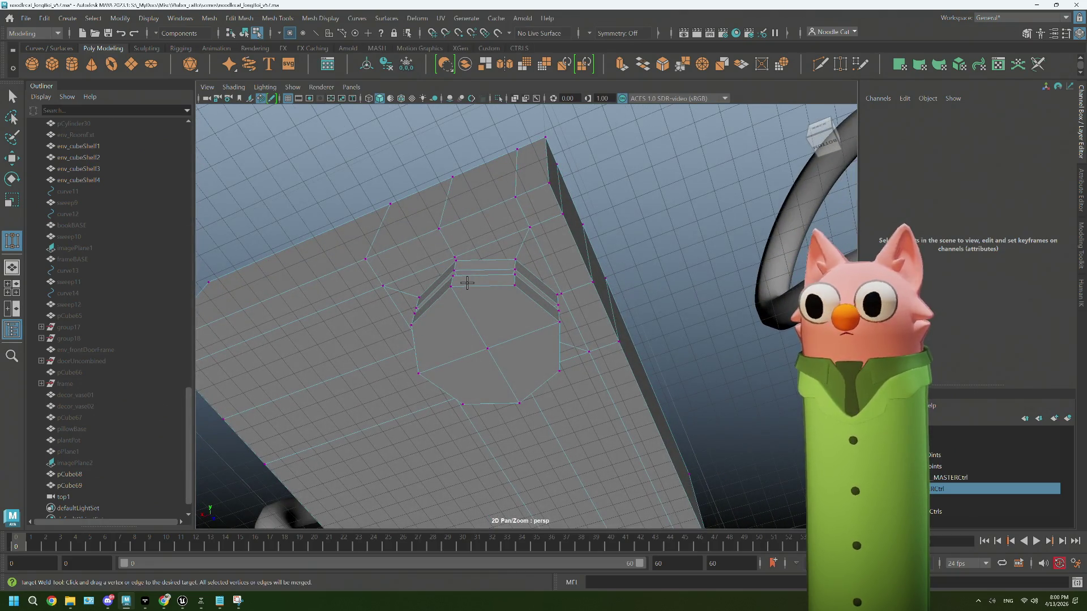
mouse_move(516, 258)
alt+mouse_down()
mouse_move(480, 260)
mouse_move(485, 287)
mouse_move(568, 295)
mouse_move(500, 257)
mouse_move(506, 271)
mouse_move(476, 279)
mouse_move(524, 318)
mouse_move(564, 325)
mouse_move(553, 347)
mouse_move(579, 360)
alt+mouse_up()
Step: Return the base box to object mode and mirror it across X, flipping the direction so the copy appears
key(q)
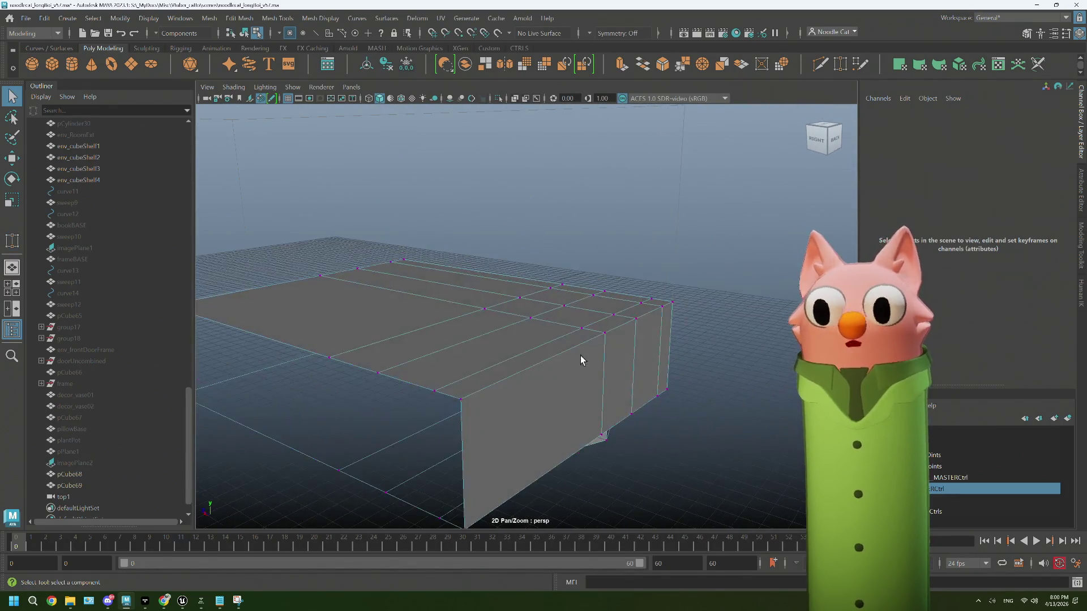
alt+drag(542, 302, 545, 306)
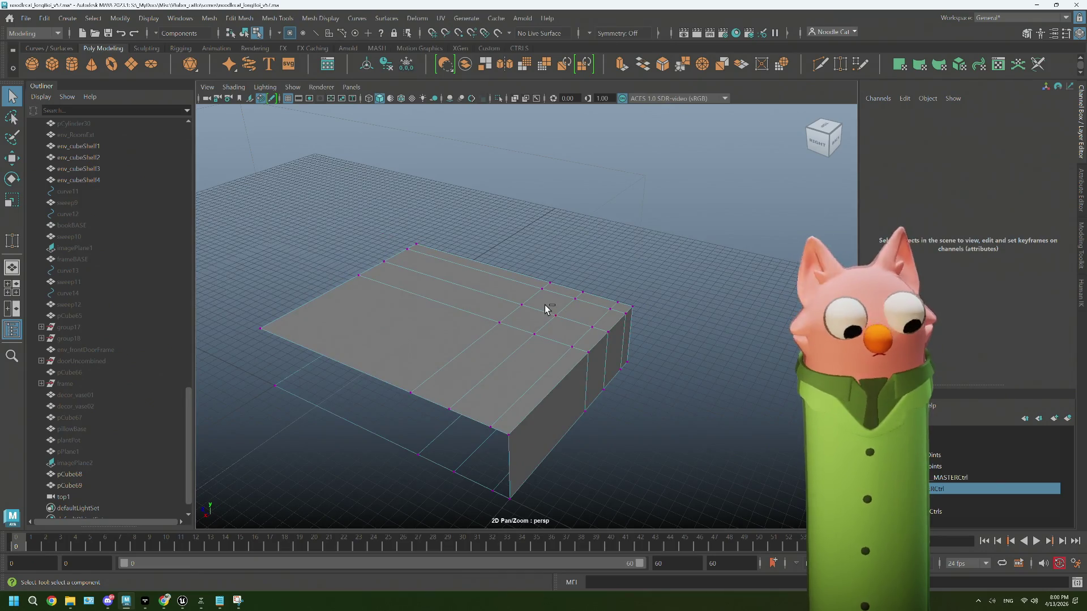
click(502, 65)
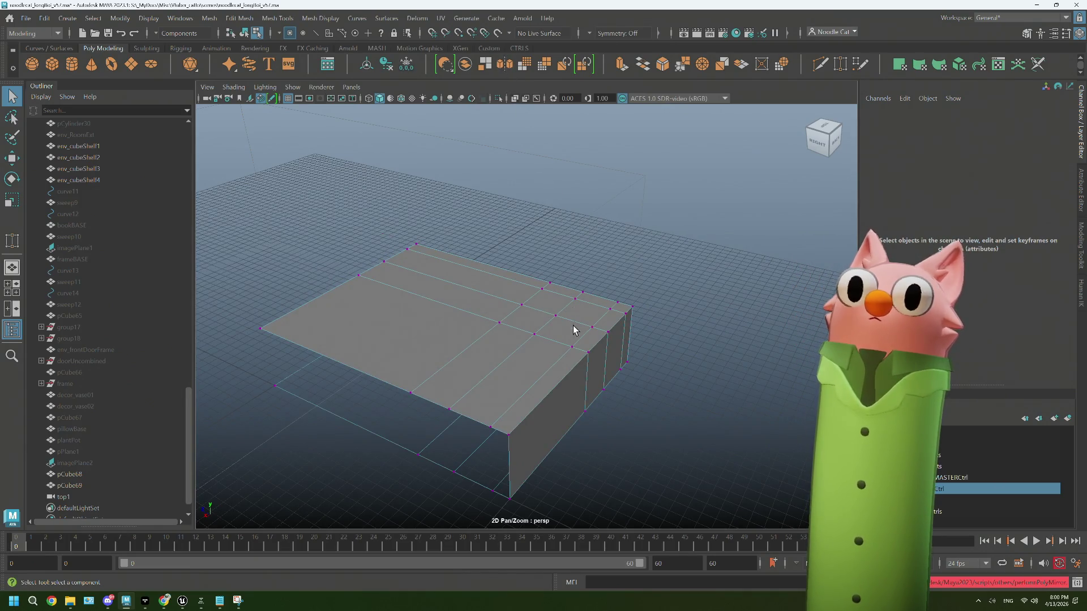
right_drag(498, 275, 625, 239)
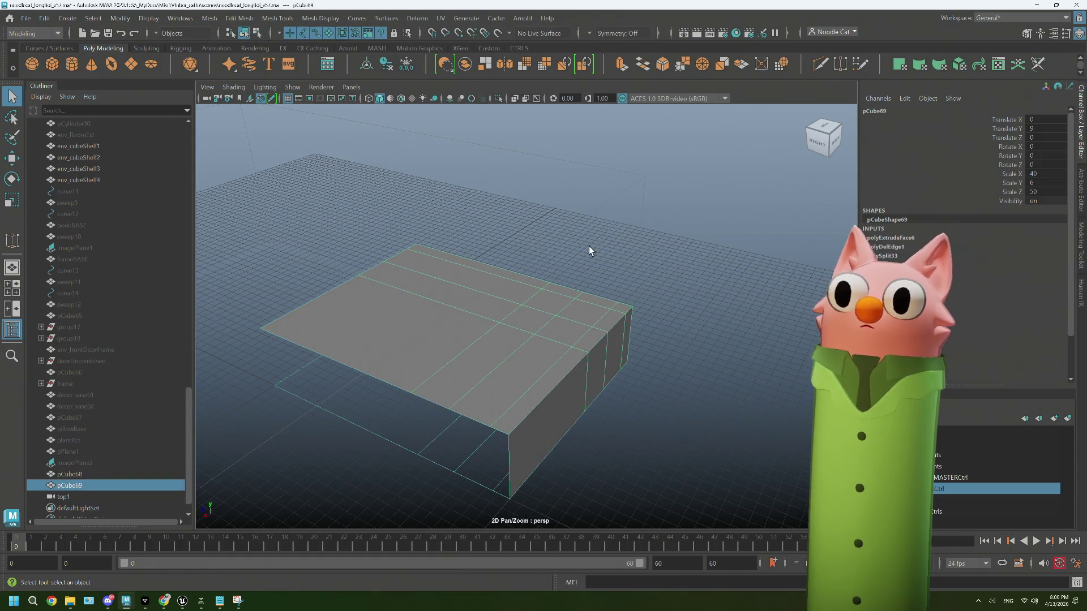
click(513, 72)
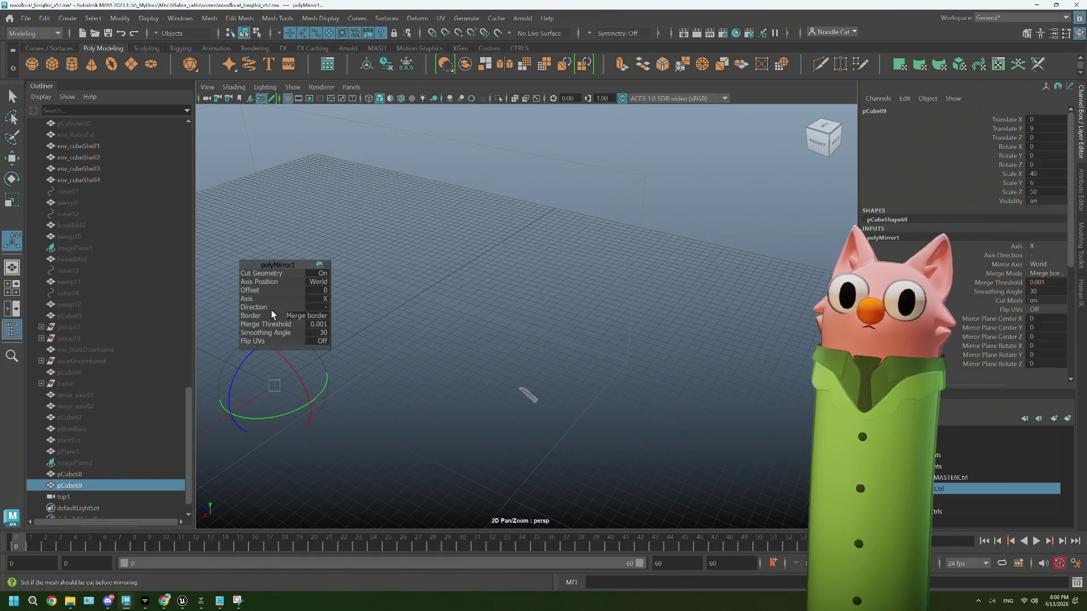
click(327, 308)
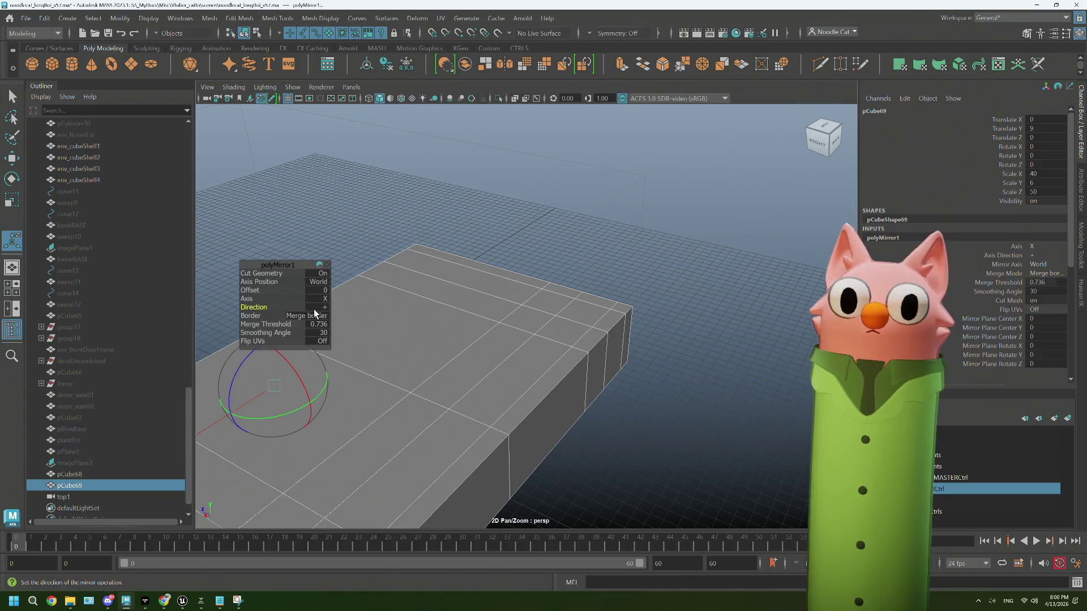
click(548, 242)
click(347, 281)
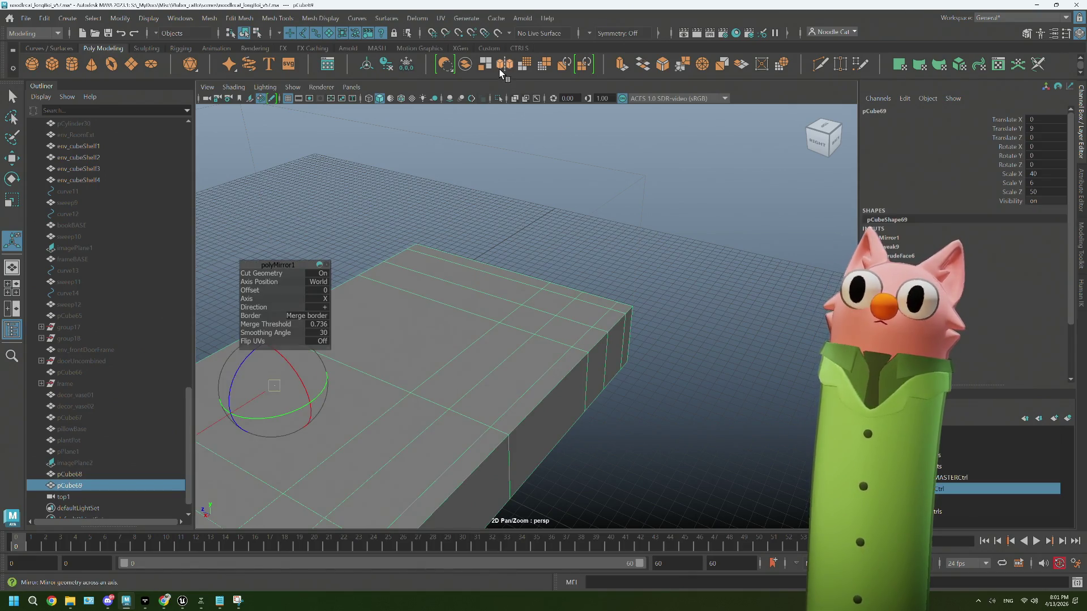
Step: Mirror the box across the Z axis to complete four corner legs
mouse_move(249, 299)
mouse_down()
mouse_move(269, 299)
mouse_move(168, 311)
mouse_up()
click(595, 237)
mouse_move(594, 237)
alt+mouse_down()
mouse_move(551, 342)
mouse_move(589, 338)
mouse_move(630, 299)
mouse_move(498, 406)
alt+mouse_up()
click(543, 369)
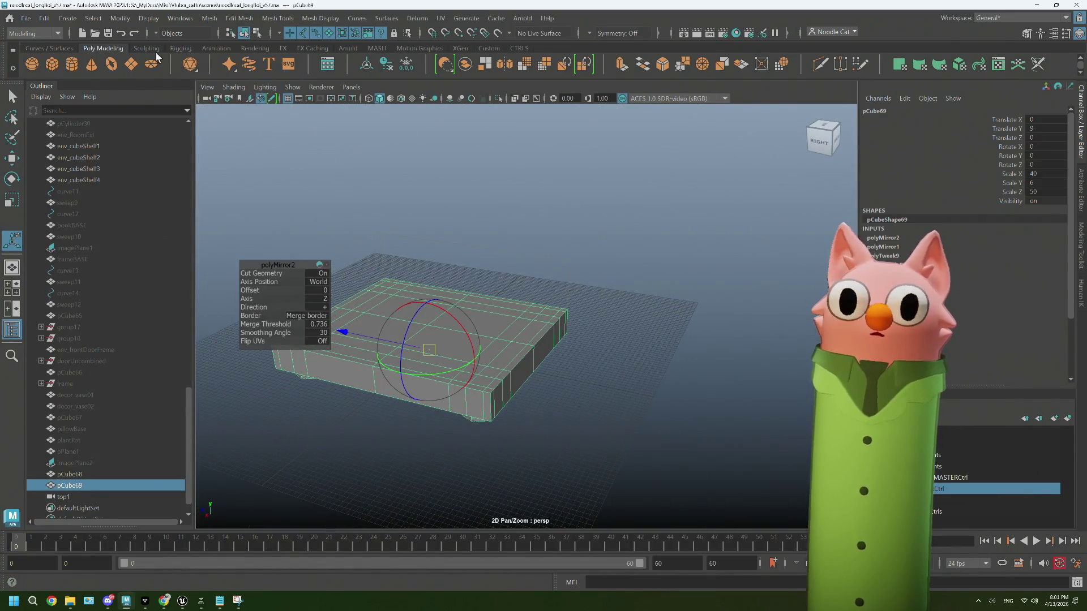
Step: Delete the completed box's construction history via Delete by Type > History
click(48, 20)
mouse_move(85, 165)
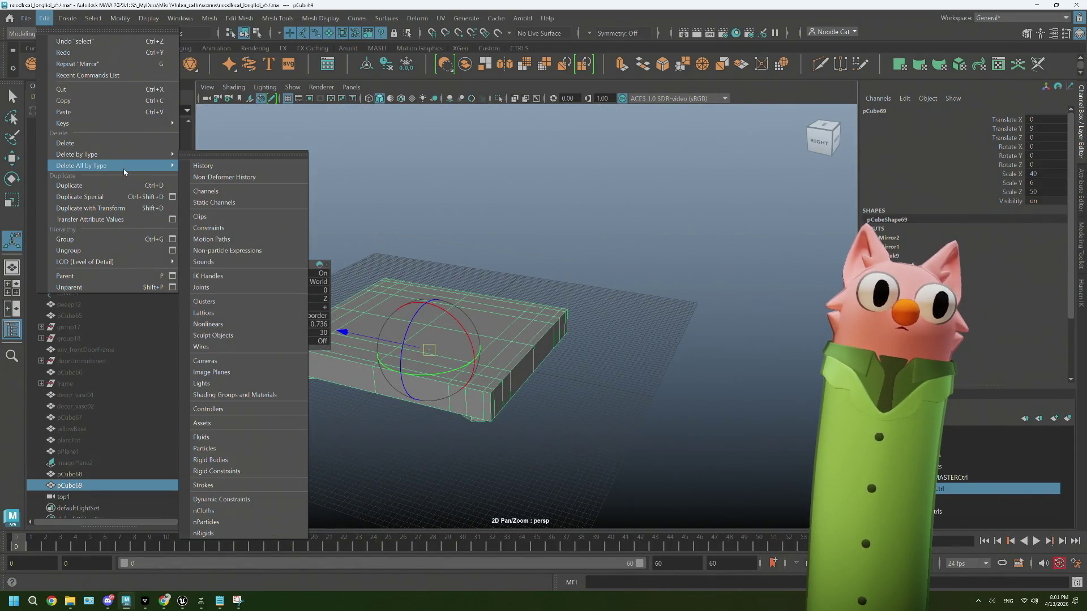
click(215, 165)
mouse_move(606, 403)
alt+mouse_down()
mouse_move(633, 344)
mouse_move(570, 333)
mouse_move(589, 338)
mouse_move(558, 317)
alt+mouse_up()
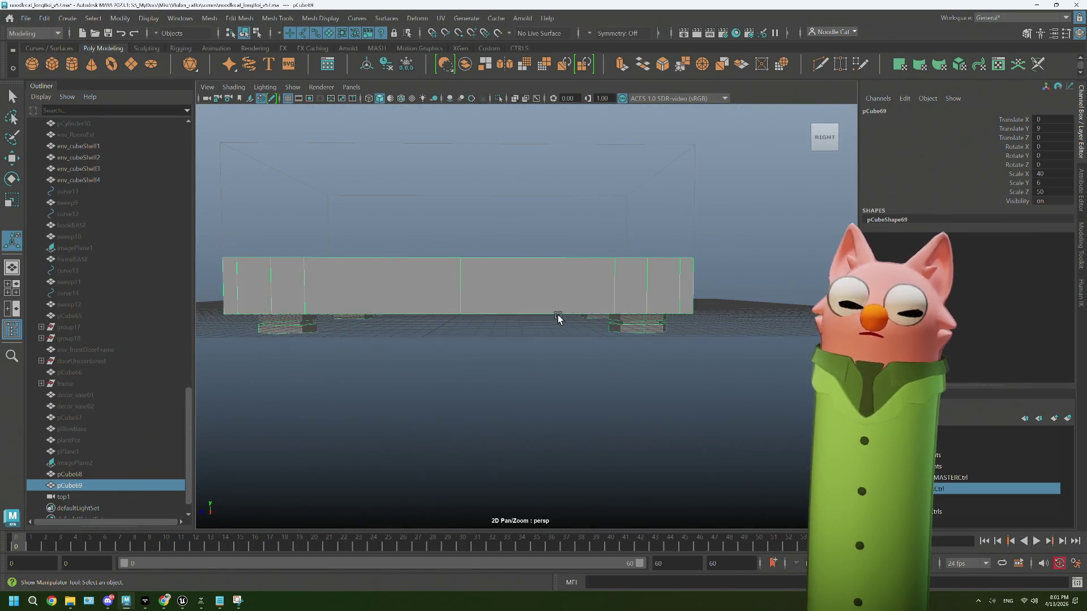
Step: Snap the box's pivot to its bottom, raise it to Translate Y 11.226, then bring back the Denon drawing
key(w)
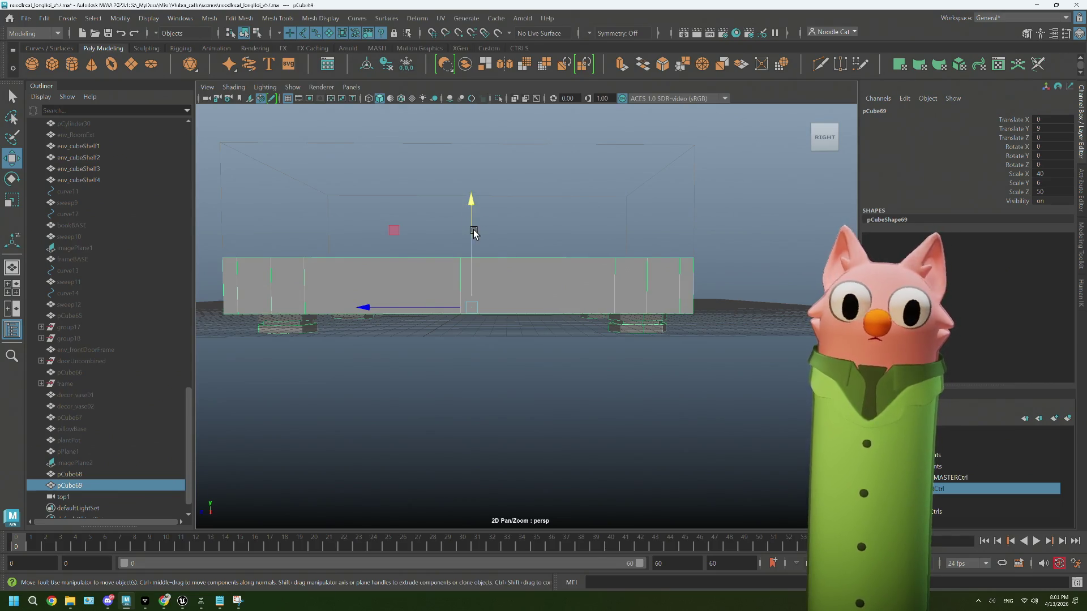
key(d)
click(475, 269)
mouse_move(476, 268)
mouse_down()
mouse_move(475, 376)
mouse_move(320, 343)
mouse_up()
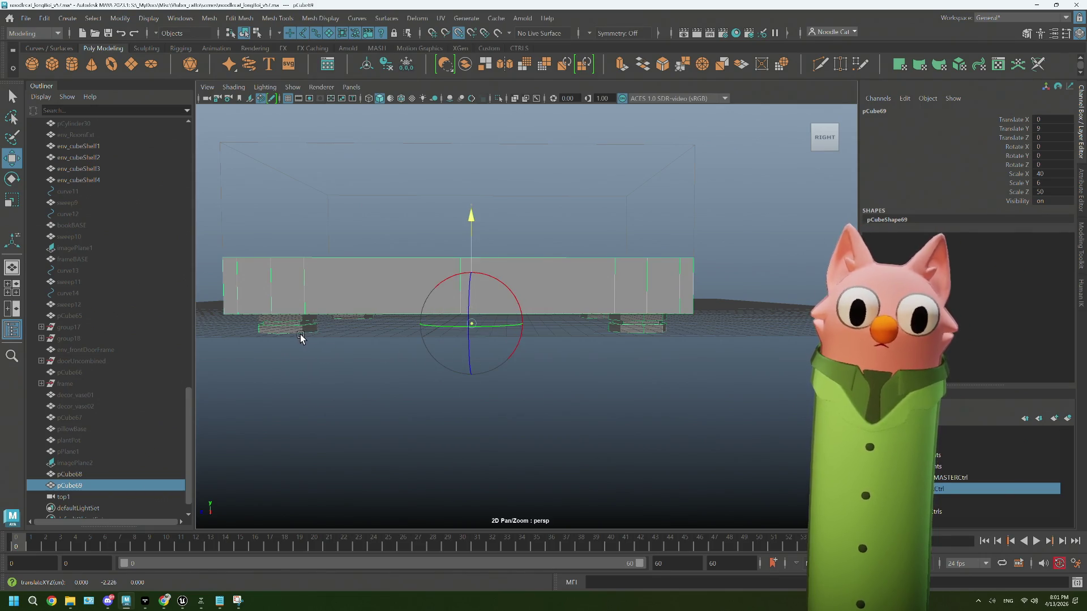
mouse_move(470, 223)
mouse_down()
mouse_move(462, 306)
mouse_move(621, 296)
mouse_move(549, 340)
mouse_move(583, 332)
mouse_move(497, 323)
mouse_move(567, 324)
mouse_move(534, 340)
mouse_move(550, 340)
mouse_up()
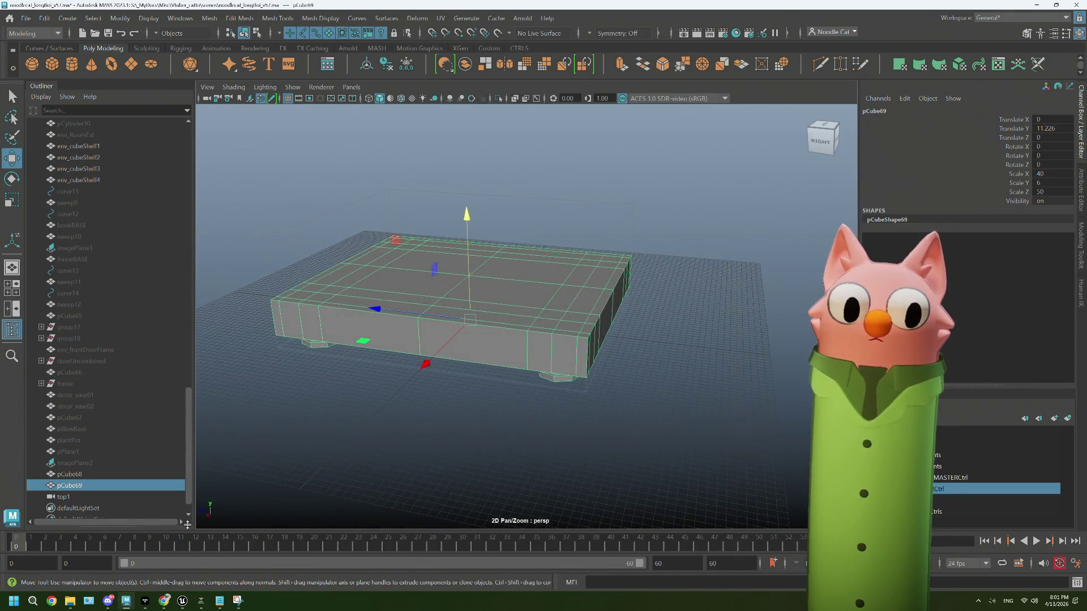
click(164, 601)
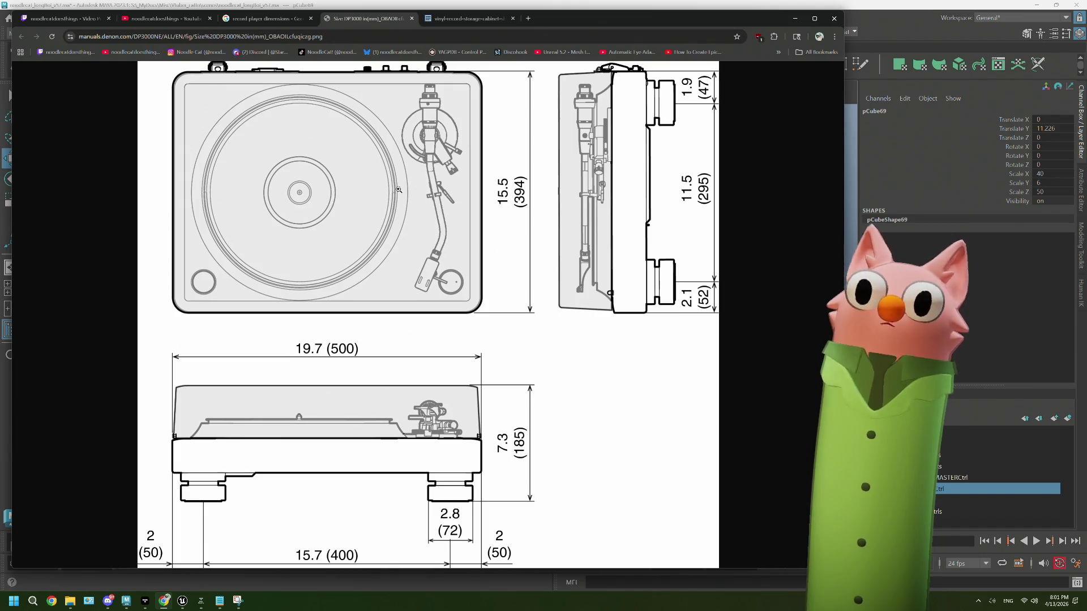
Step: Enlarge the Denon drawing, then view the Amazon turntable dimensions image full size
click(410, 158)
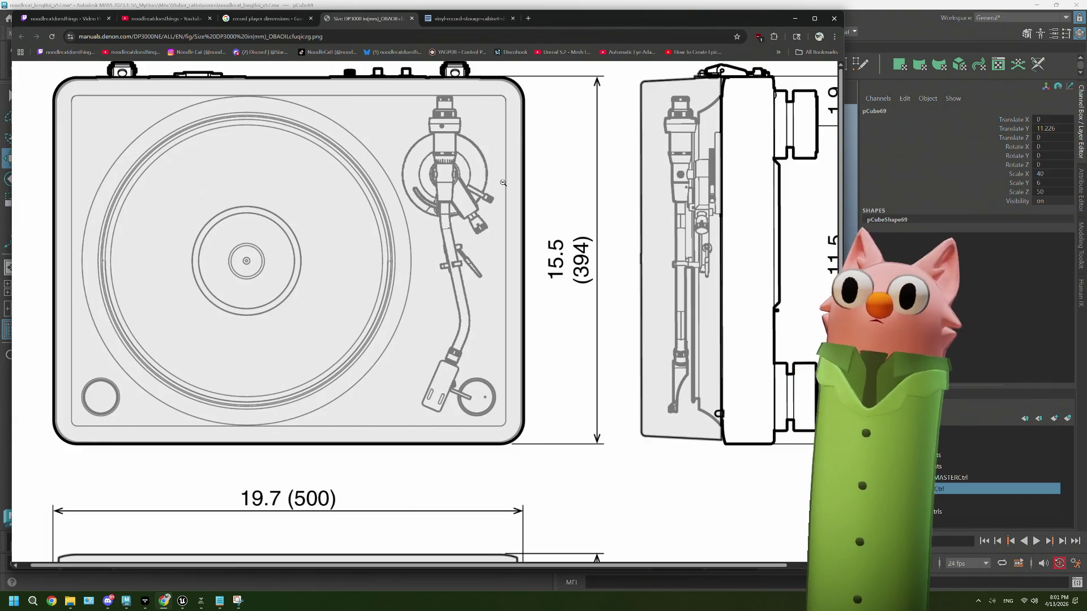
click(247, 24)
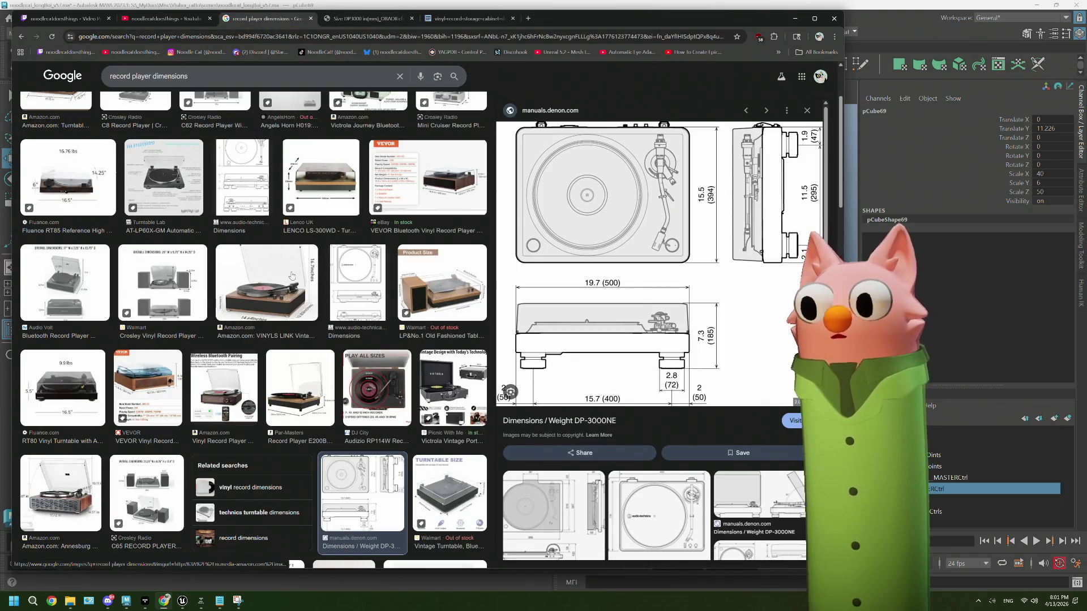
scroll(292, 276, up, 3)
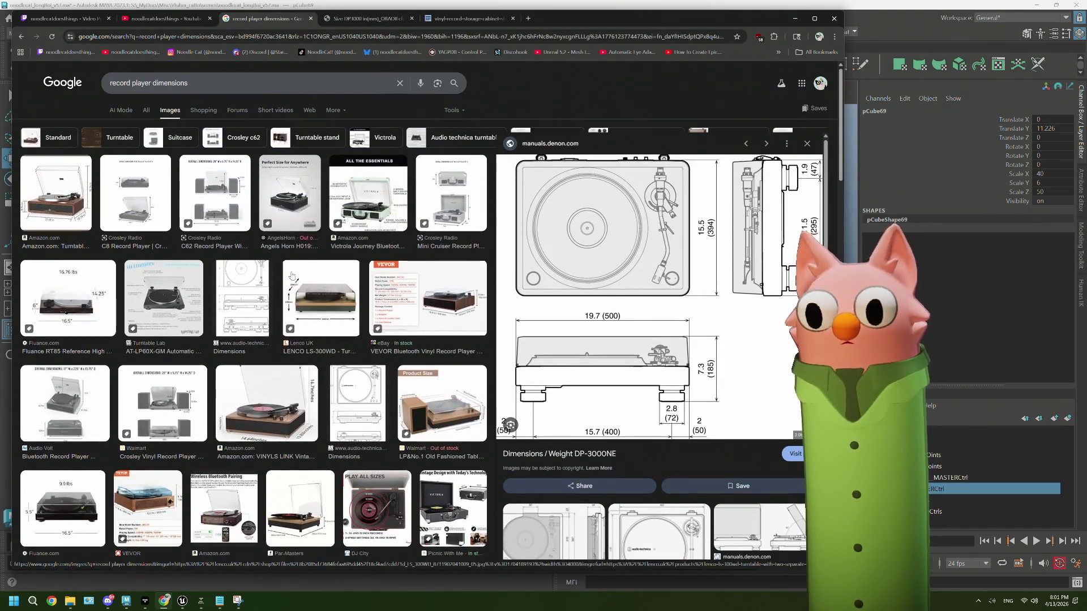
click(31, 176)
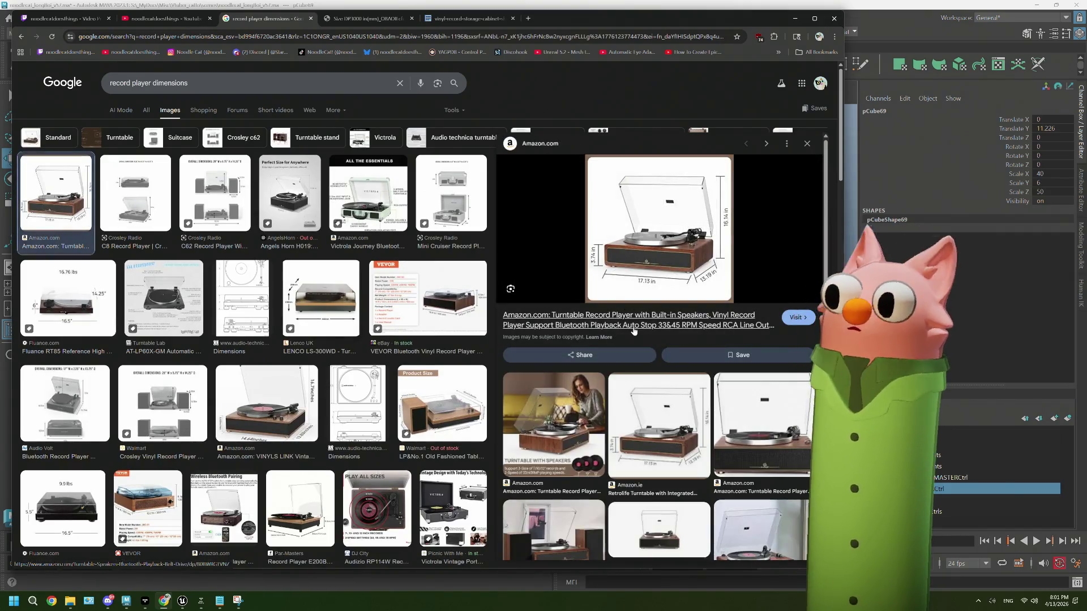
right_click(622, 211)
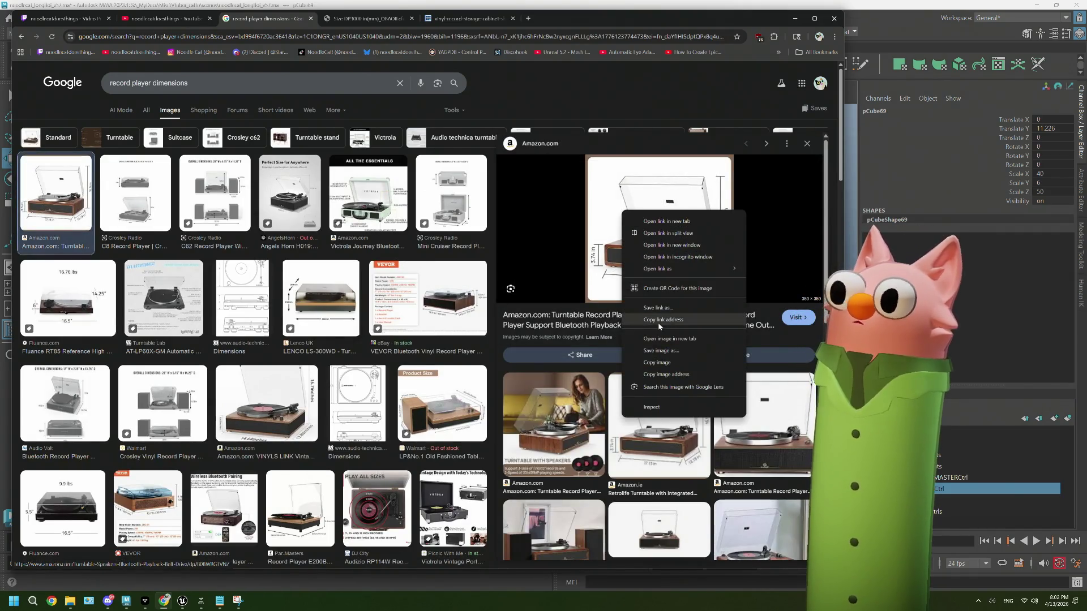
click(656, 338)
click(446, 21)
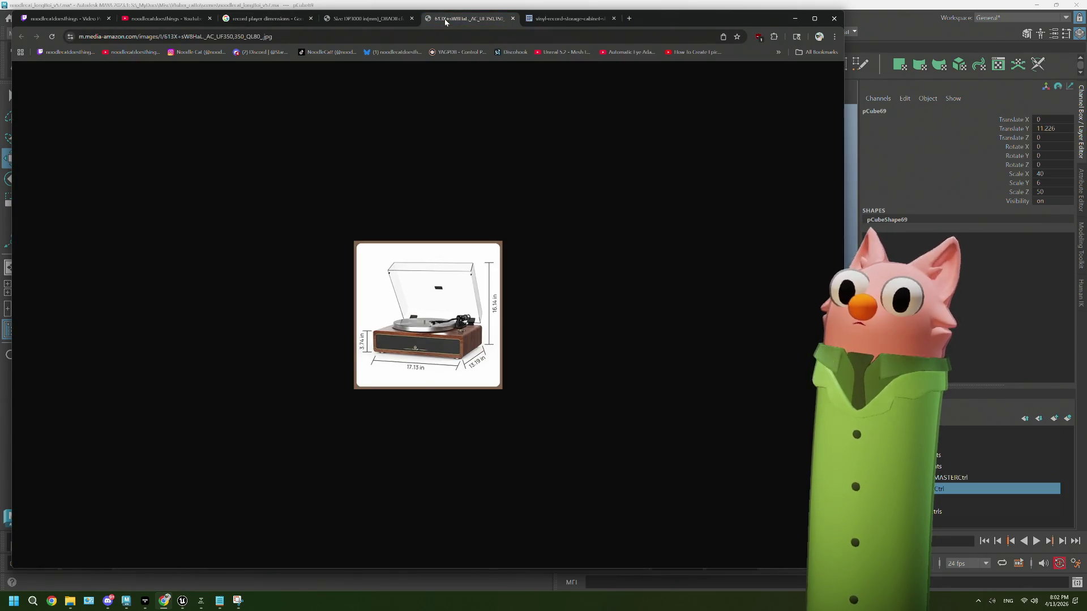
click(513, 18)
click(301, 21)
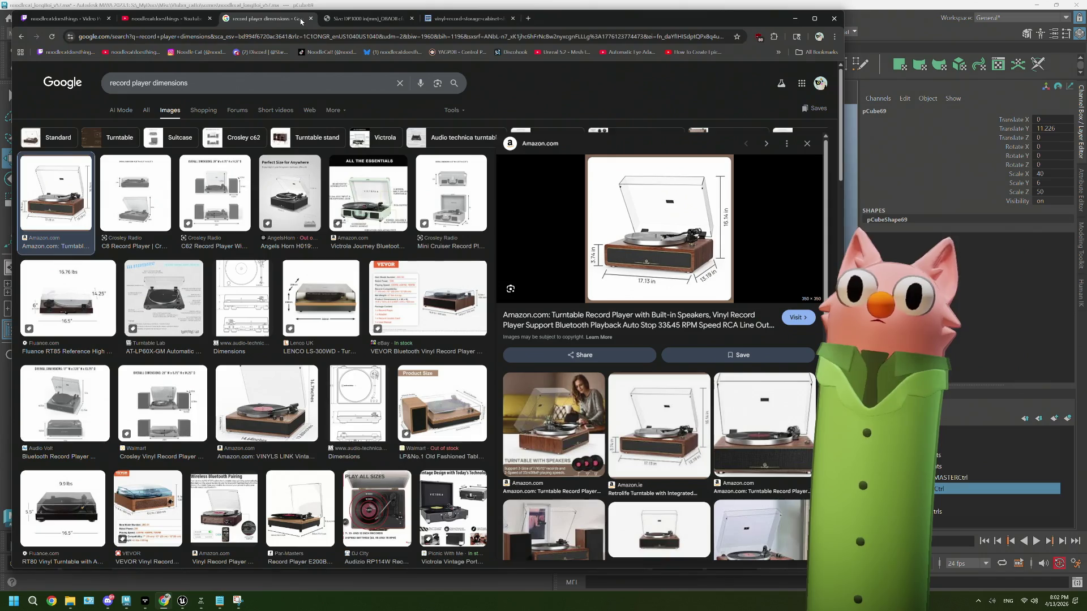
Step: Preview the VINYLS LINK, Fluance and Audio Keeper references, ending on the Crosley C62 dimensions image
click(271, 414)
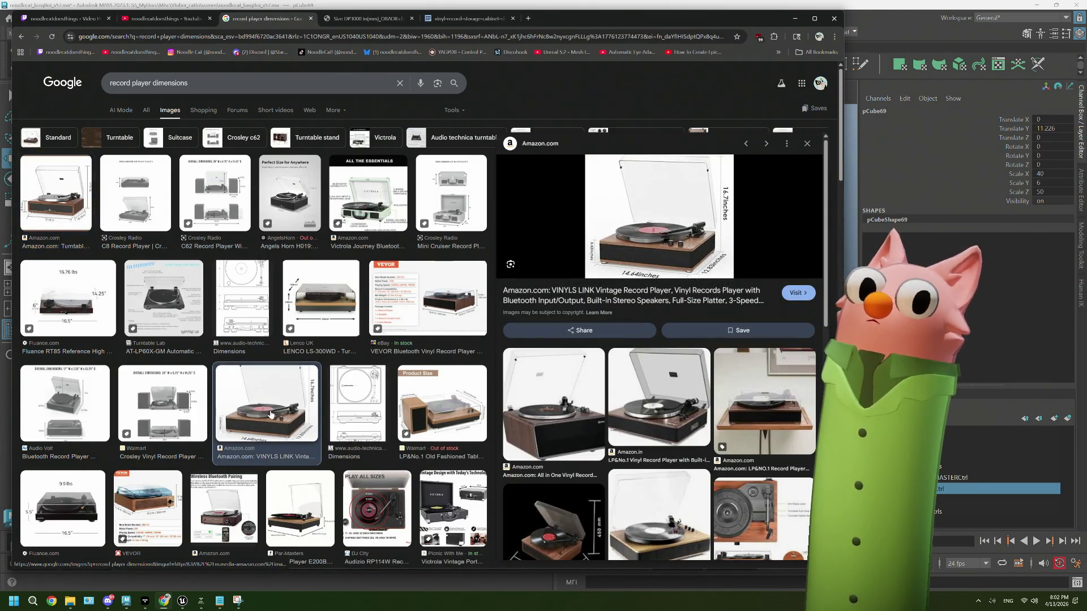
scroll(270, 414, down, 6)
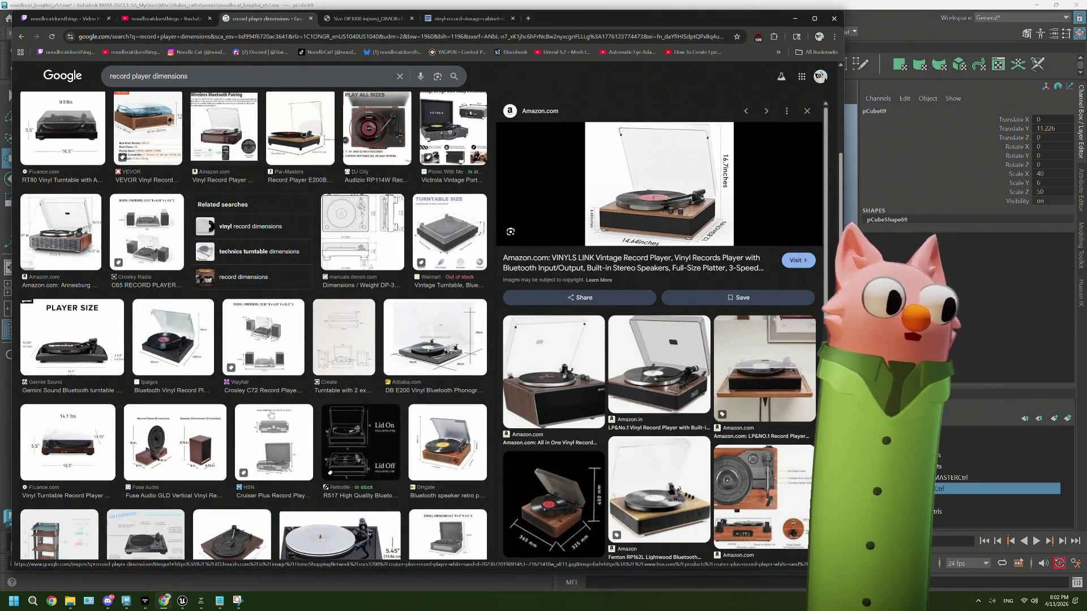
scroll(270, 415, down, 1)
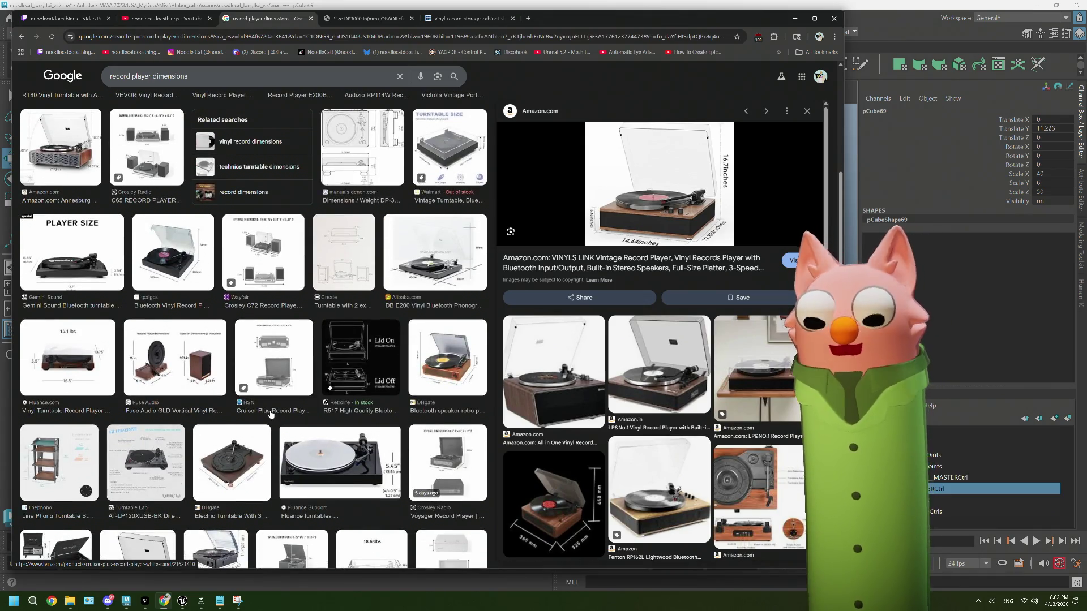
scroll(270, 414, down, 1)
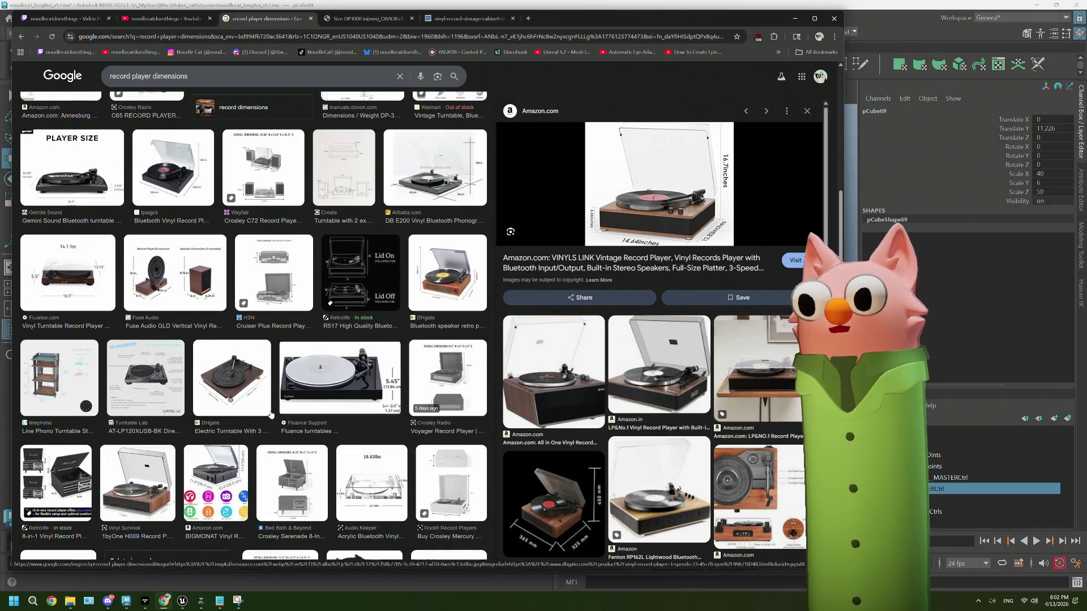
click(354, 374)
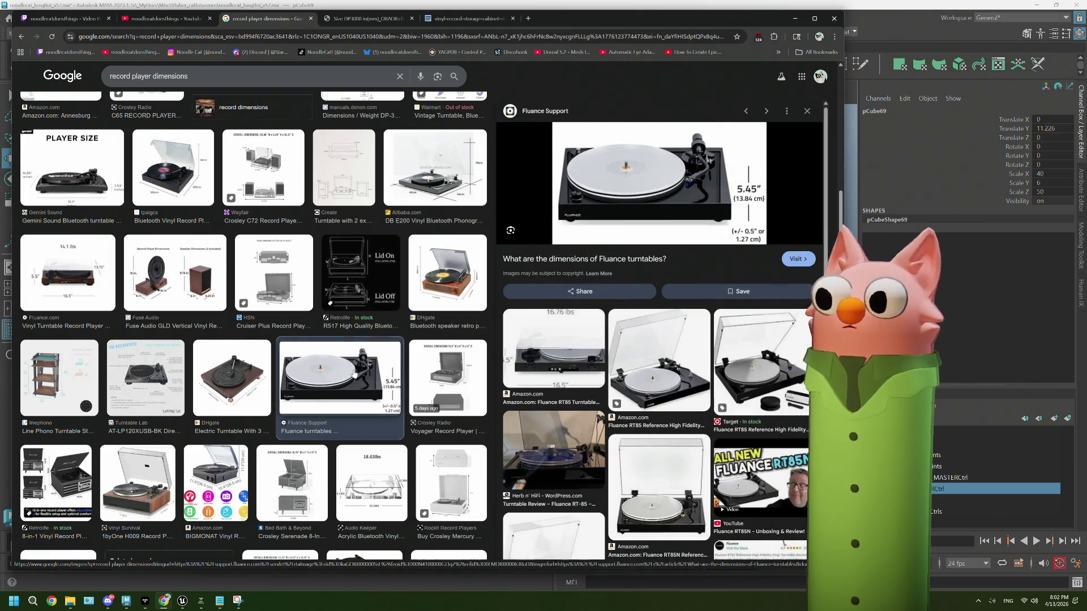
scroll(354, 374, down, 2)
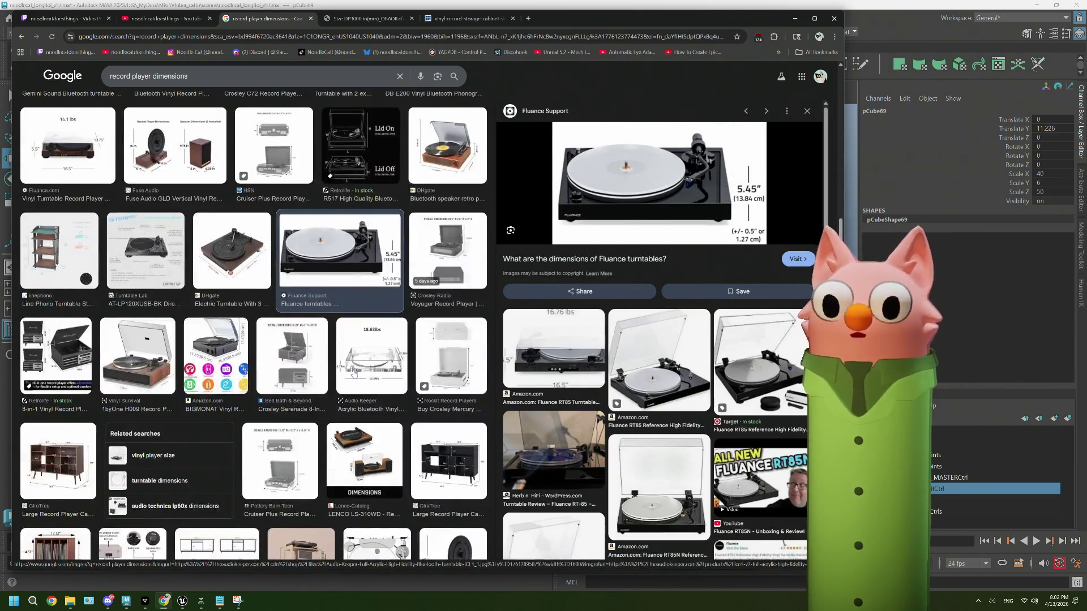
scroll(354, 374, down, 4)
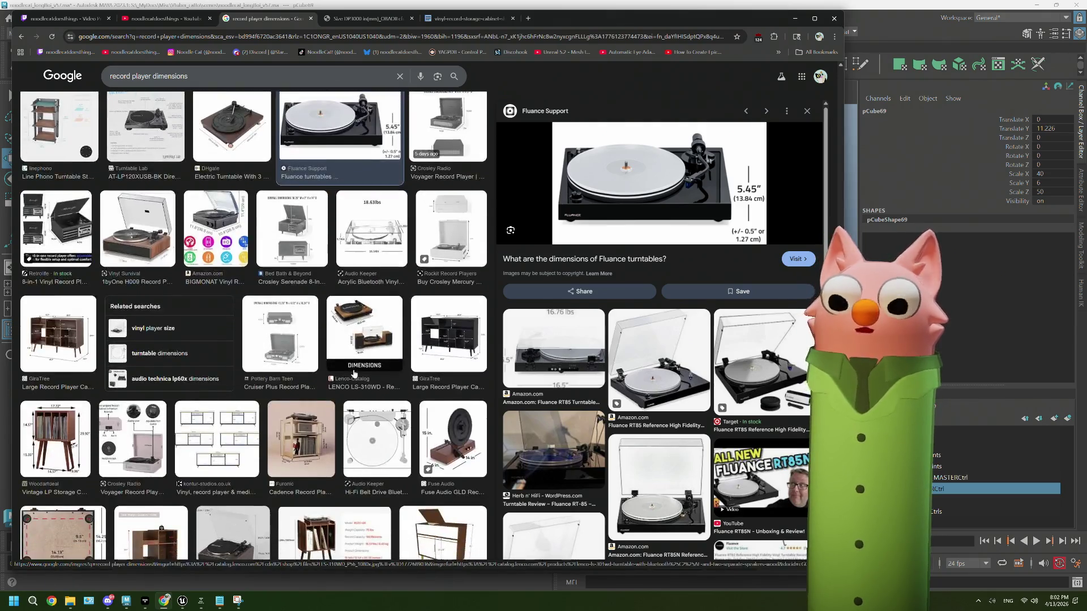
click(381, 313)
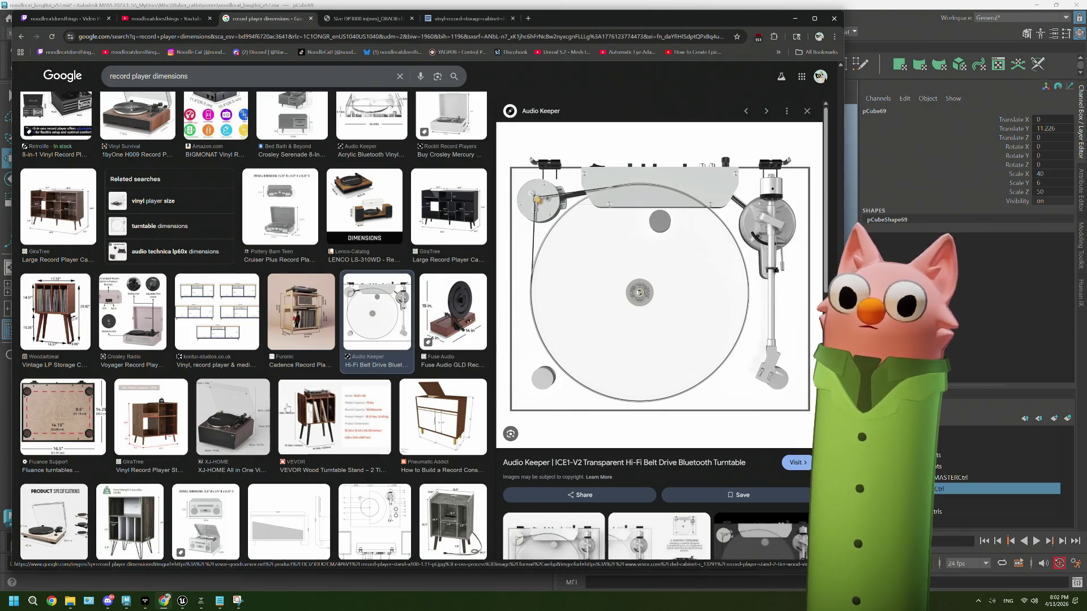
scroll(287, 408, down, 2)
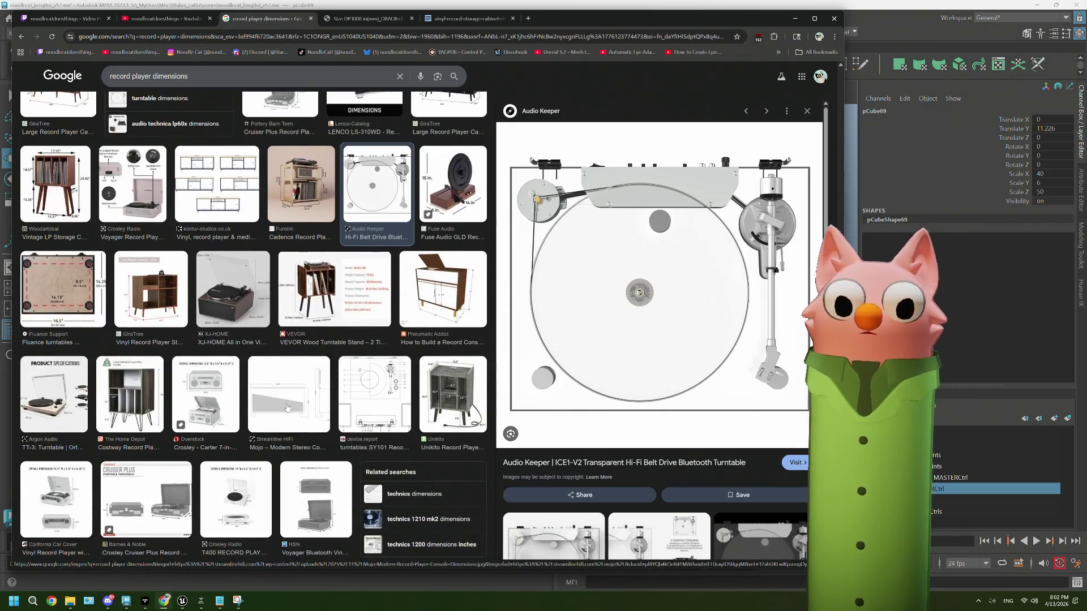
scroll(287, 408, down, 5)
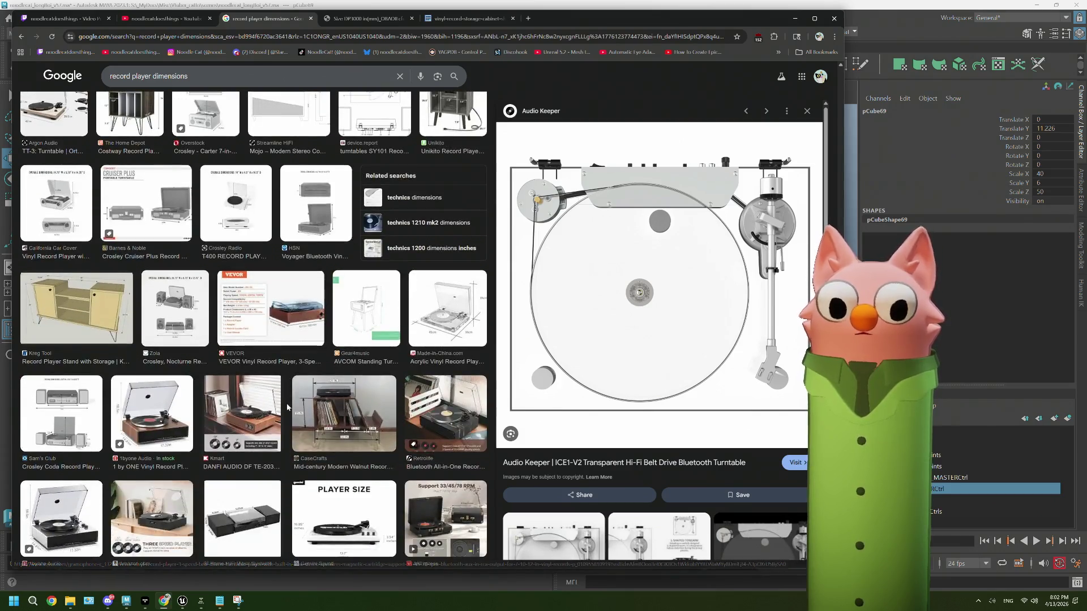
scroll(287, 407, up, 7)
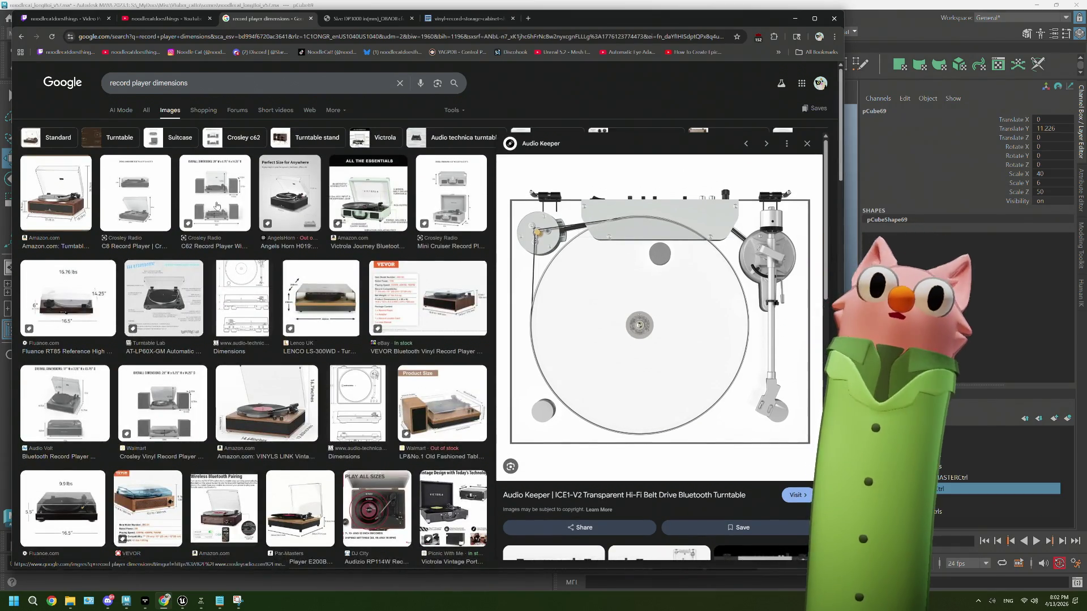
click(216, 195)
double_click(205, 83)
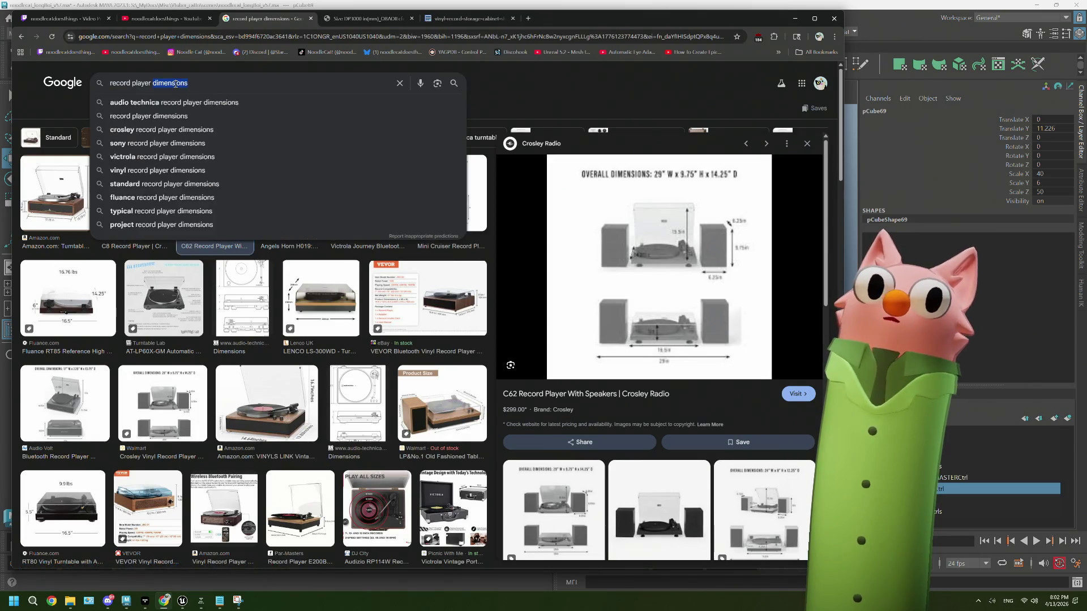
Step: Search 'record player arm' and preview tonearm images, ending on the Audio Affair anatomy diagram
text(arm)
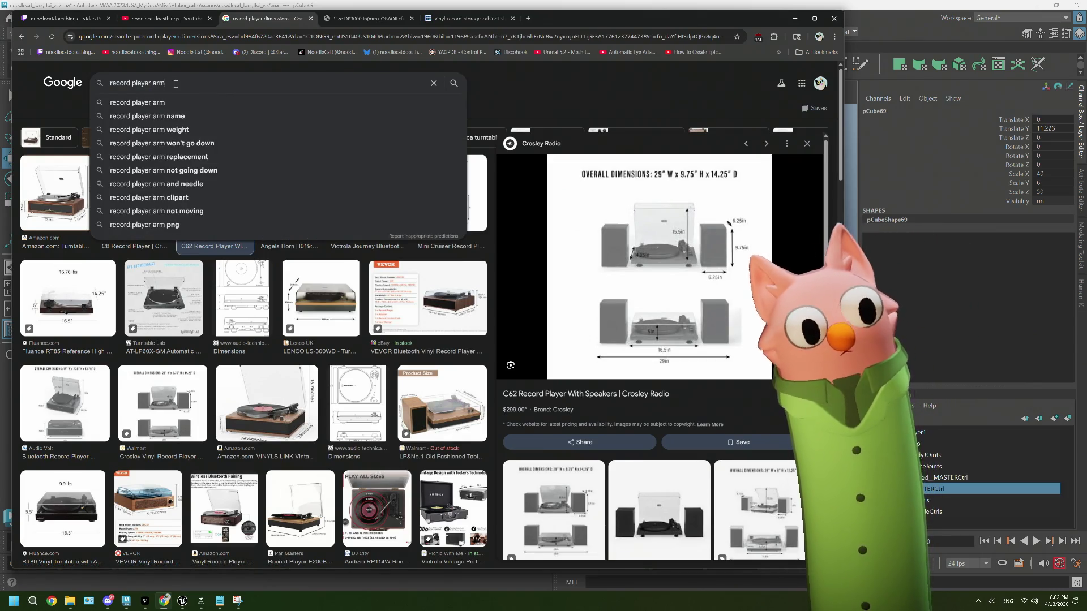
key(Return)
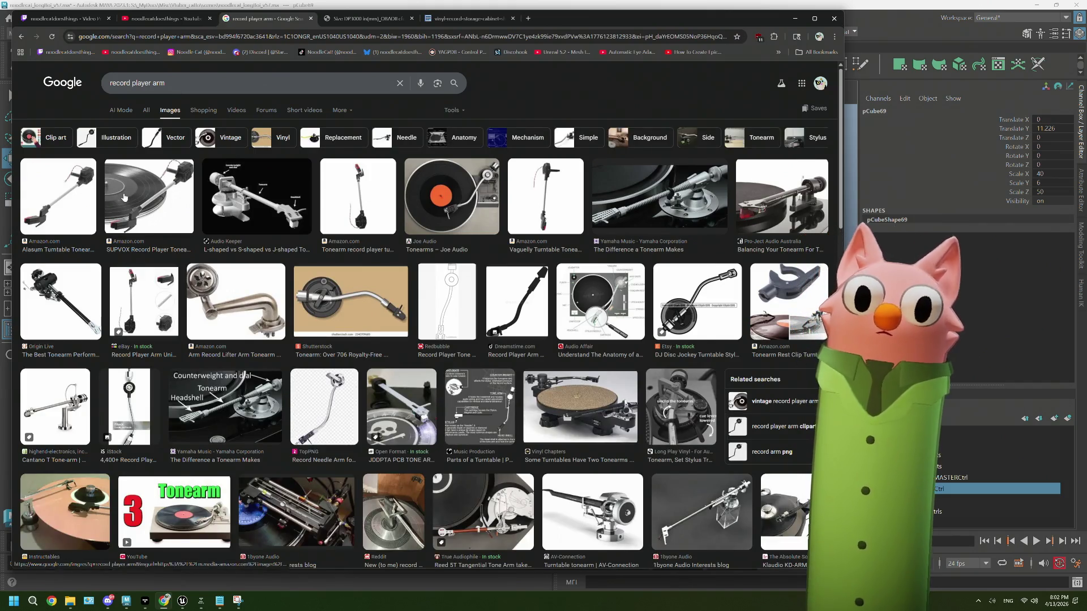
click(287, 194)
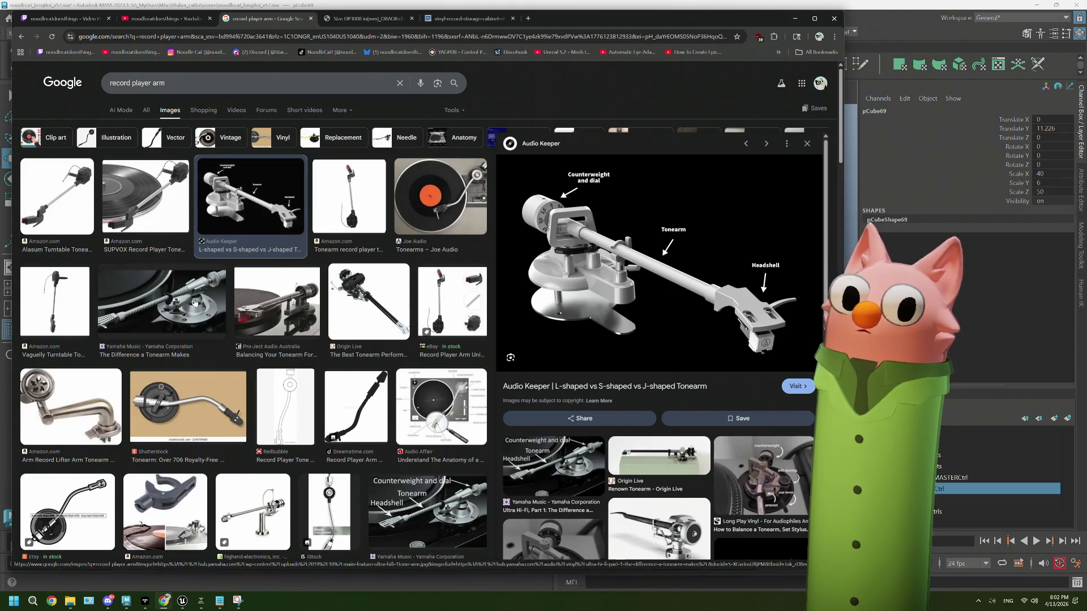
click(235, 434)
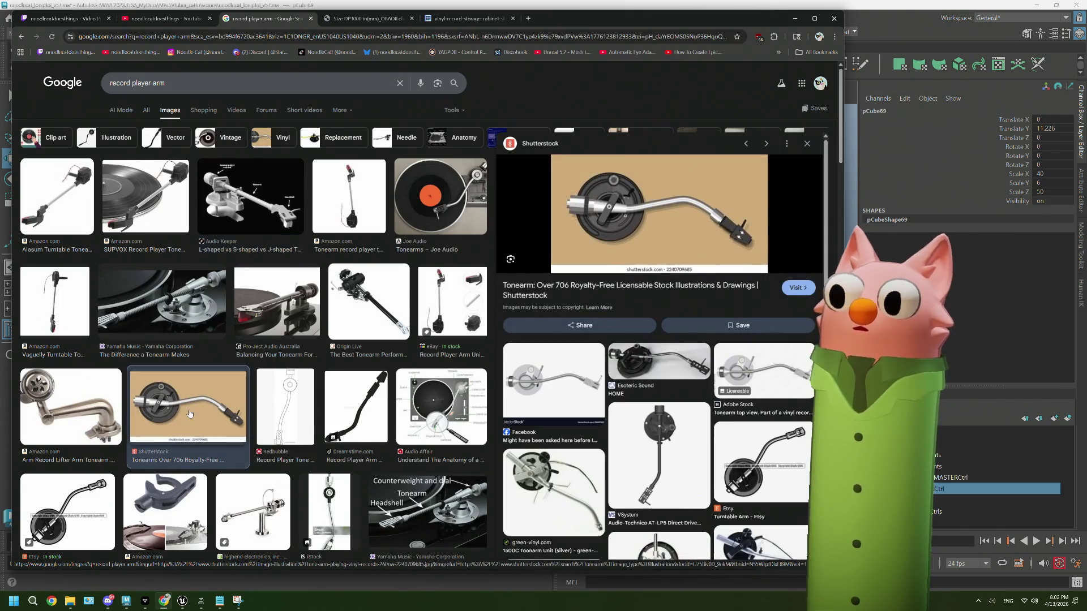
click(405, 405)
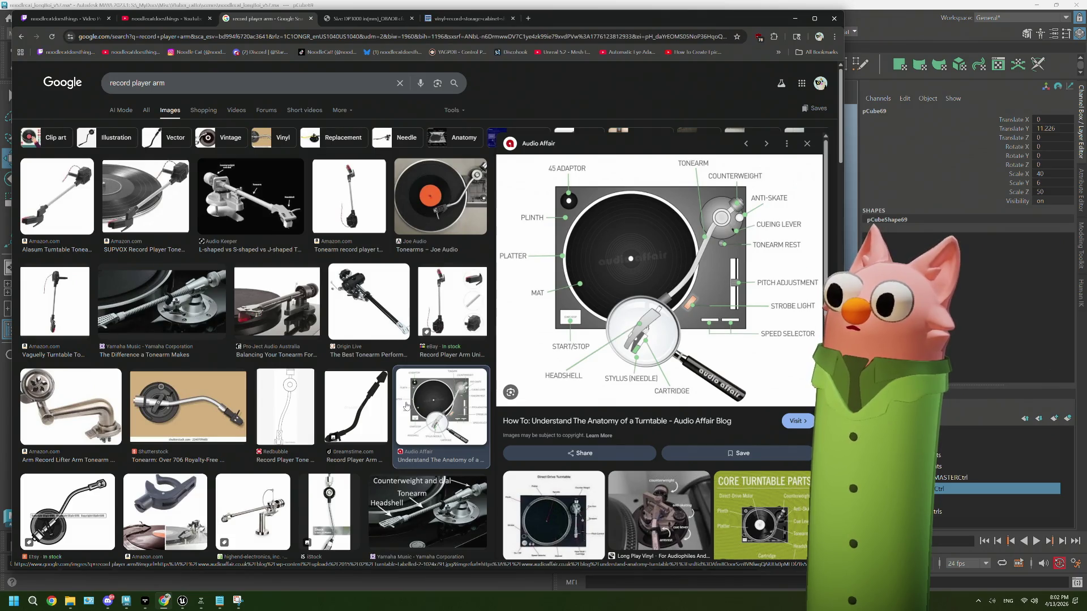
click(368, 19)
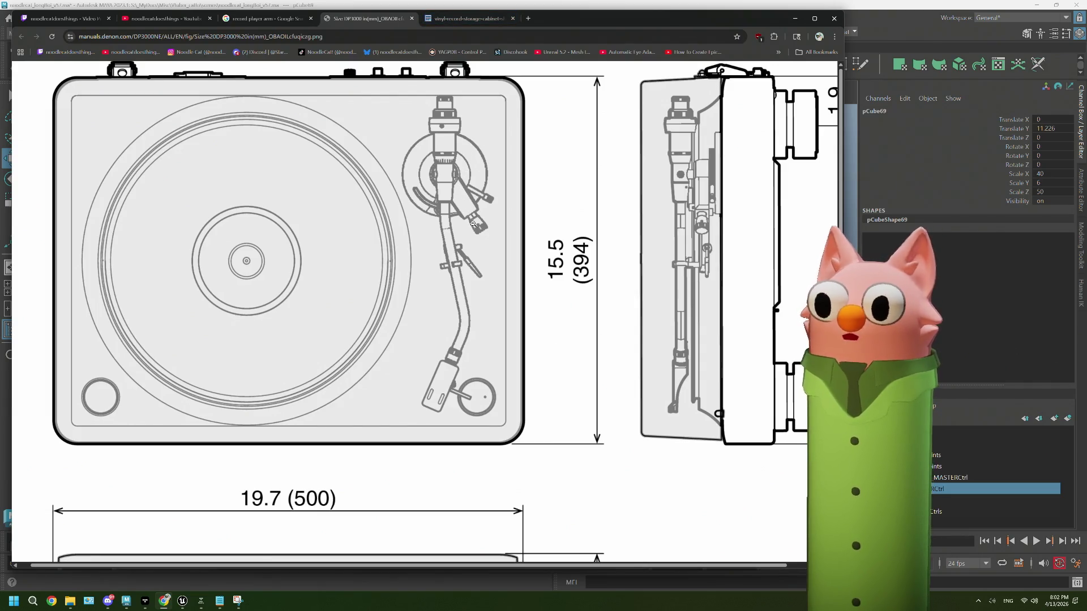
click(282, 25)
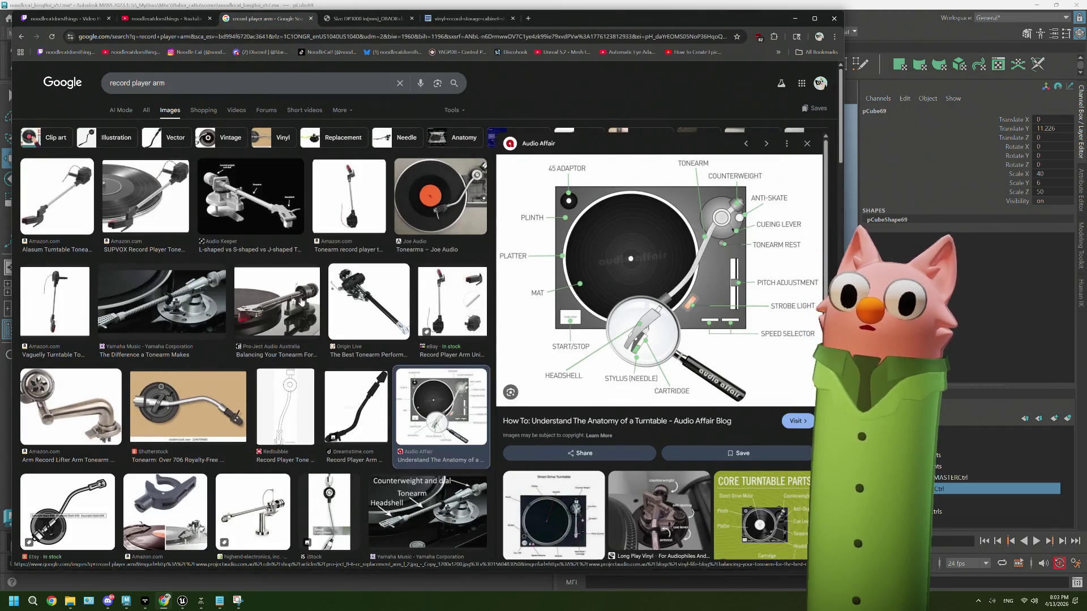
Step: Preview the Vinyl Chapters, Redbubble, Yamaha, Reed 5T and VectorStock tonearm images
scroll(302, 302, down, 5)
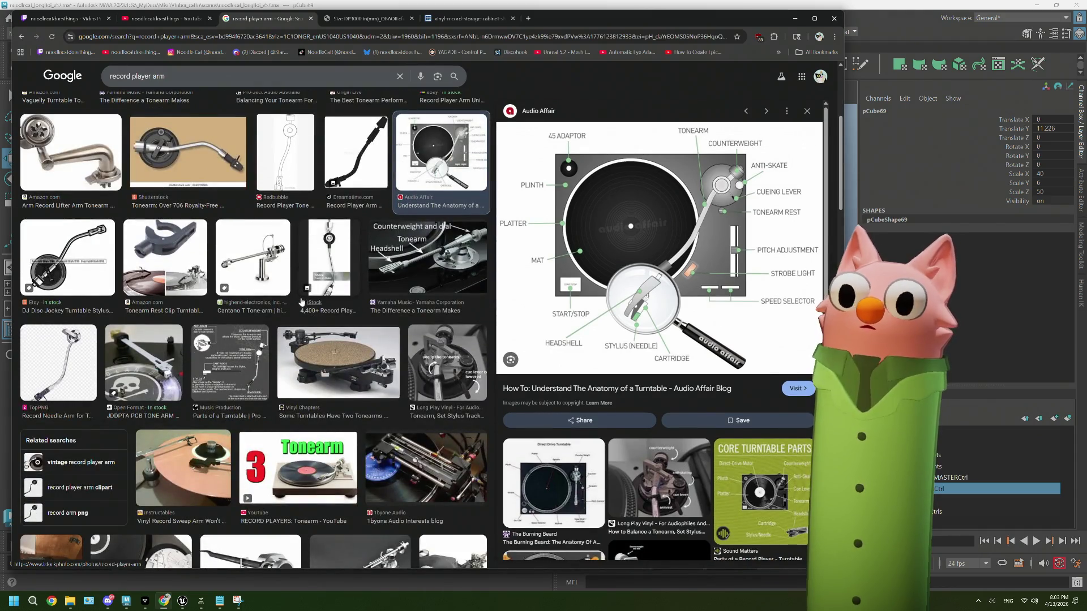
click(314, 348)
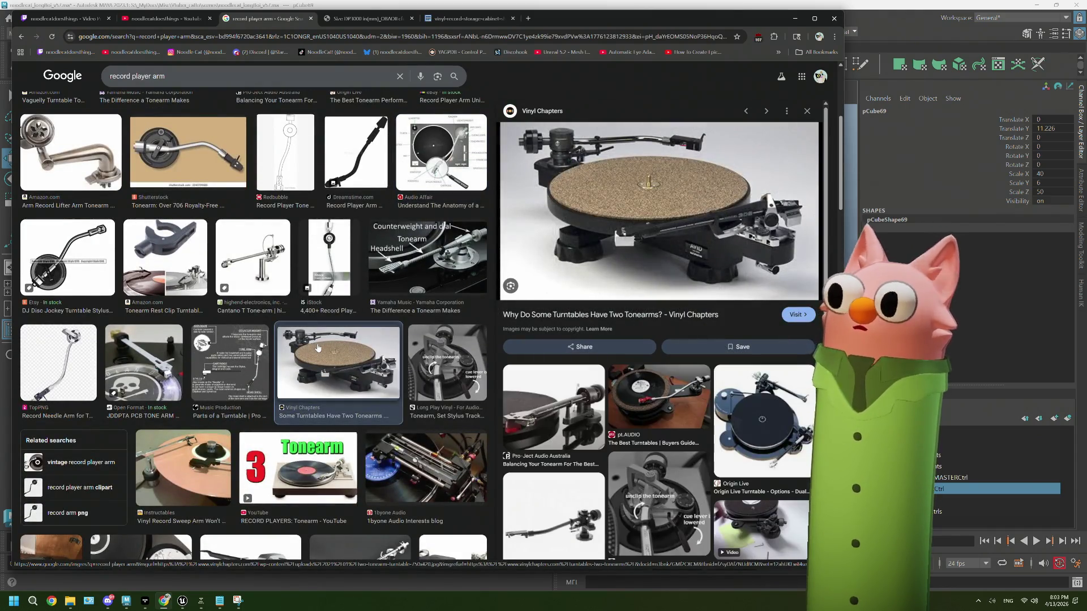
scroll(311, 350, up, 3)
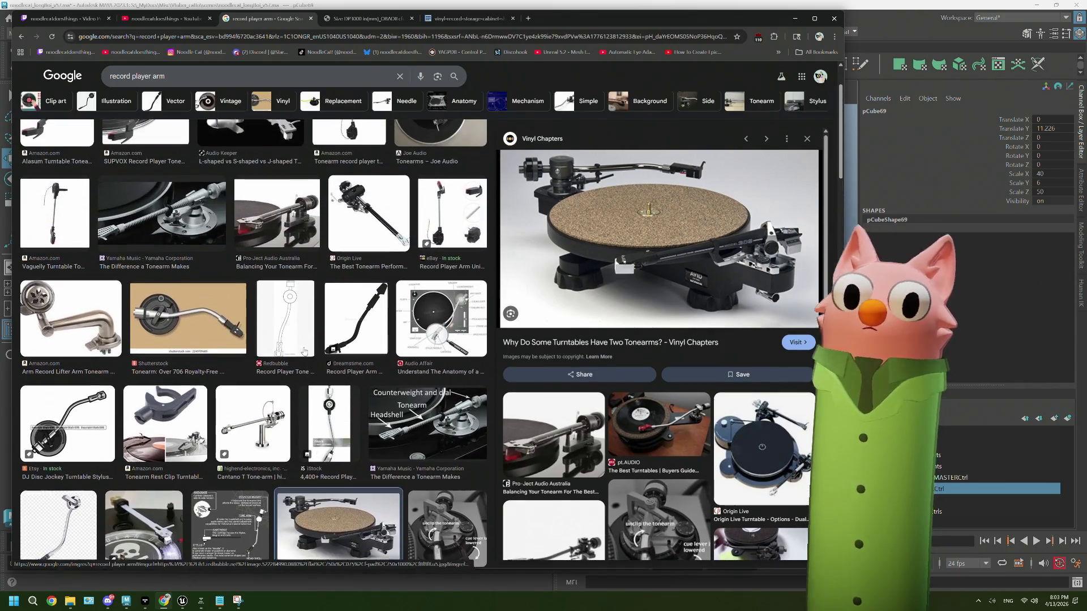
click(287, 328)
scroll(287, 328, down, 3)
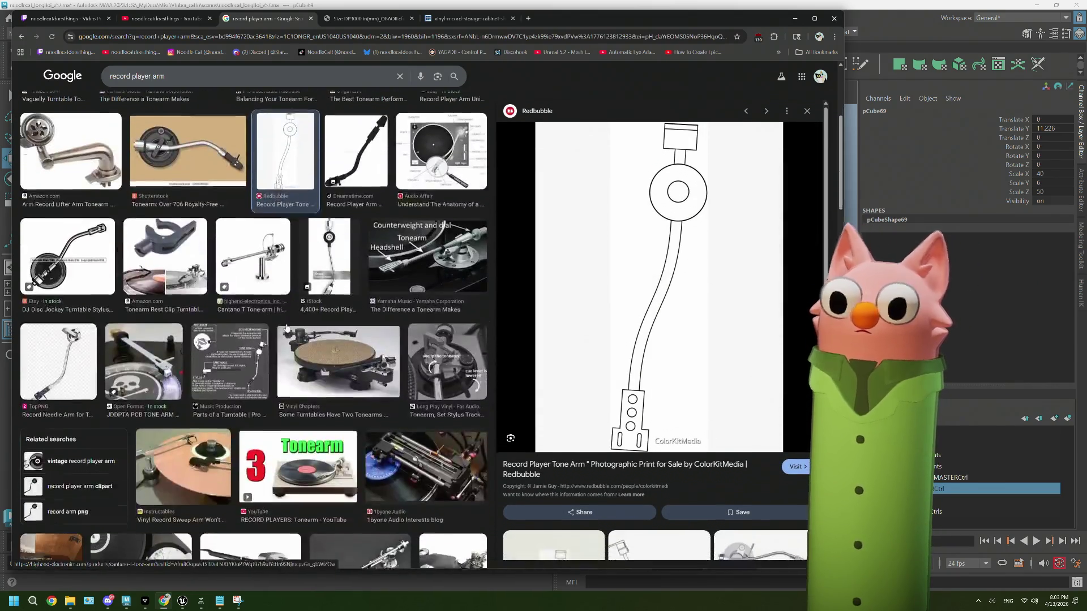
click(398, 260)
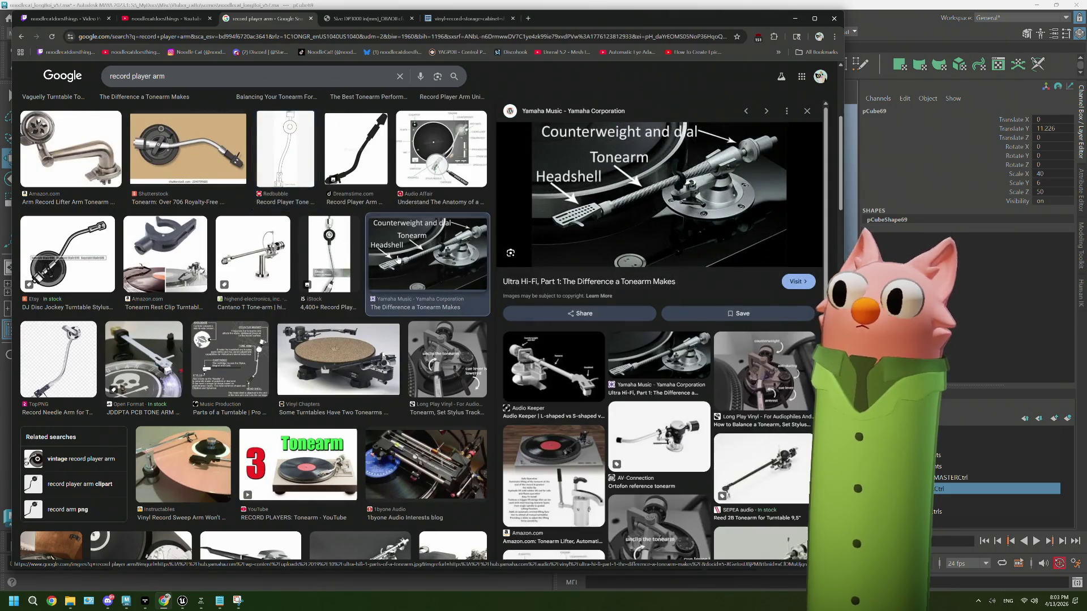
scroll(348, 312, down, 3)
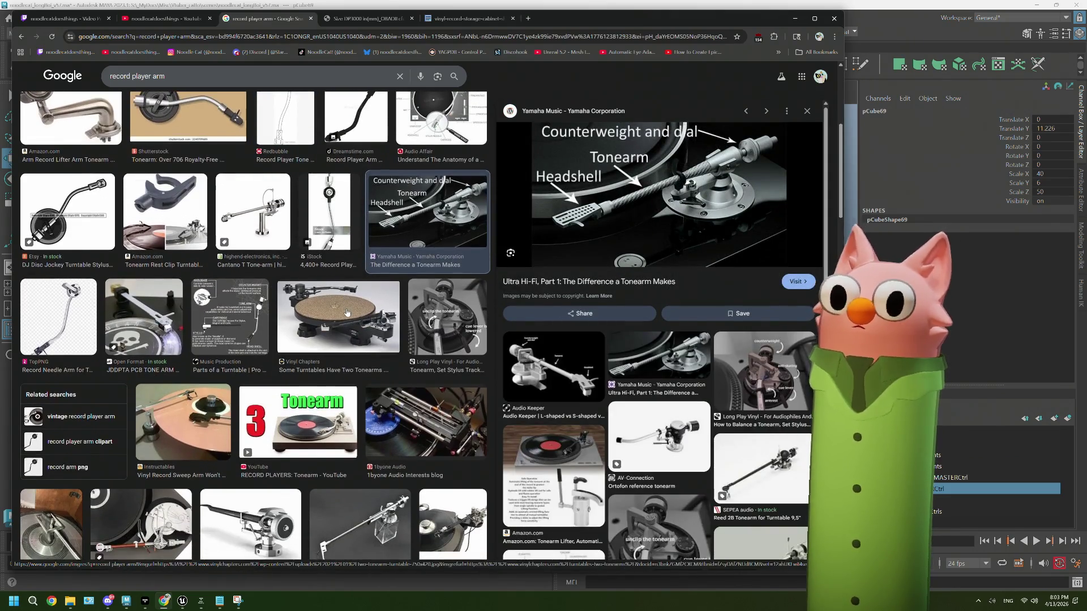
scroll(348, 312, down, 3)
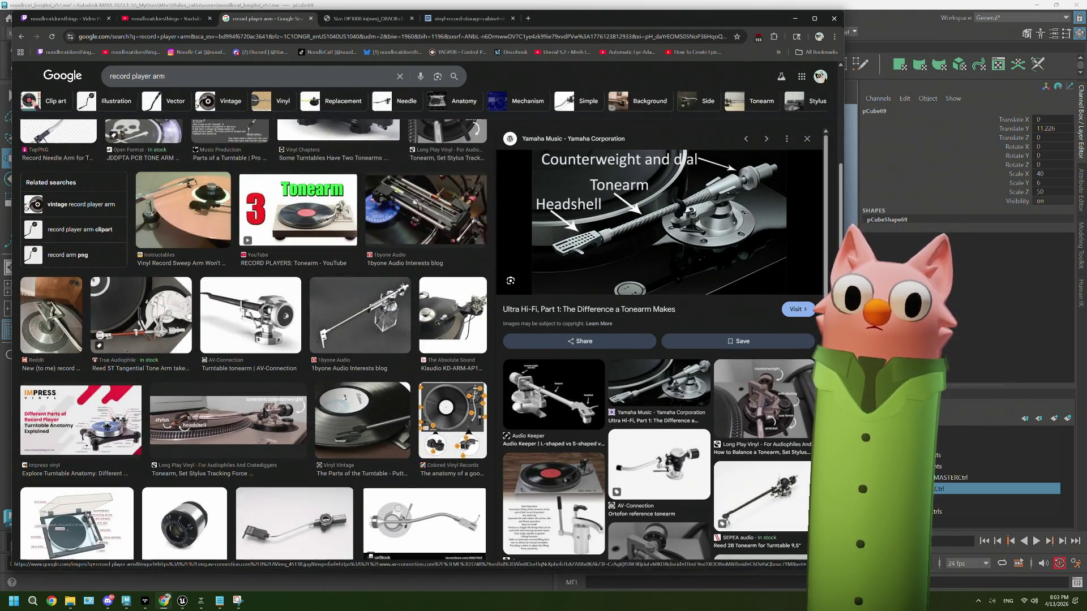
click(158, 315)
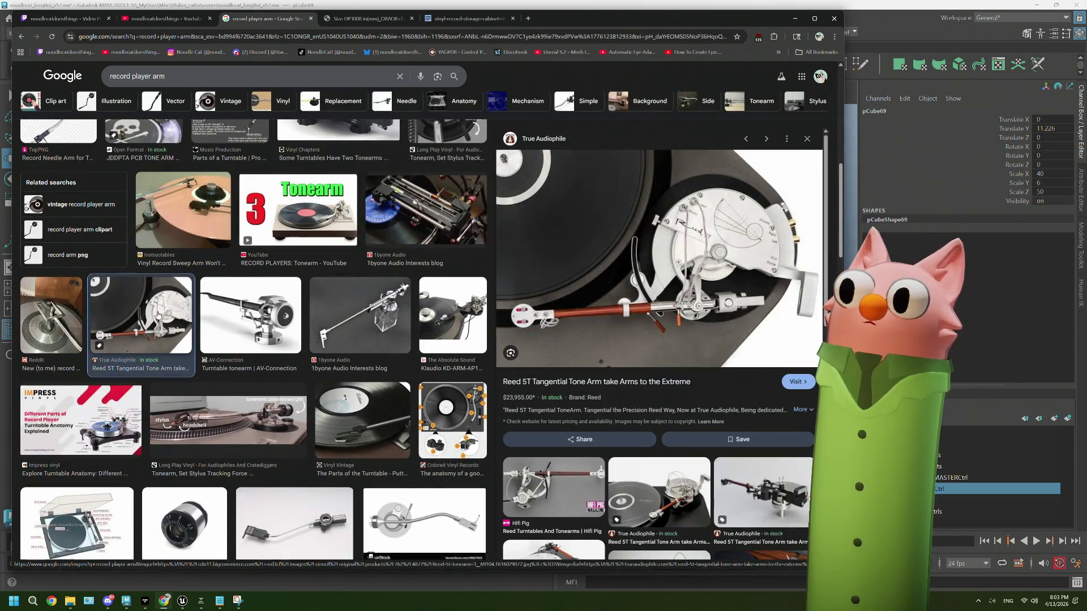
scroll(374, 377, down, 3)
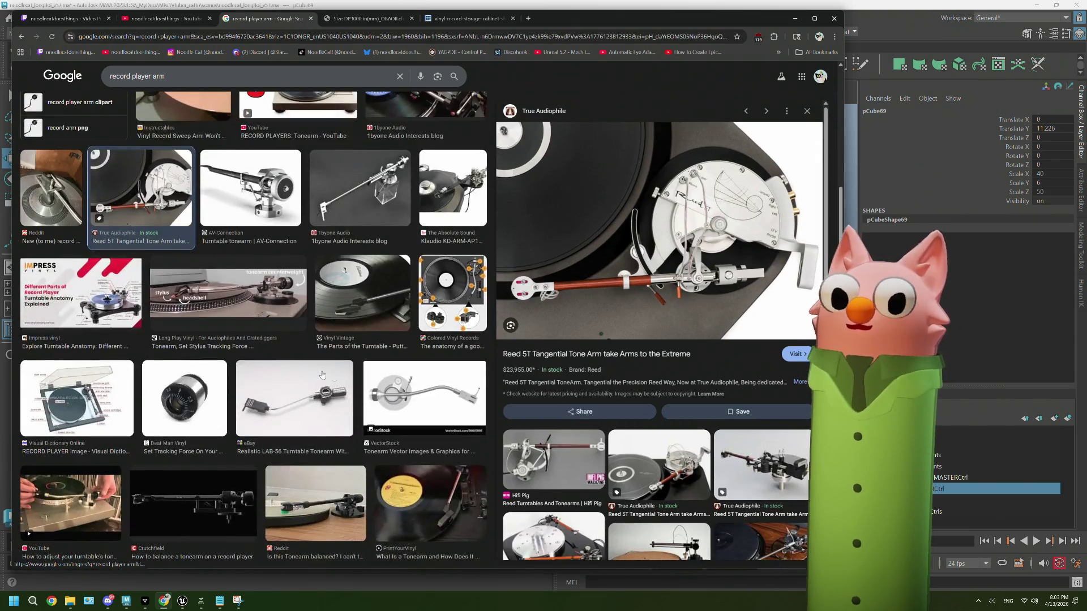
click(396, 385)
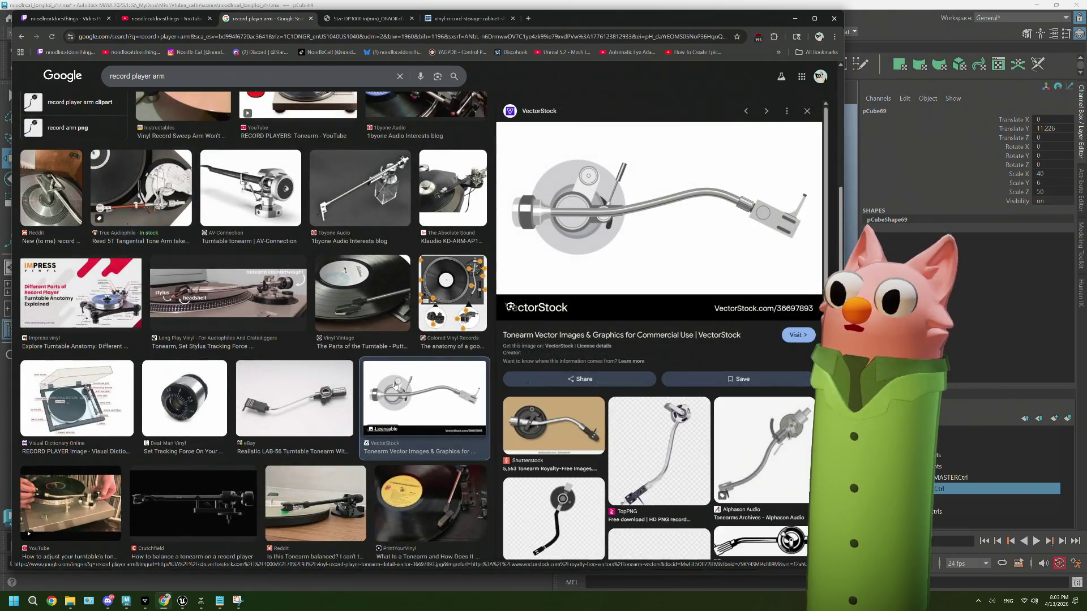
Step: Compare the Long Play Vinyl counterweight photo with The Vinyl Factory tonearm drawing
scroll(338, 395, down, 5)
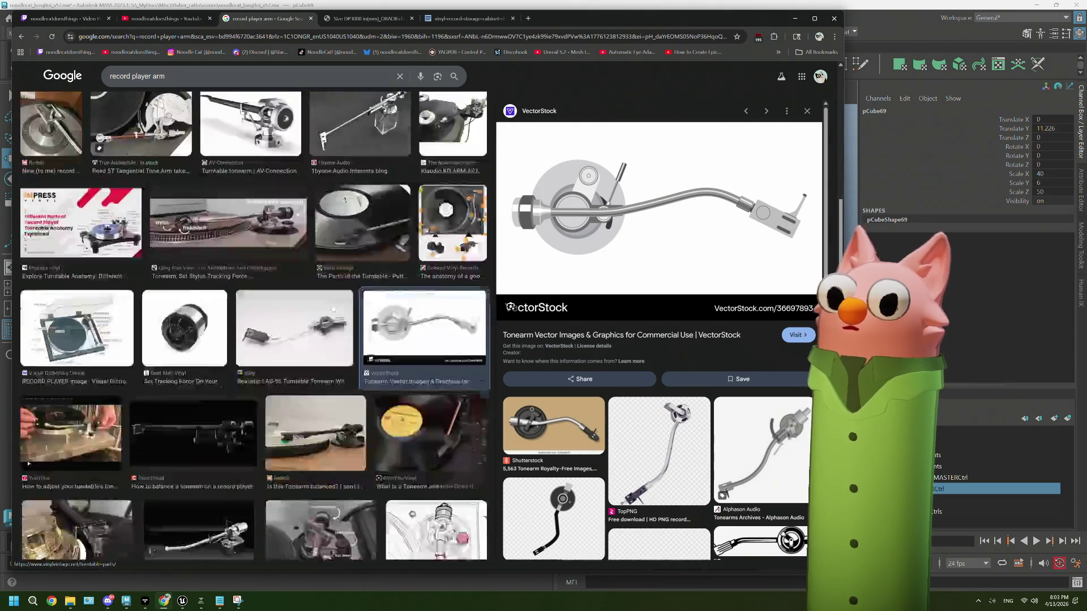
click(338, 395)
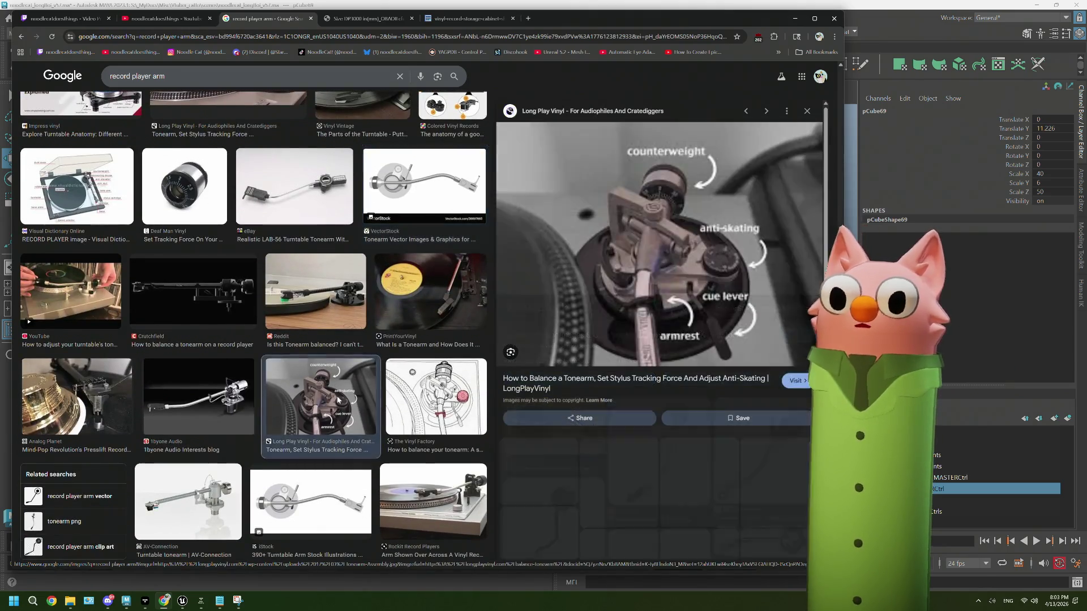
click(435, 393)
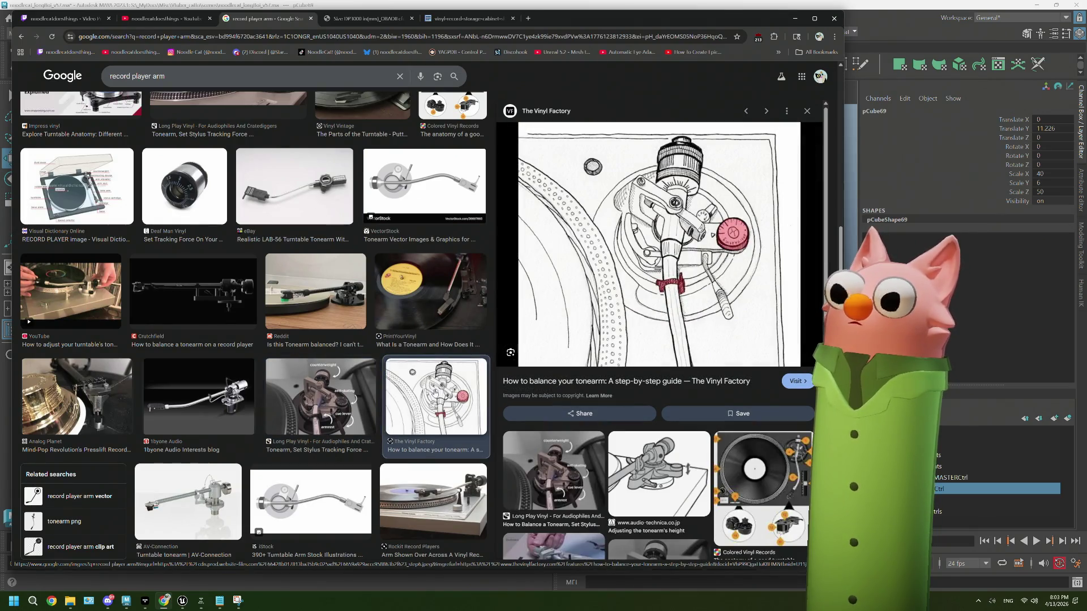
click(344, 394)
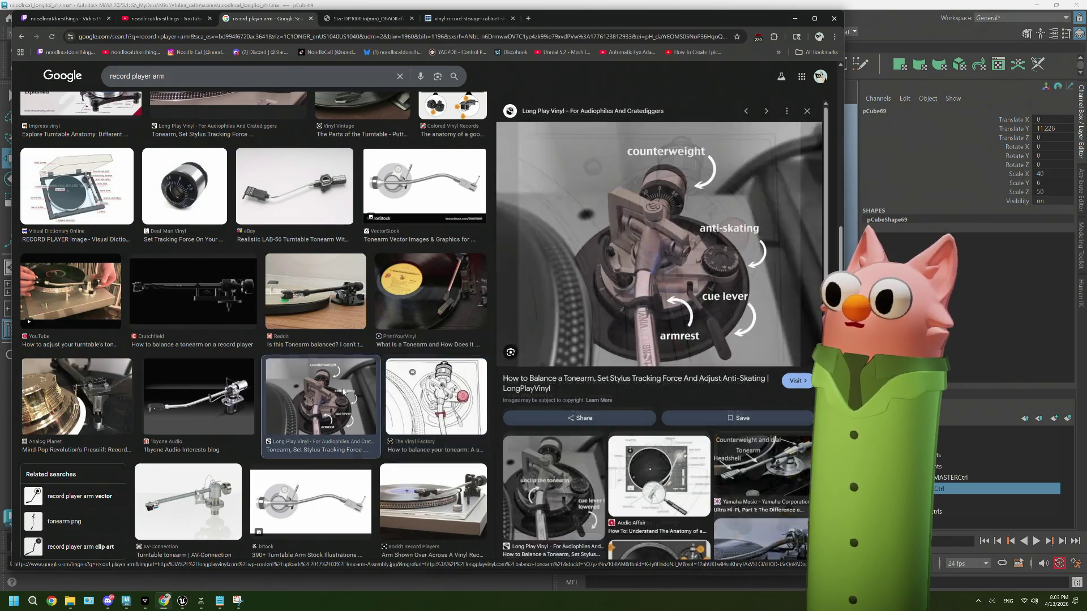
click(387, 394)
click(337, 394)
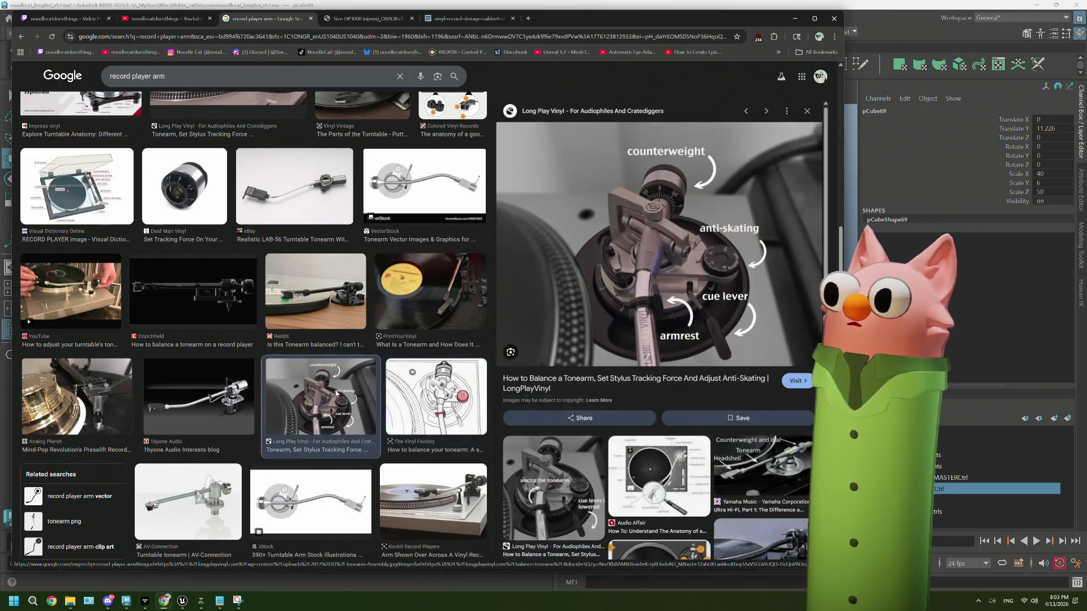
Step: Find the Turntable Wave record player parts image and open its article
scroll(213, 395, down, 2)
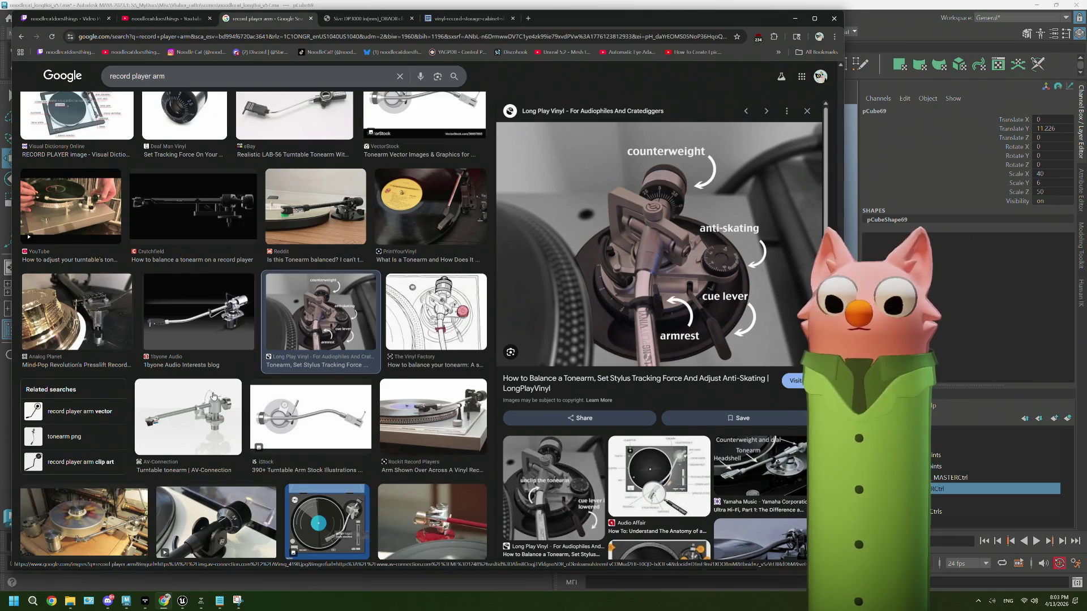
scroll(213, 395, down, 2)
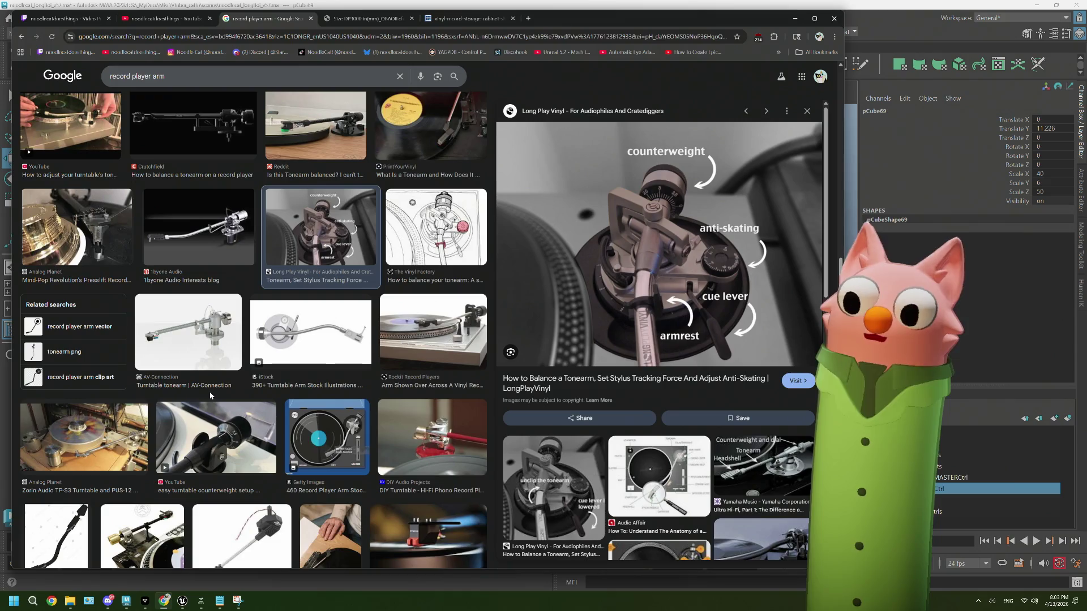
scroll(210, 395, down, 2)
scroll(210, 395, down, 3)
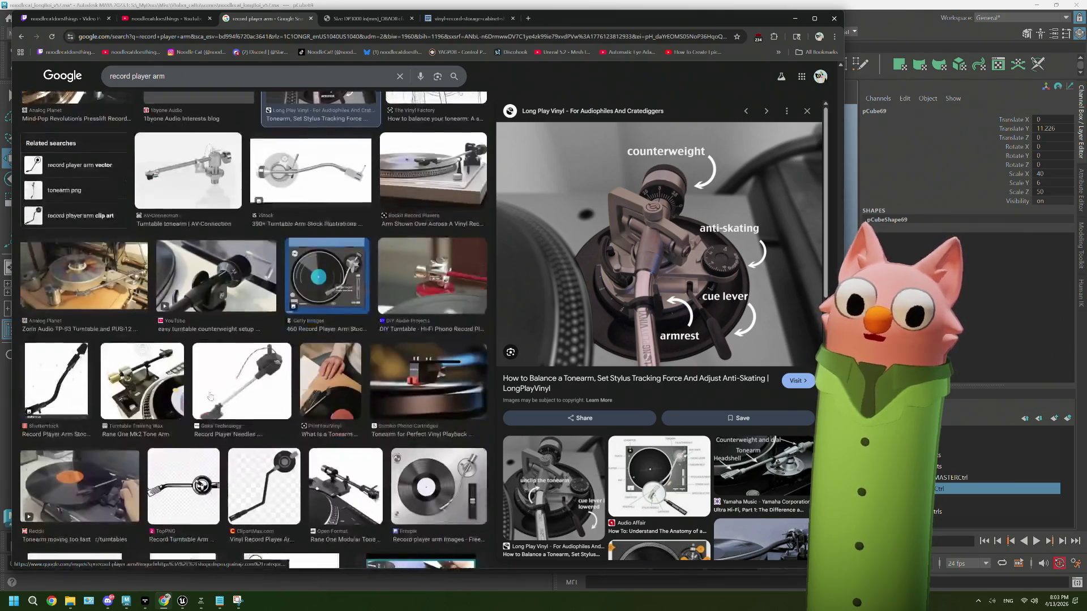
scroll(210, 395, down, 6)
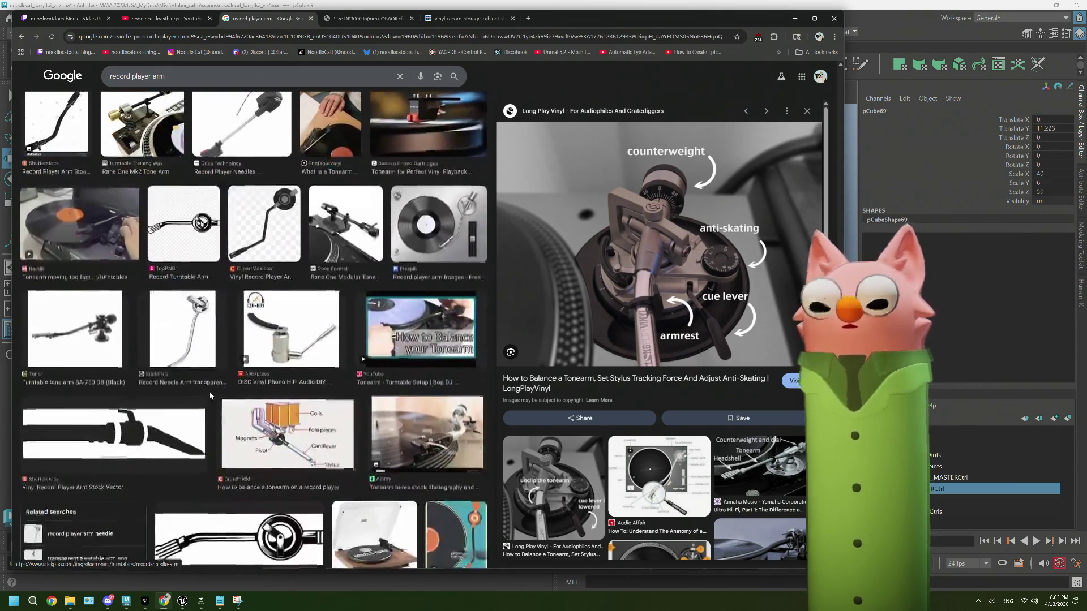
scroll(210, 396, down, 5)
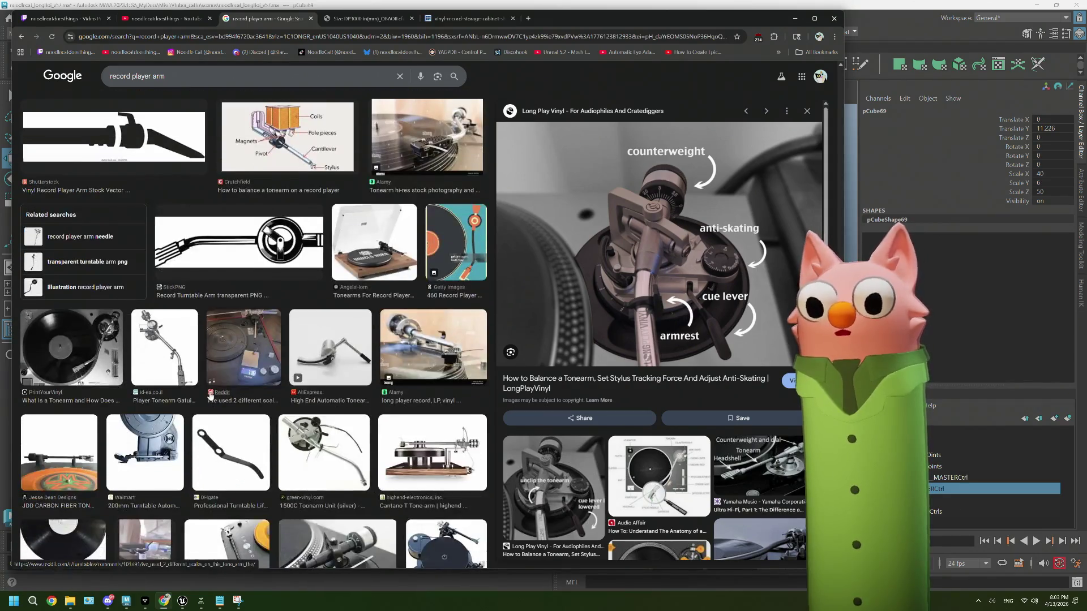
scroll(210, 395, down, 2)
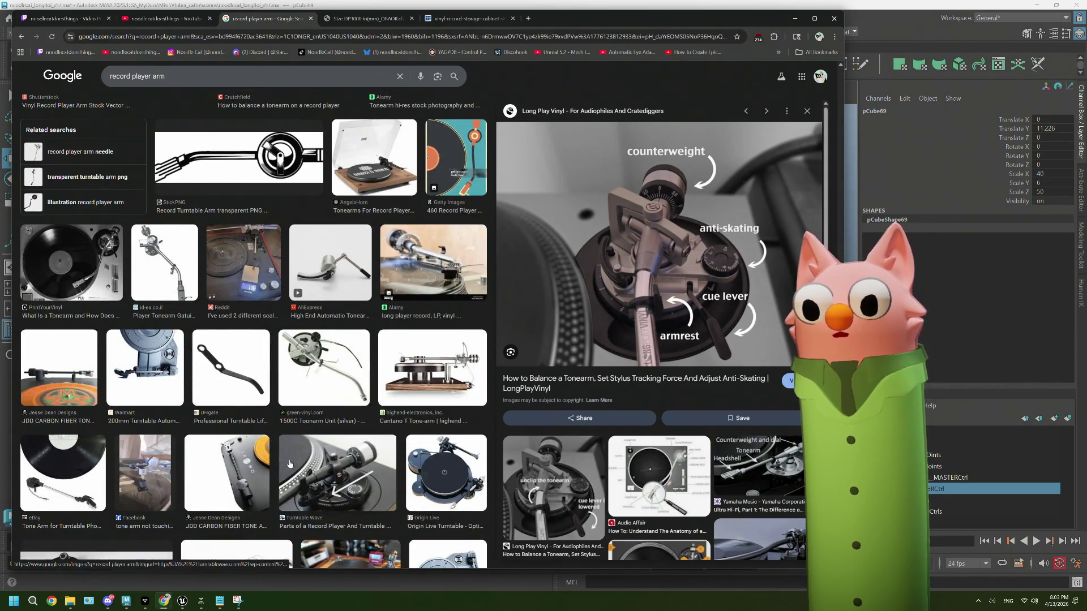
click(315, 470)
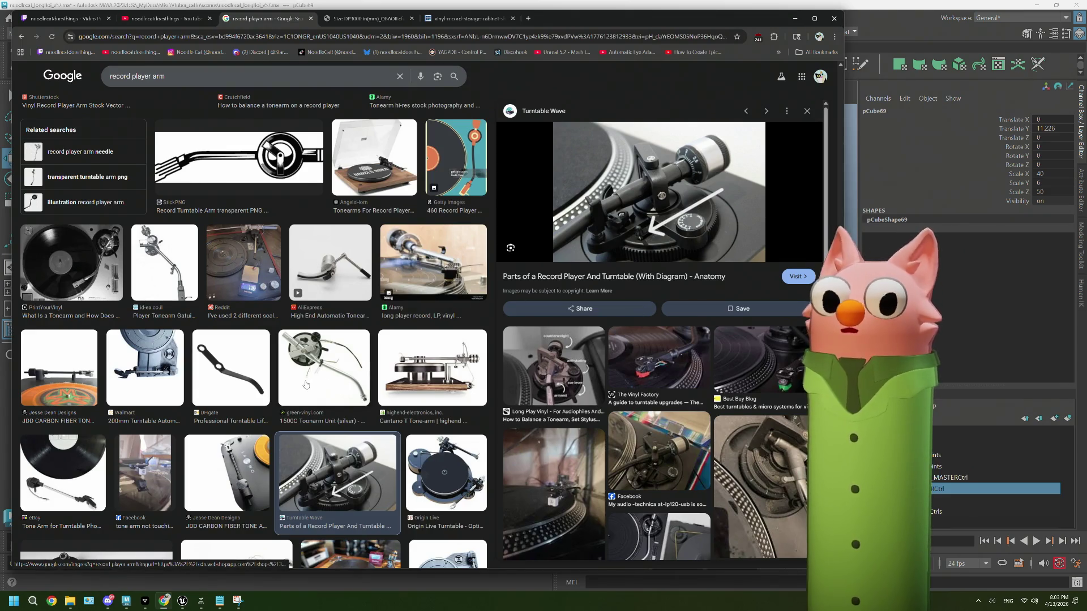
scroll(305, 385, down, 3)
scroll(305, 385, up, 3)
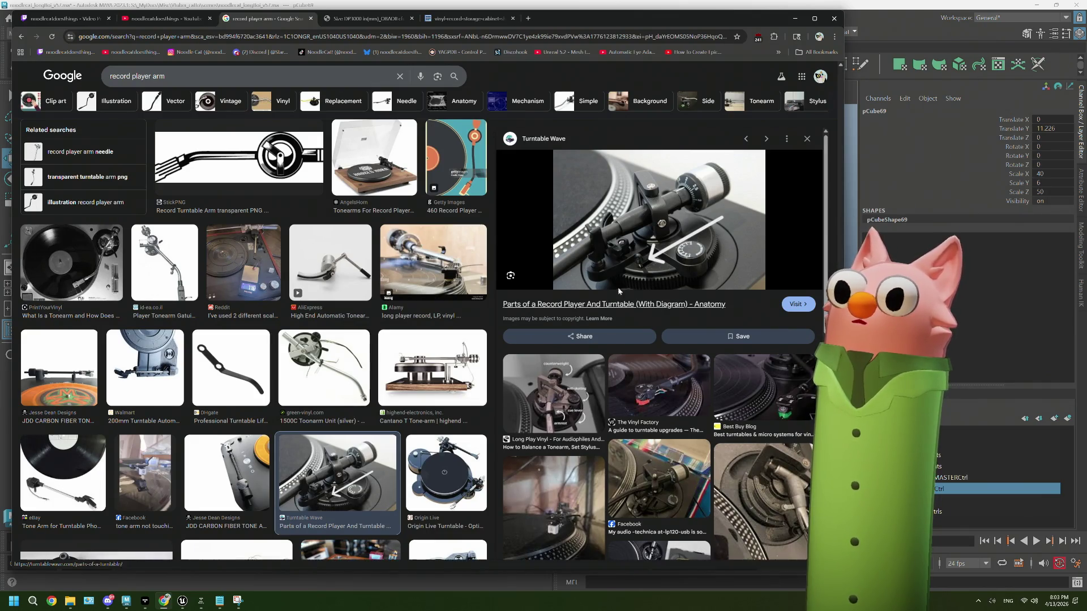
click(658, 304)
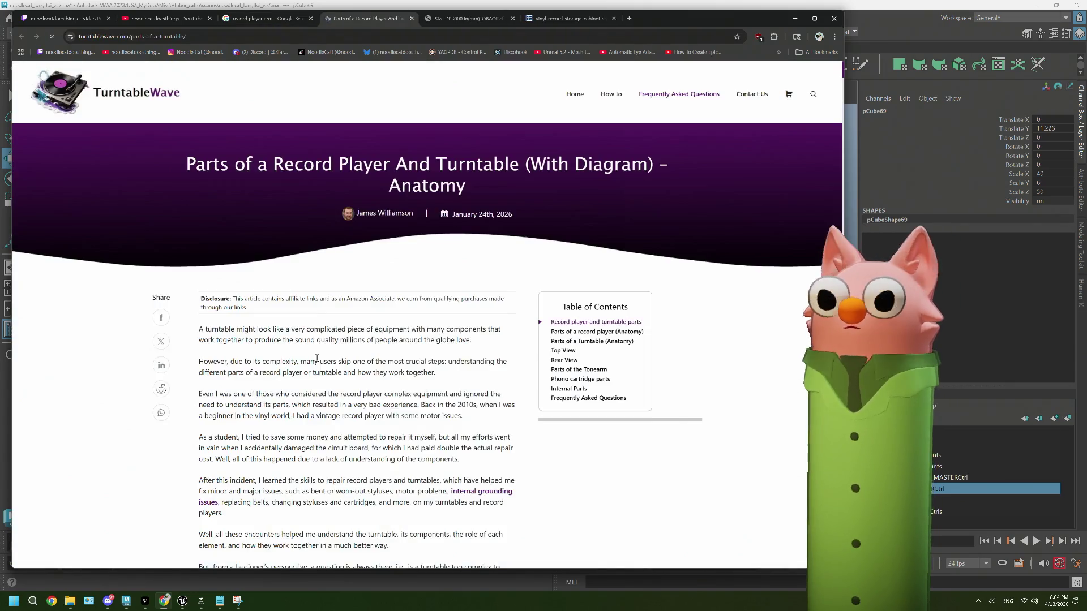
scroll(316, 358, down, 6)
scroll(316, 358, down, 4)
scroll(316, 358, down, 3)
scroll(316, 358, up, 3)
scroll(316, 356, down, 1)
scroll(316, 355, down, 15)
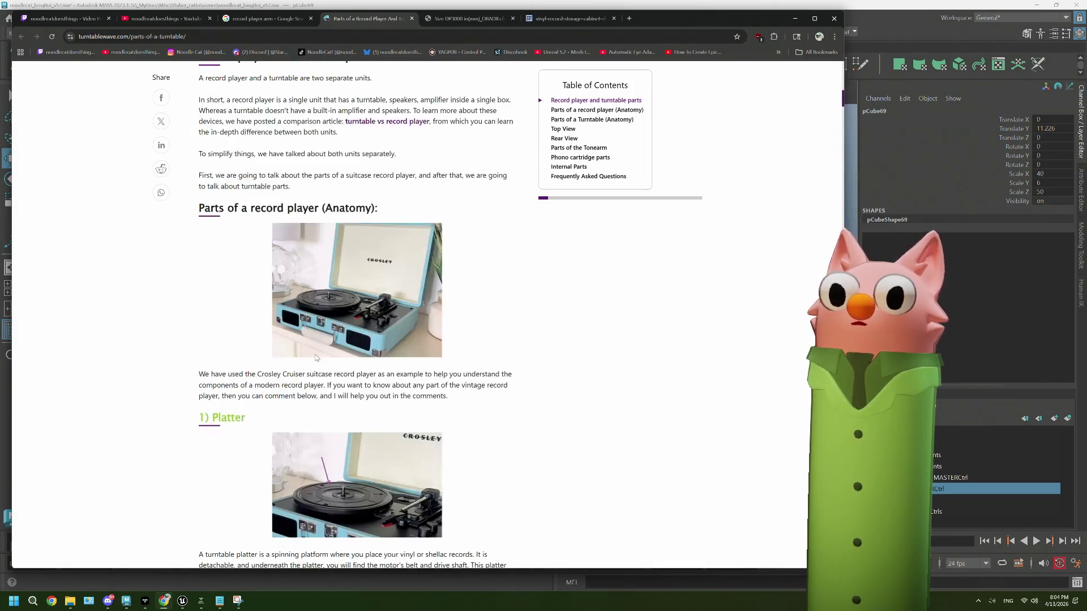
scroll(315, 355, down, 14)
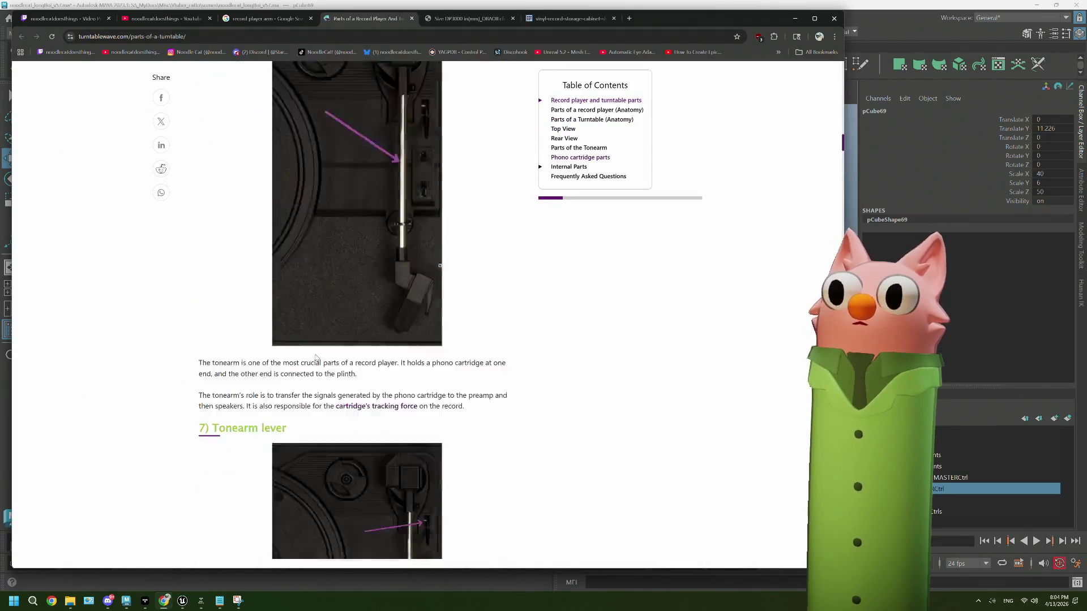
scroll(315, 354, up, 4)
scroll(315, 355, up, 10)
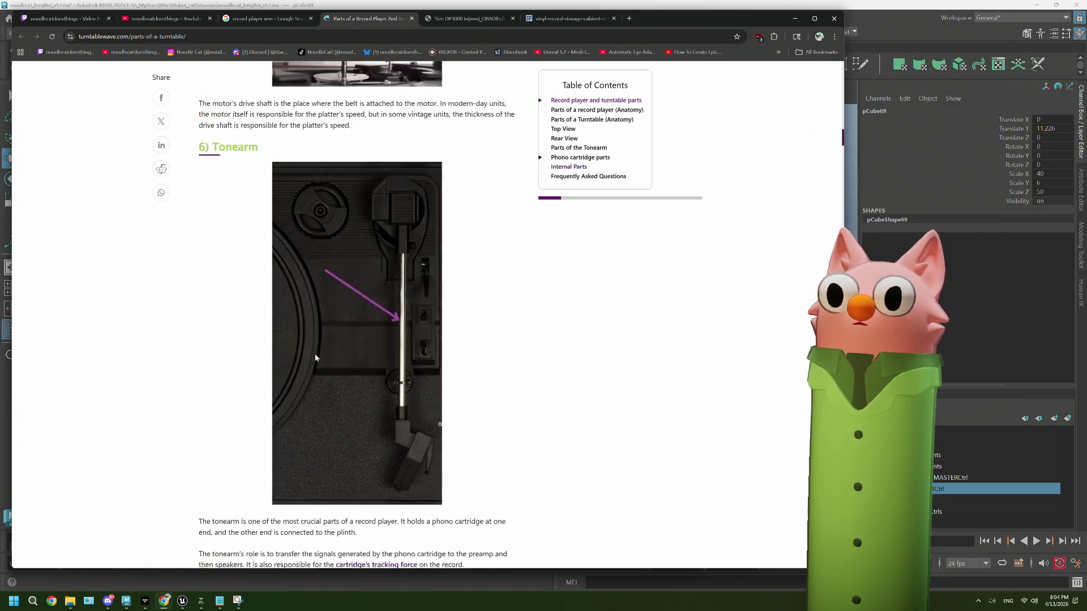
scroll(315, 354, up, 14)
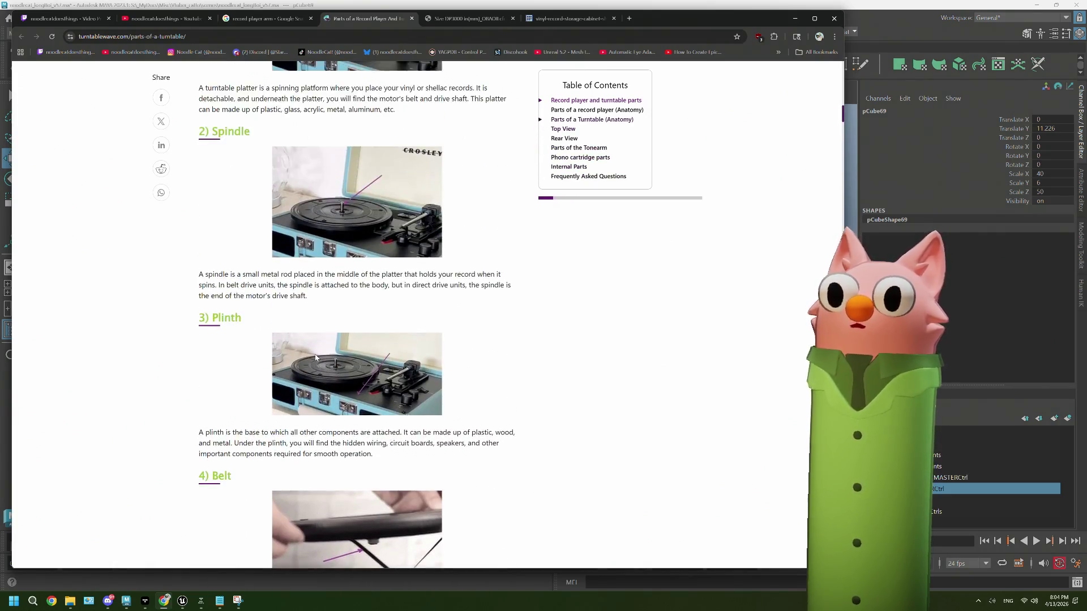
scroll(316, 354, down, 12)
scroll(316, 354, down, 15)
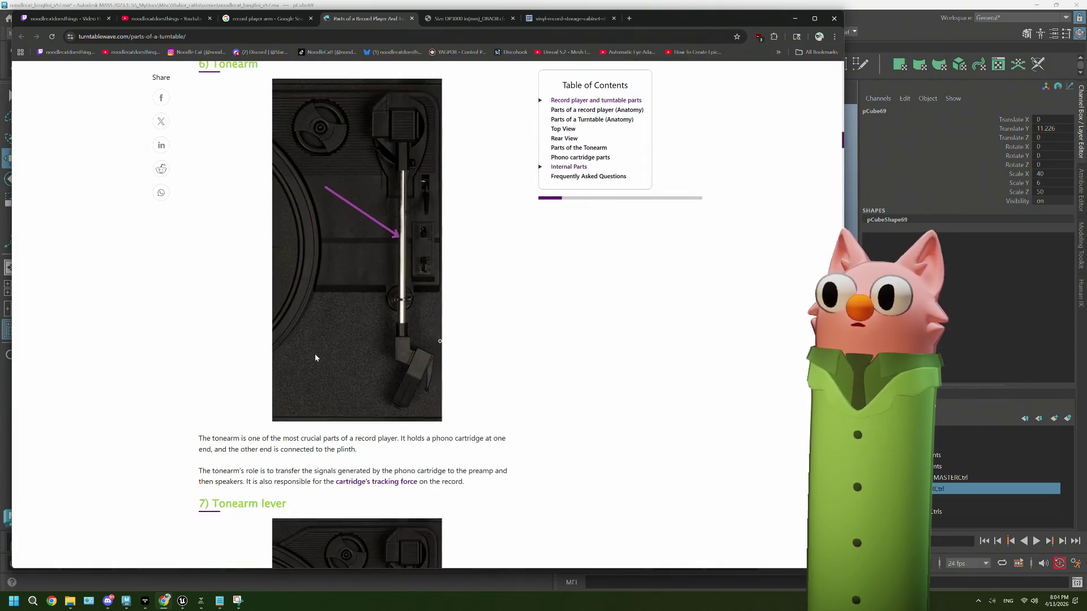
scroll(315, 357, down, 14)
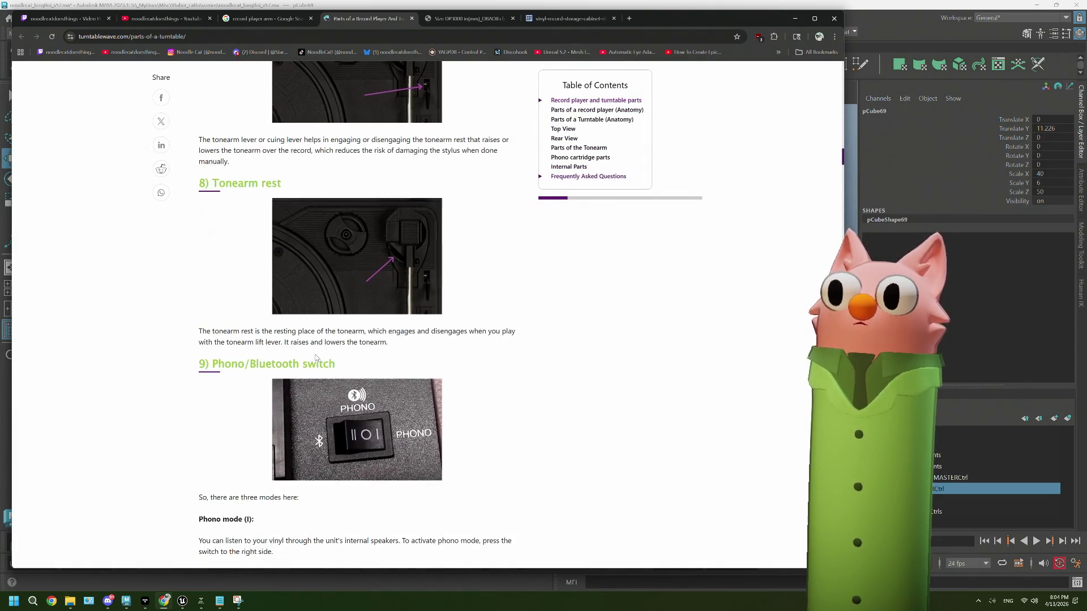
scroll(315, 358, down, 15)
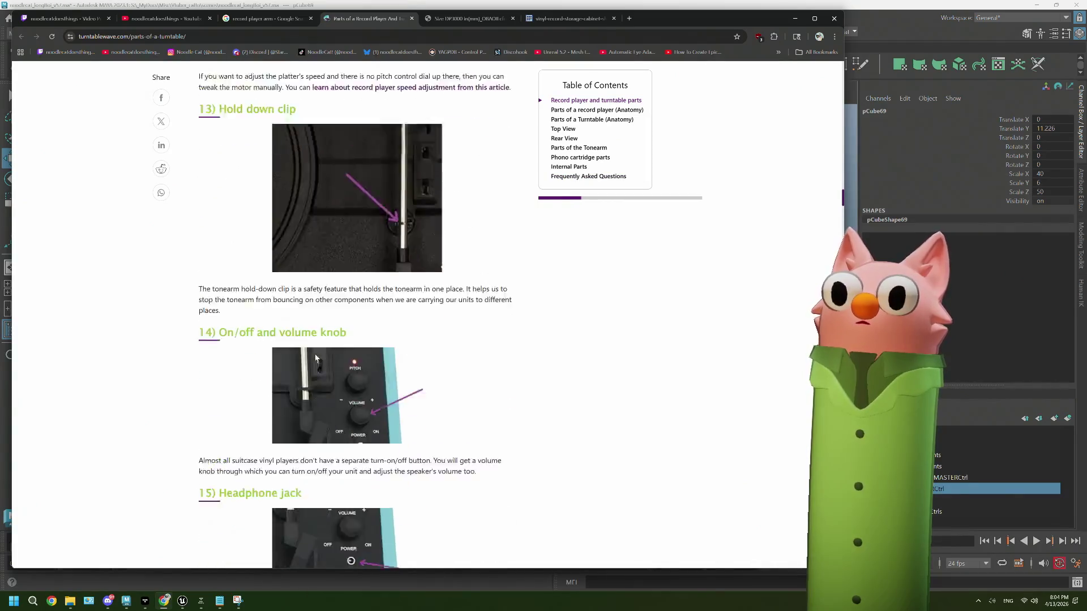
scroll(315, 357, down, 15)
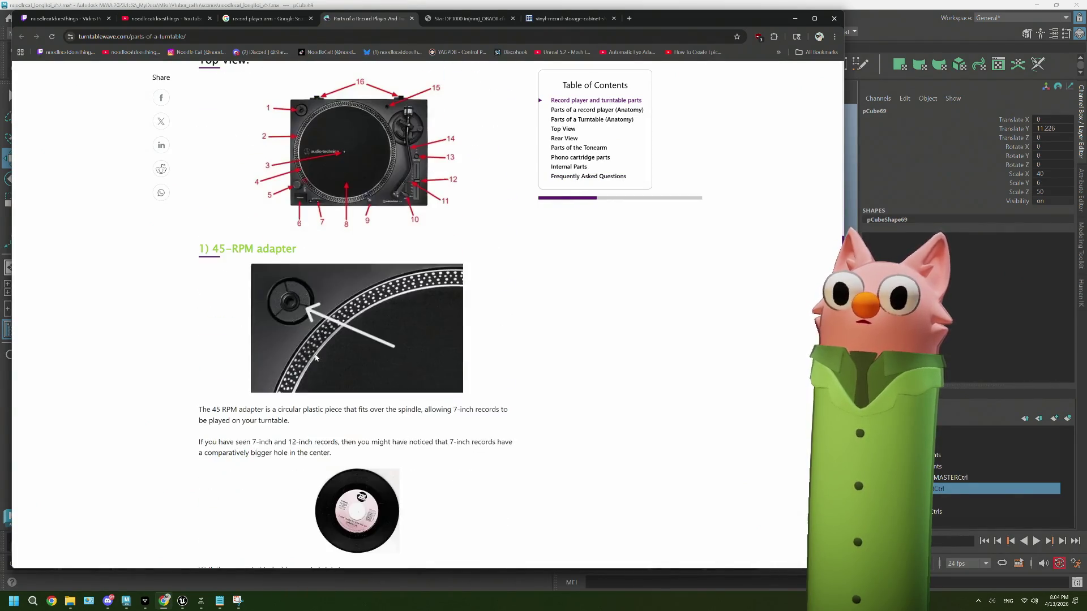
scroll(315, 357, down, 15)
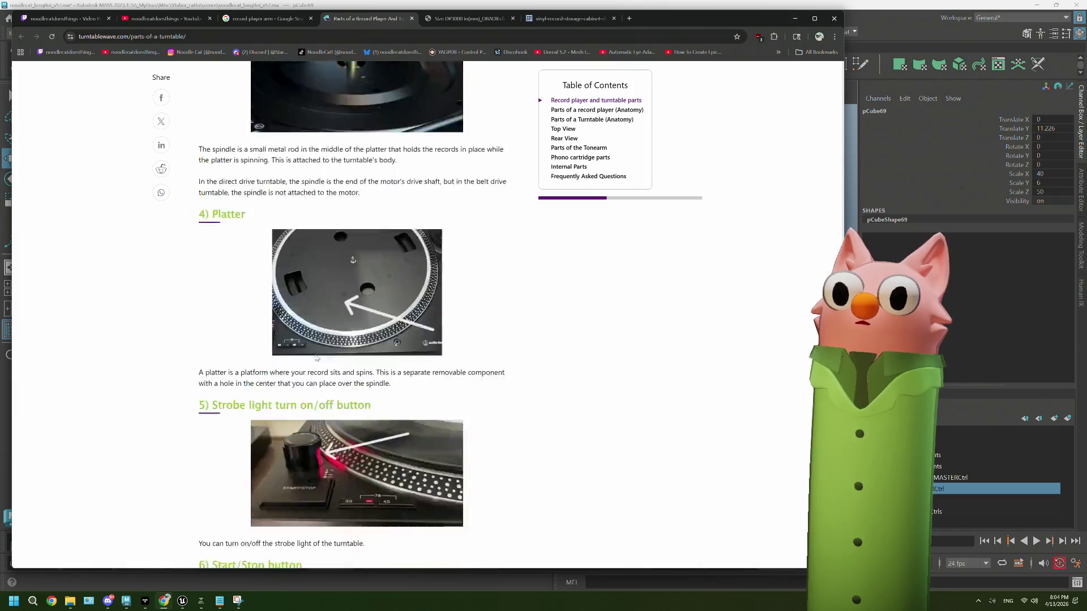
scroll(316, 357, down, 15)
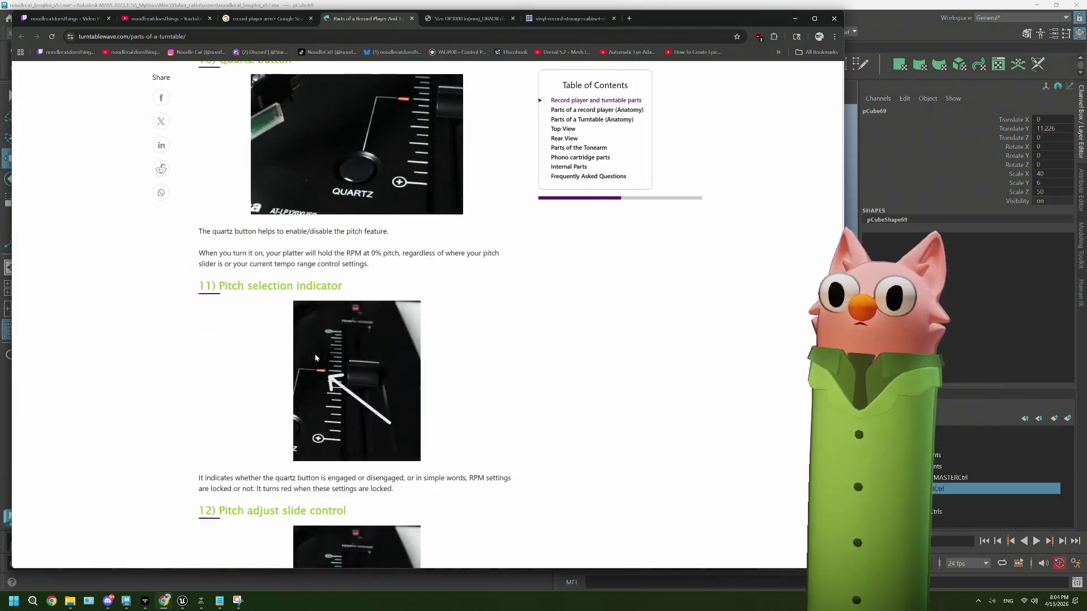
scroll(315, 358, down, 12)
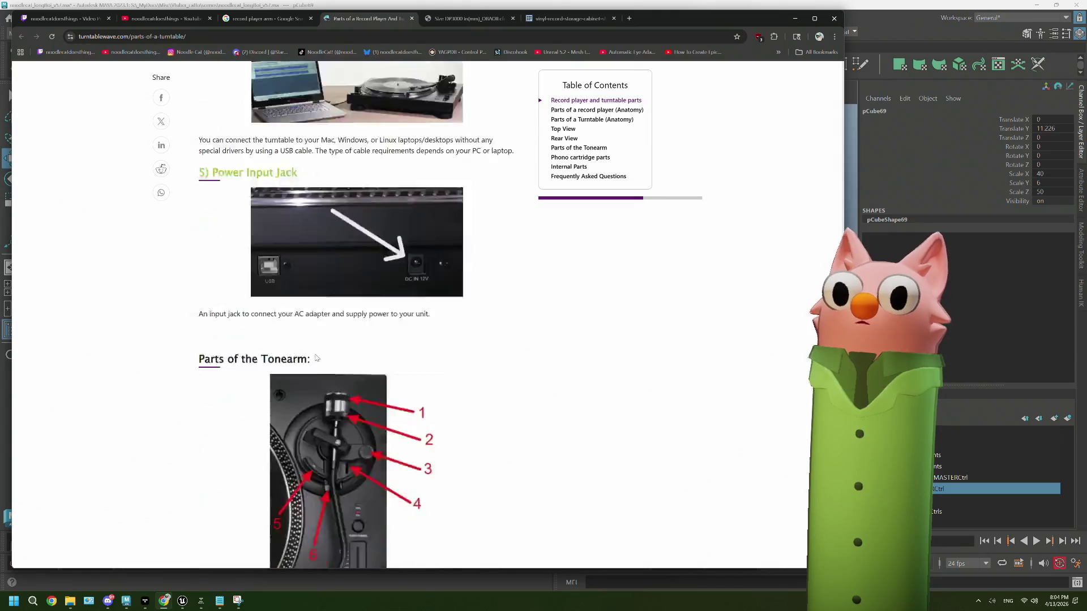
scroll(316, 357, down, 2)
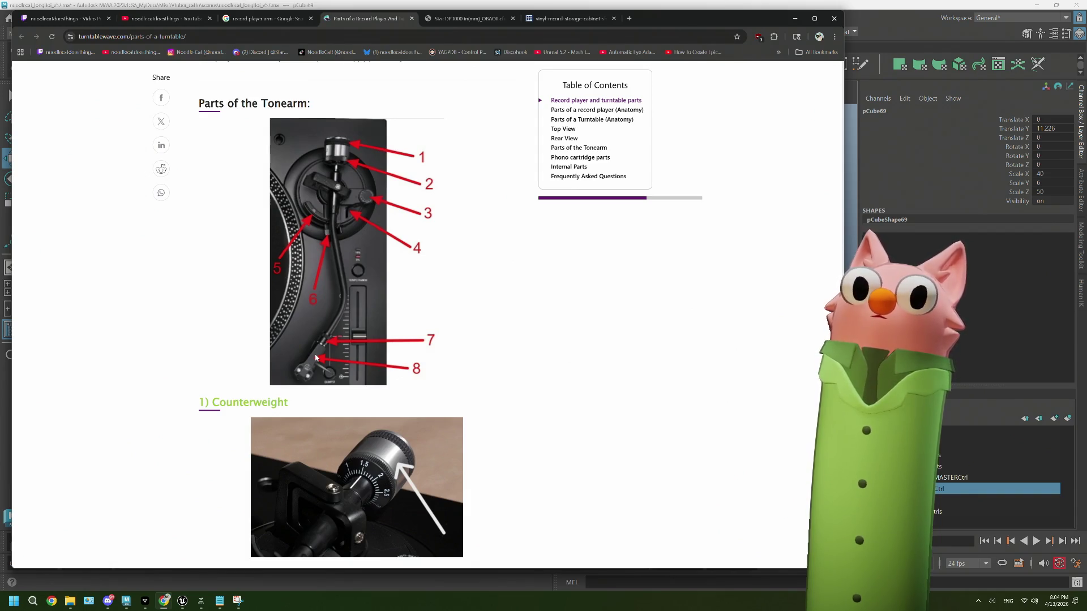
scroll(316, 357, down, 9)
scroll(315, 358, down, 13)
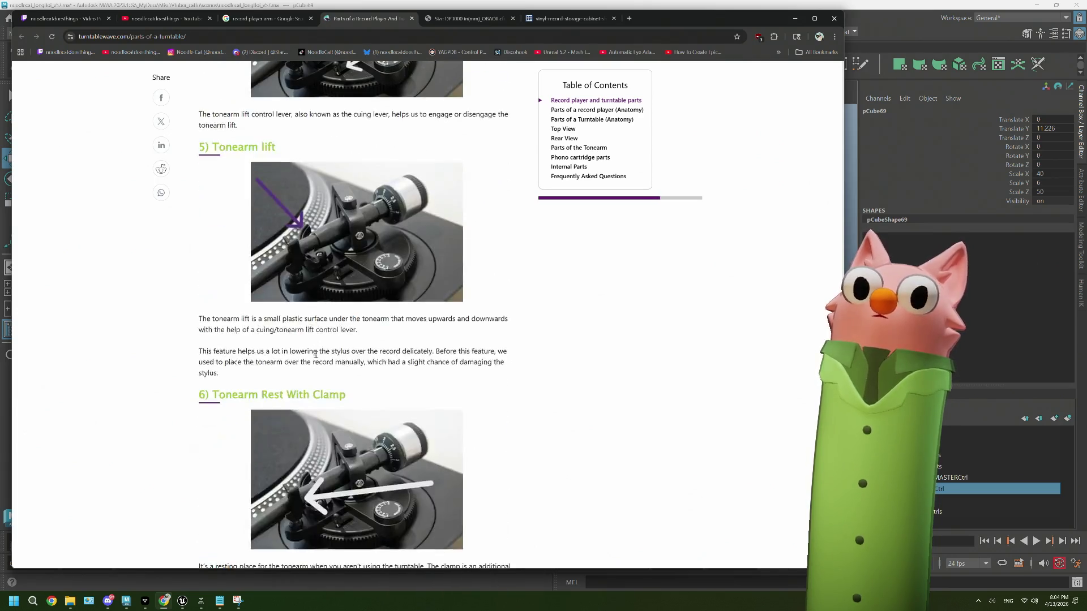
scroll(315, 354, down, 4)
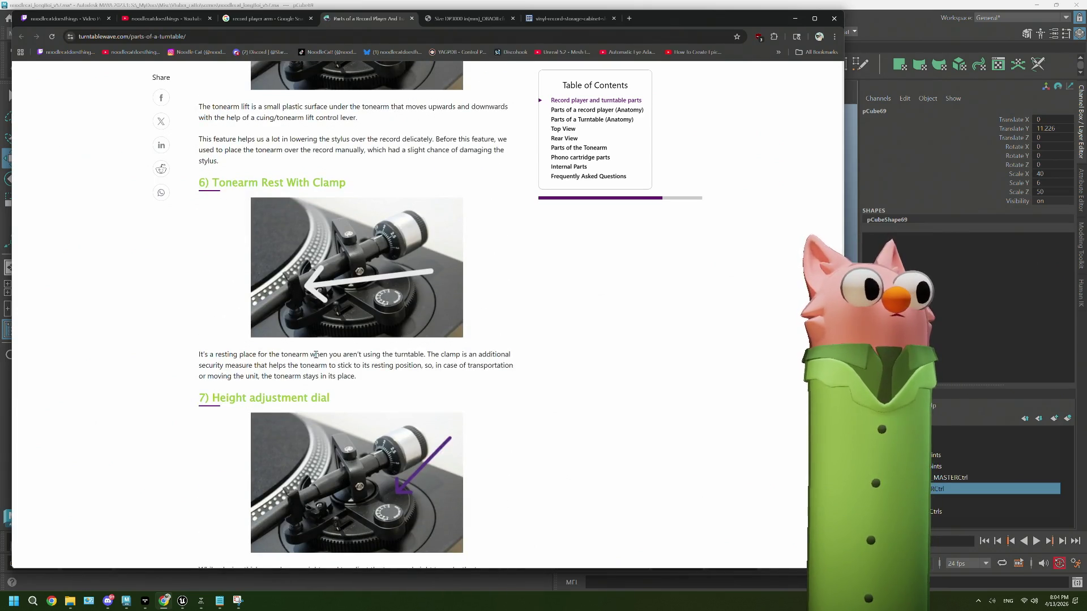
scroll(316, 355, down, 12)
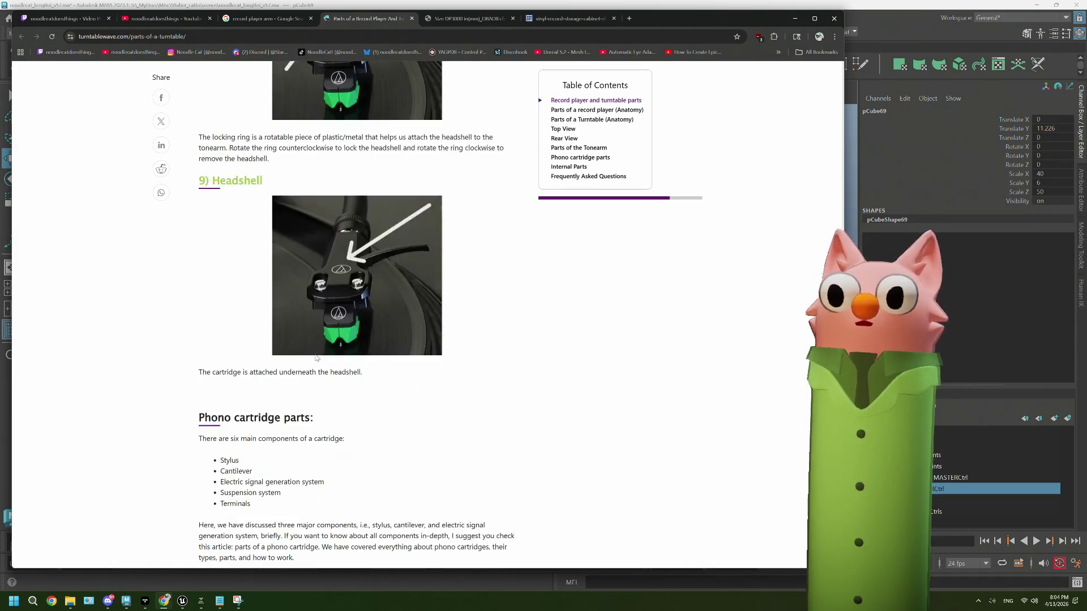
scroll(316, 358, down, 16)
scroll(316, 358, down, 13)
scroll(316, 355, down, 8)
scroll(316, 358, up, 13)
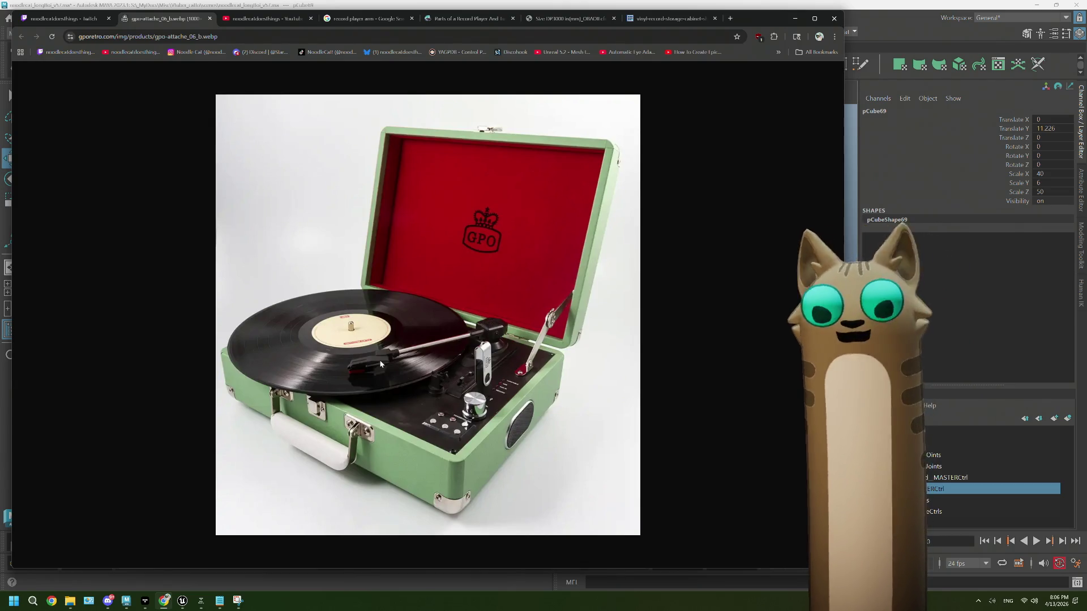
Step: Switch to the vinyl record storage cabinet page tab
click(669, 19)
Step: View the DP3000 dimension drawing at full size
click(586, 26)
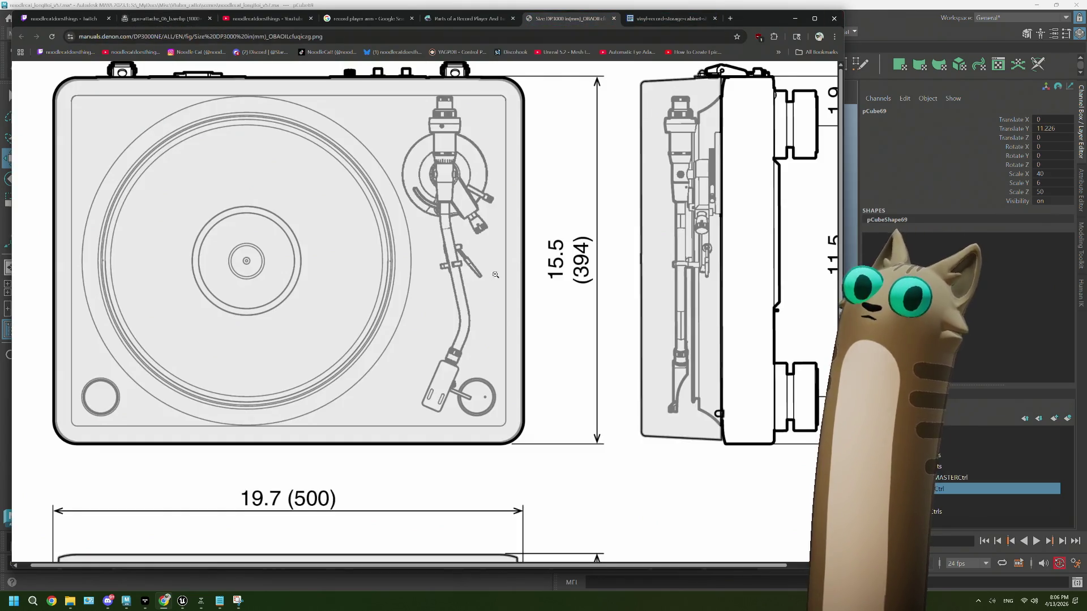
scroll(494, 321, down, 3)
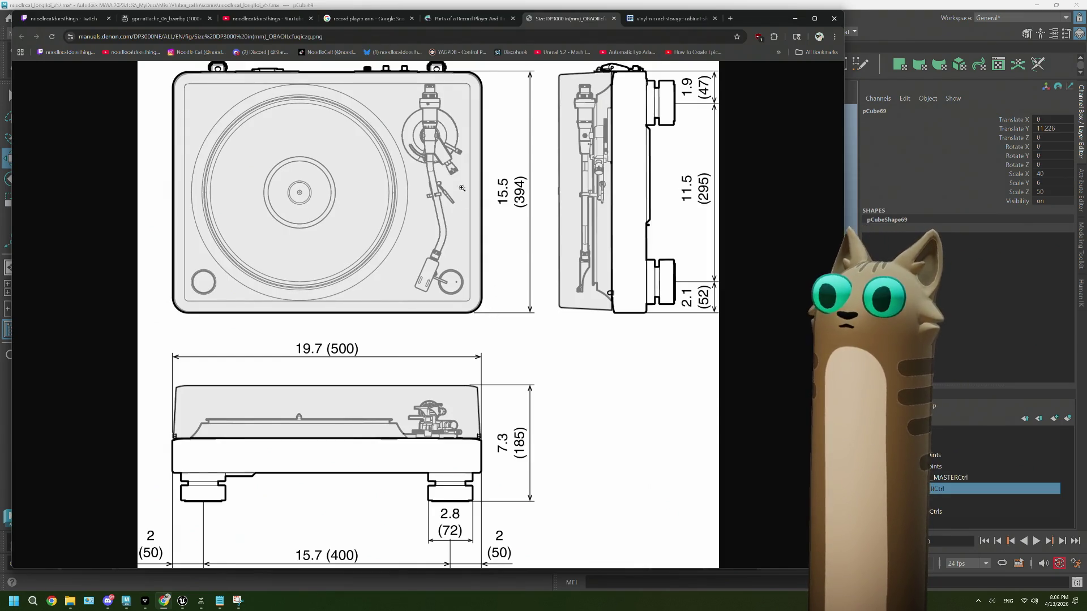
click(435, 140)
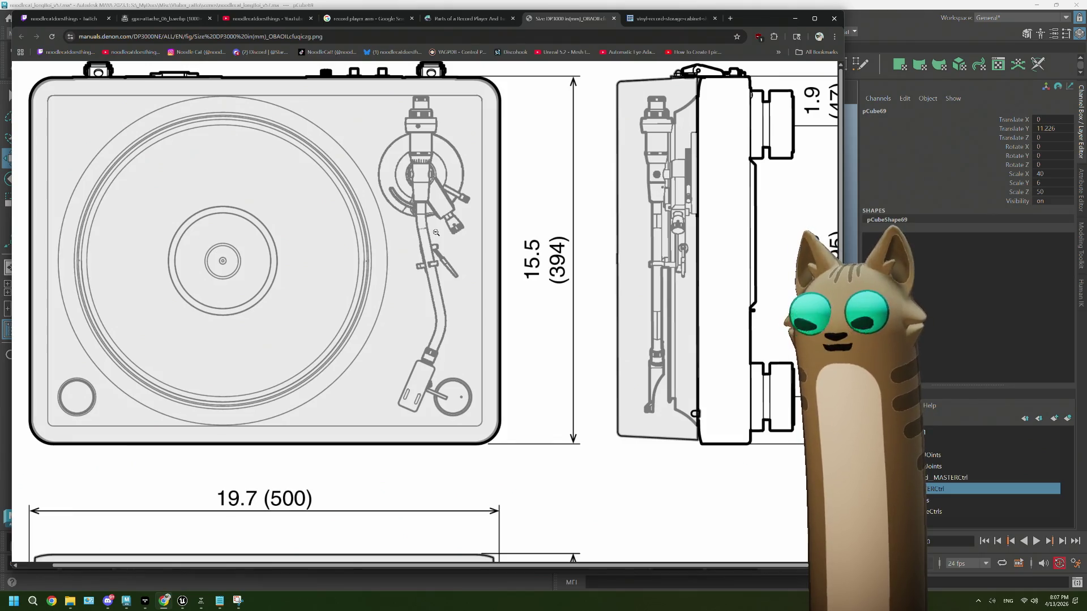
Step: Cycle through the parts article, arm results, GPO photo and storage page, returning to the DP3000 drawing
click(470, 20)
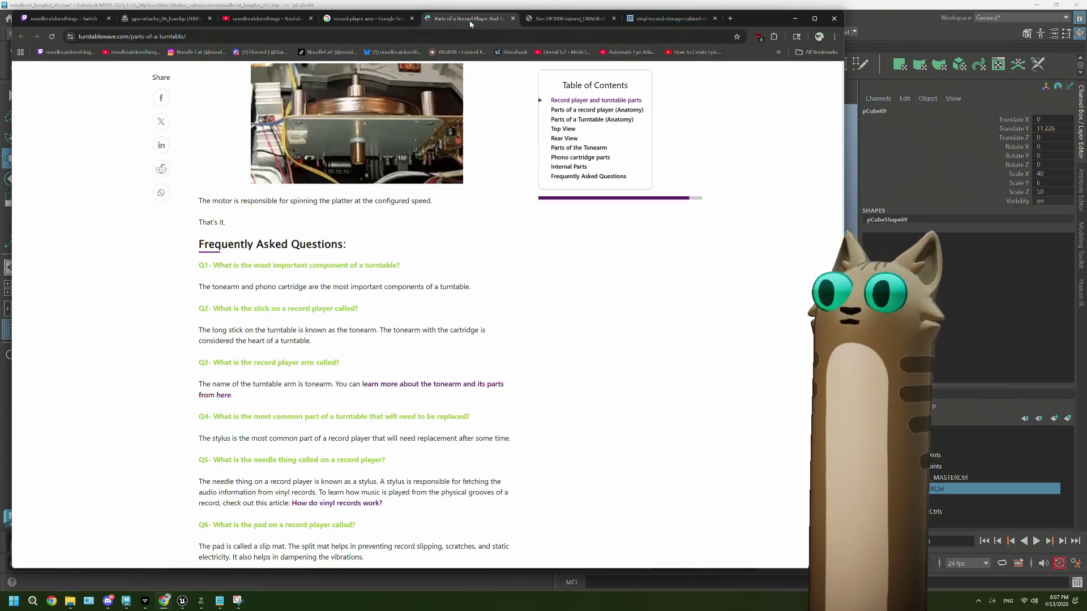
click(363, 24)
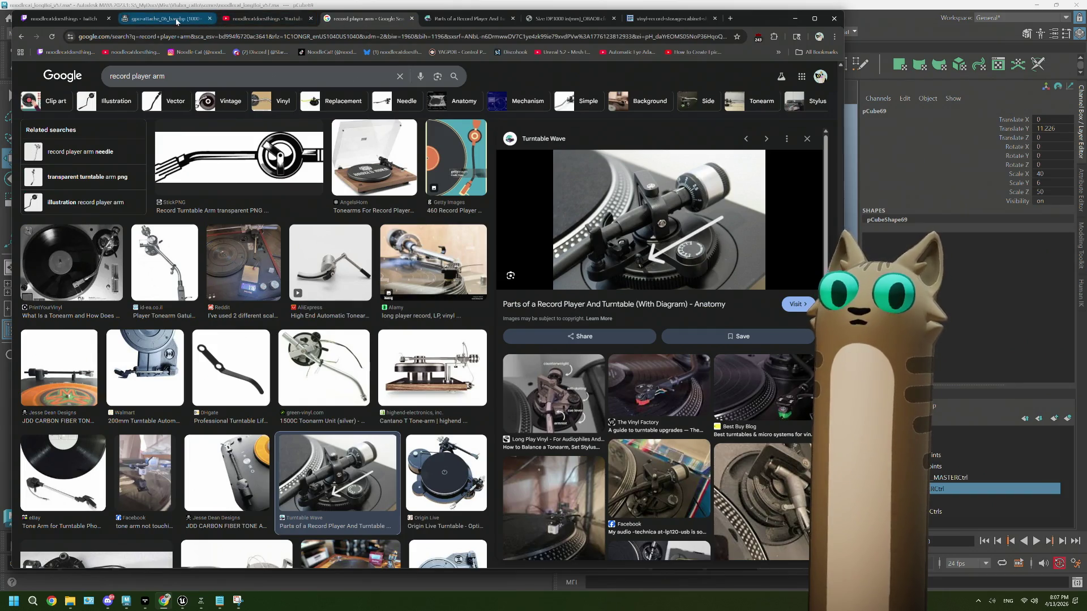
click(161, 19)
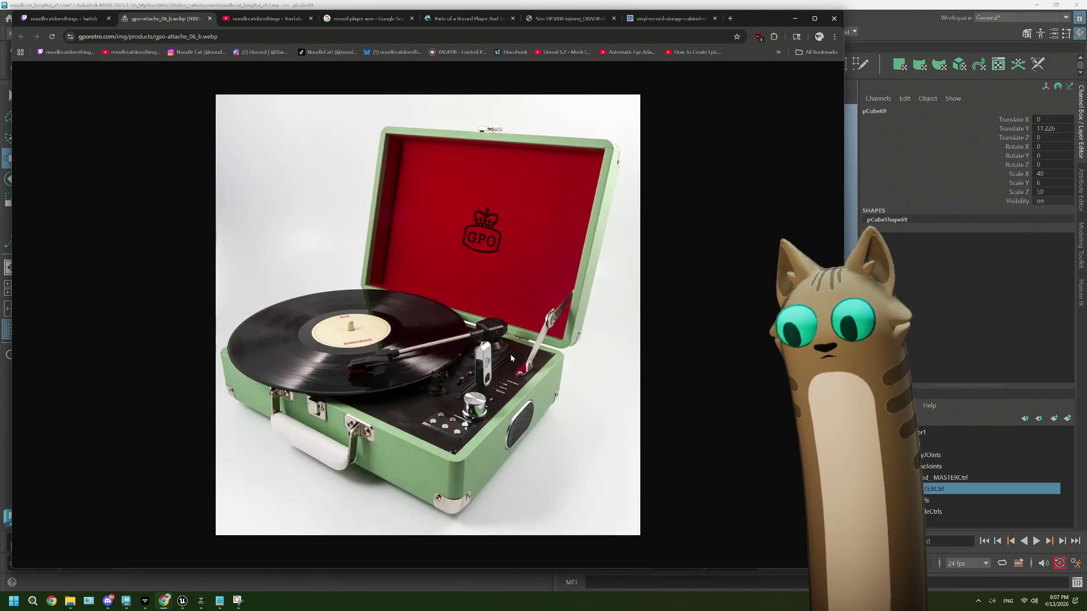
click(593, 19)
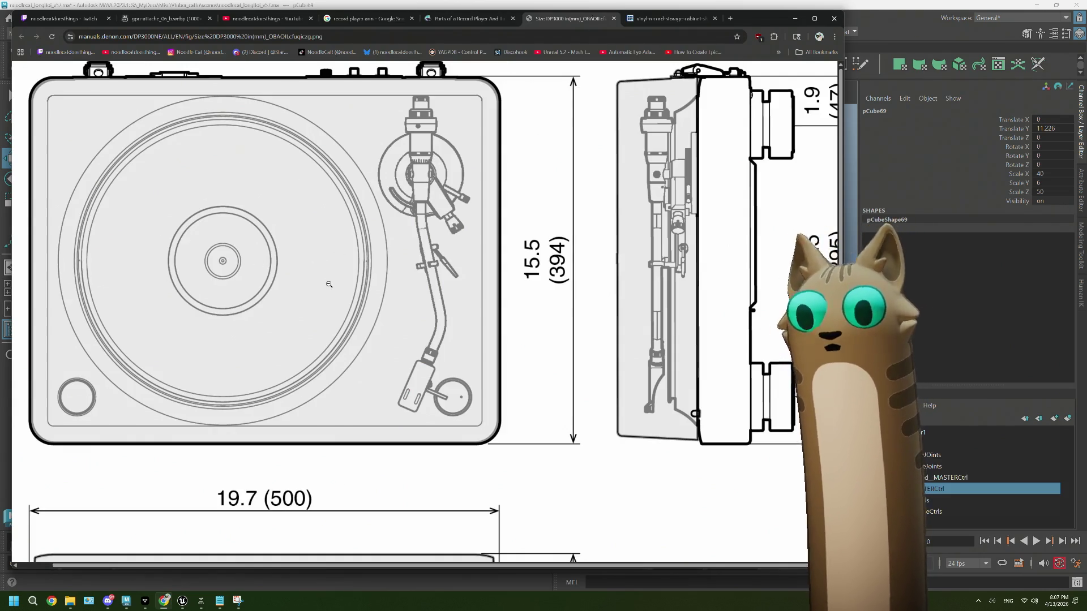
click(175, 20)
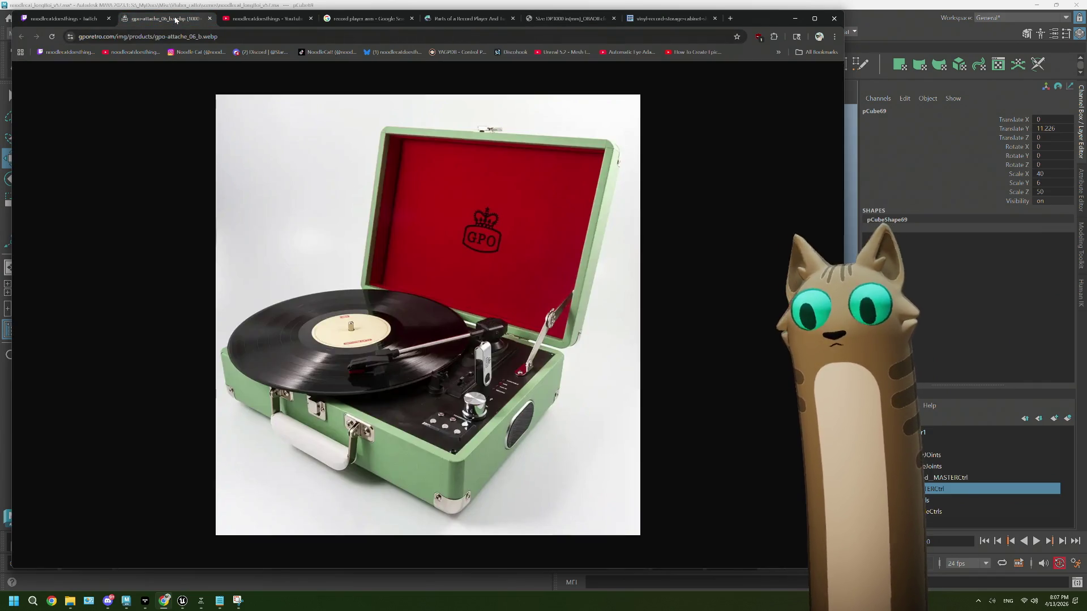
click(652, 22)
click(586, 27)
scroll(473, 276, down, 5)
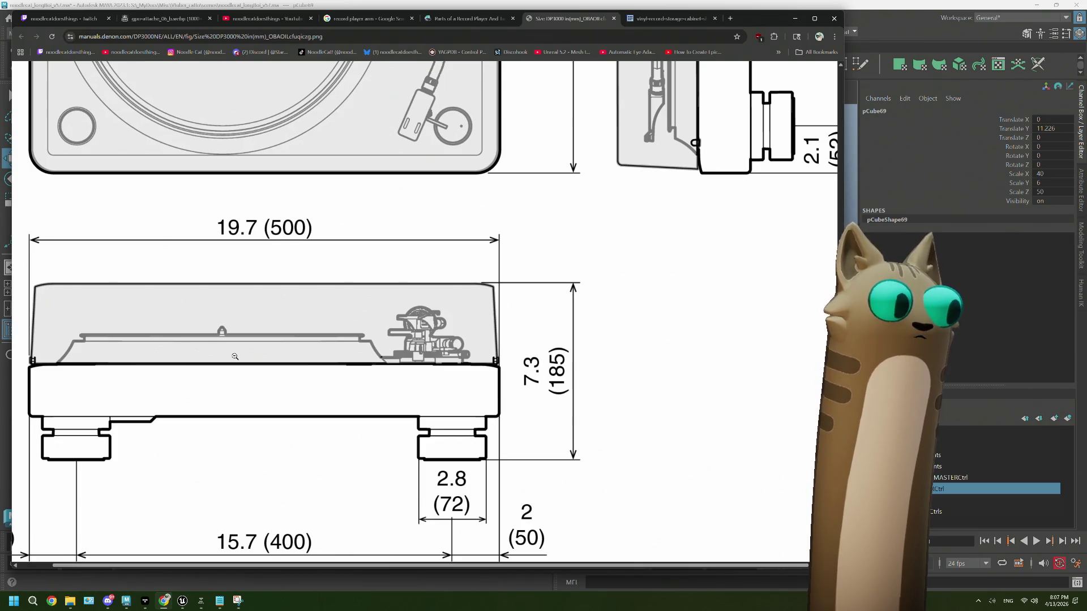
click(729, 20)
Step: Search for 'retro case record player' and show the image results
text(retro case record)
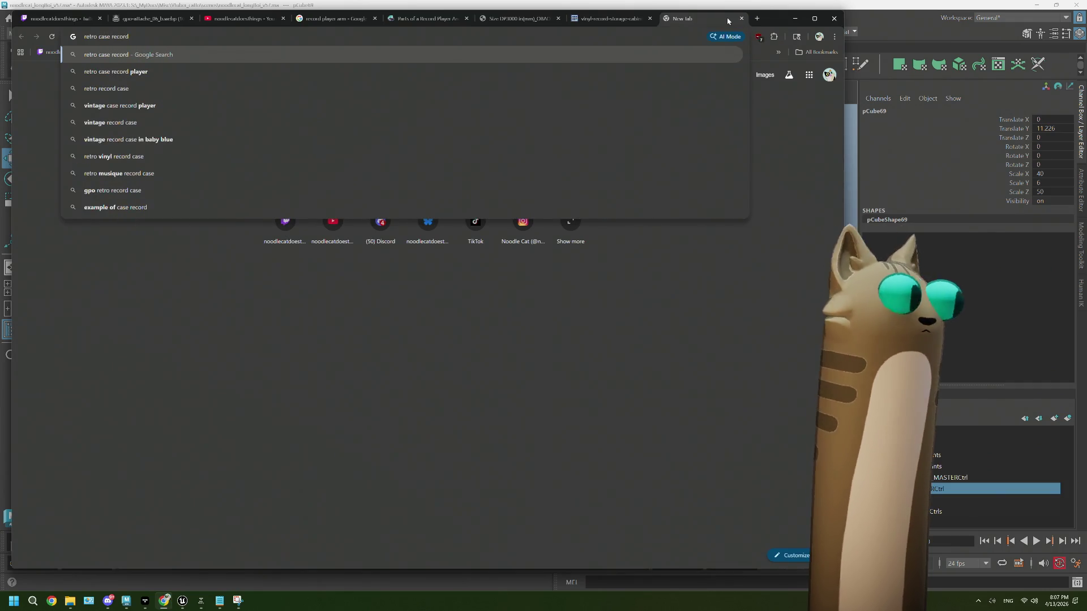
key(Down)
key(Return)
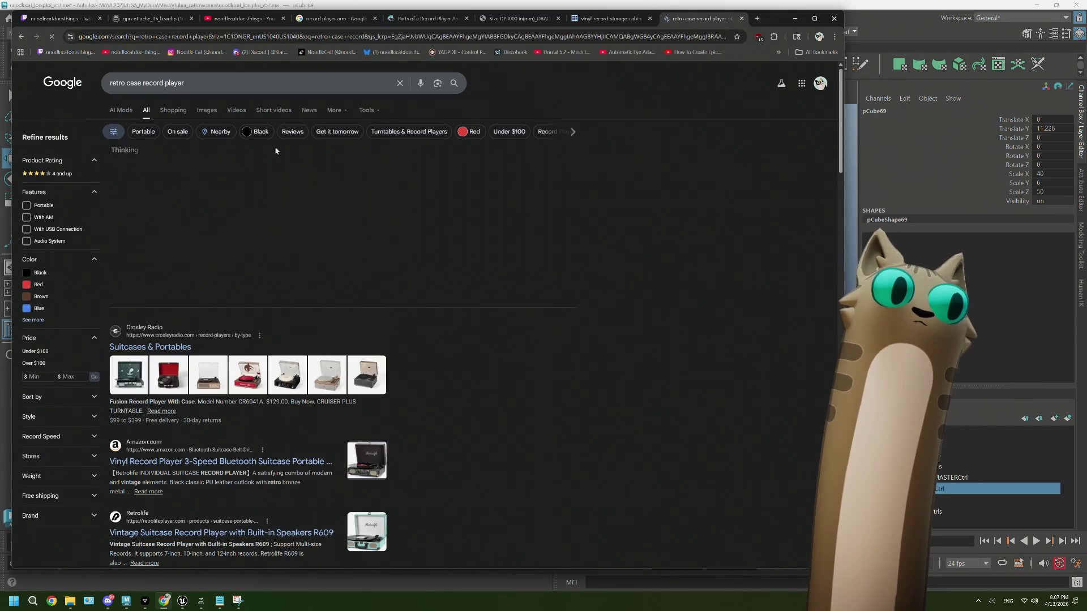
click(207, 110)
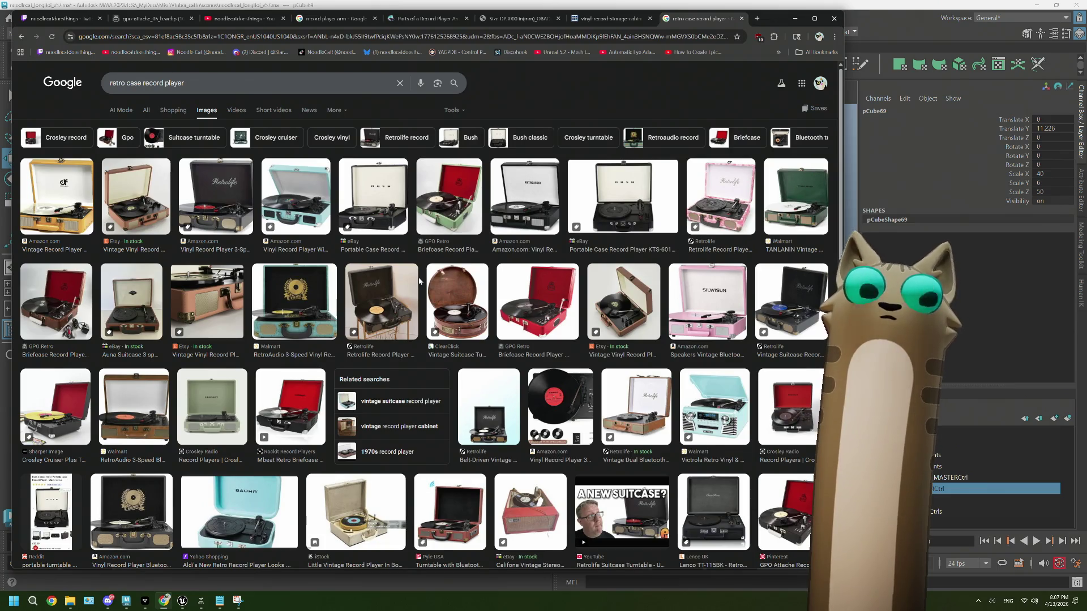
Step: Preview the Retrolife, GPO Retro and Retrolife R609 players, ending on the Crosley Cruiser Plus
click(721, 197)
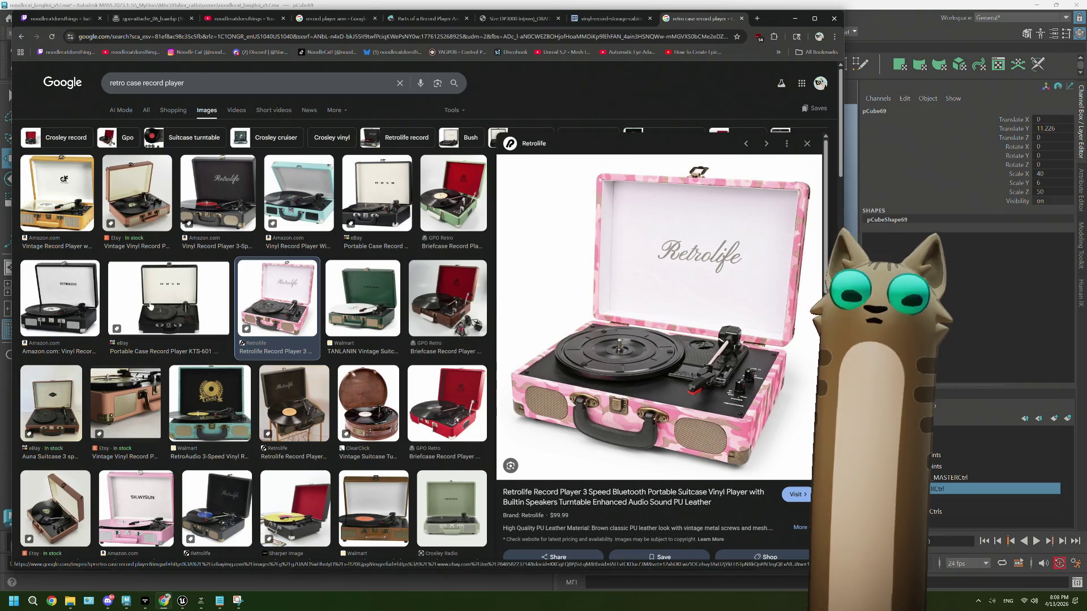
click(445, 187)
click(278, 299)
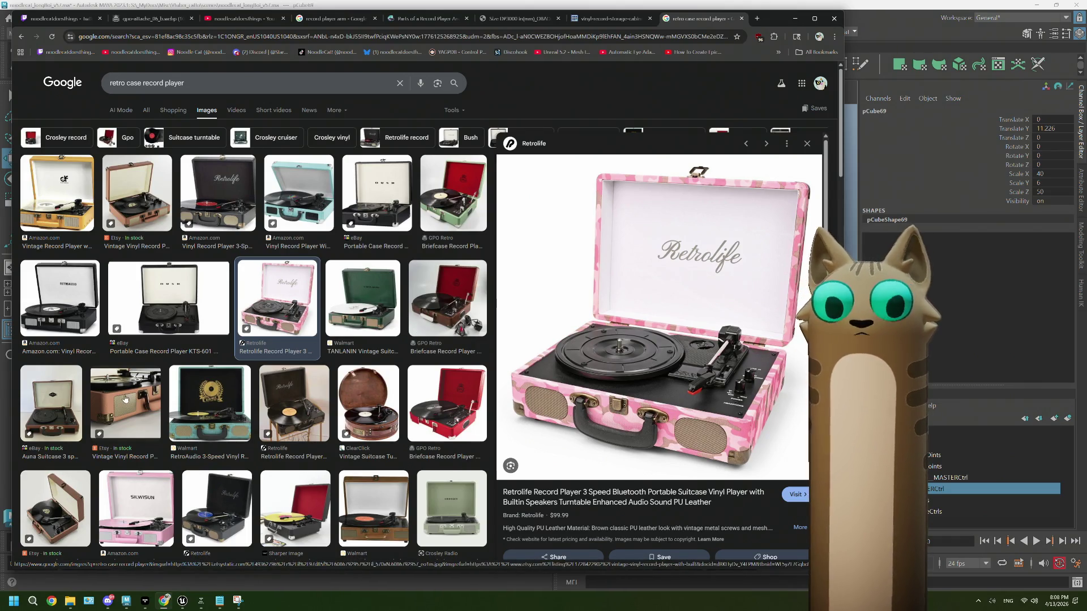
scroll(125, 398, down, 2)
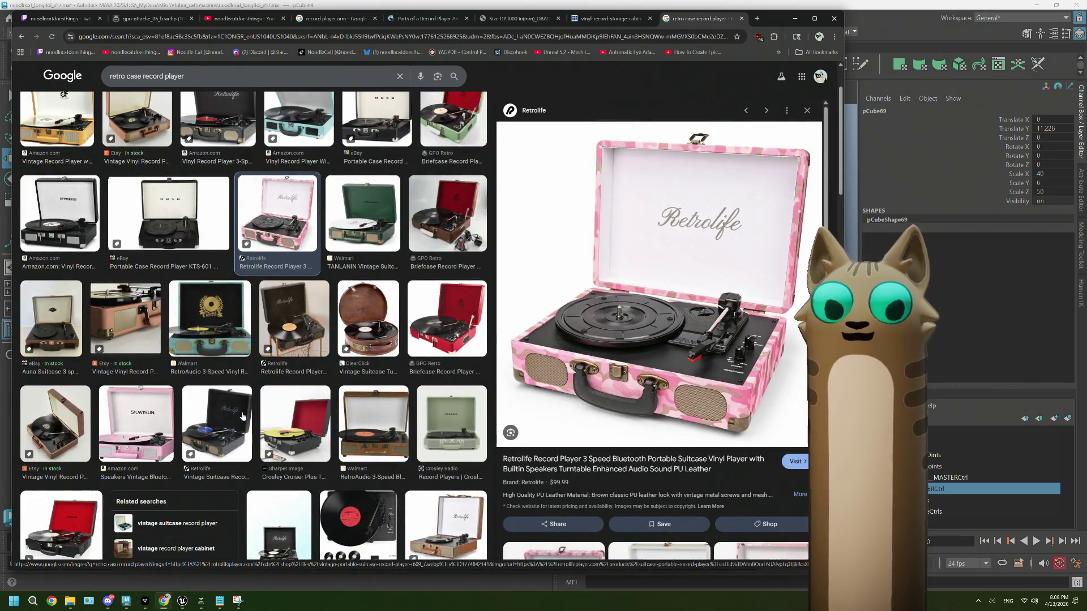
click(217, 419)
click(315, 413)
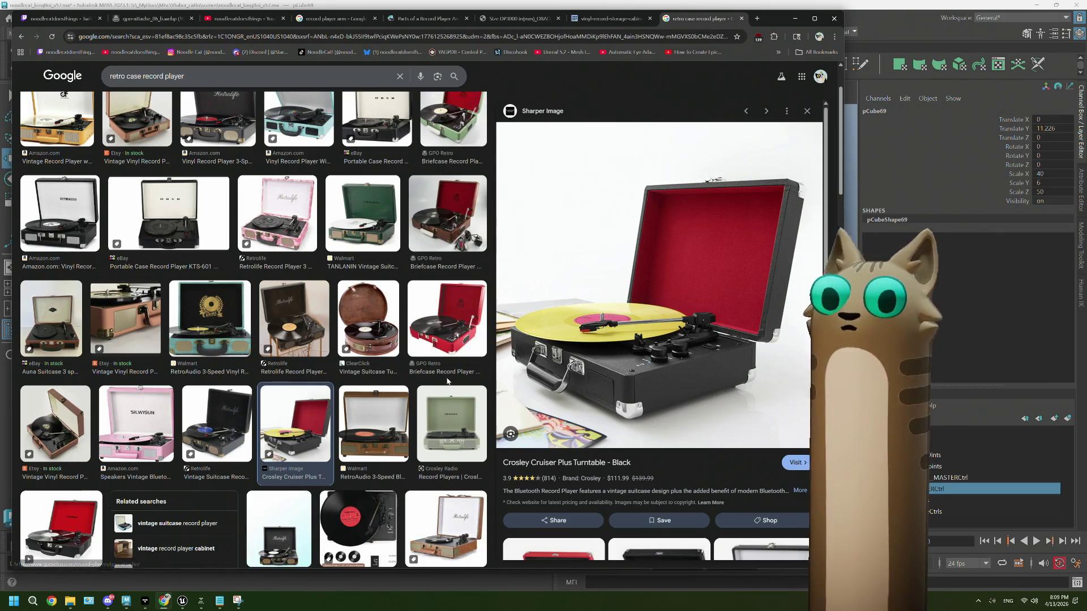
scroll(447, 381, up, 2)
scroll(447, 382, down, 10)
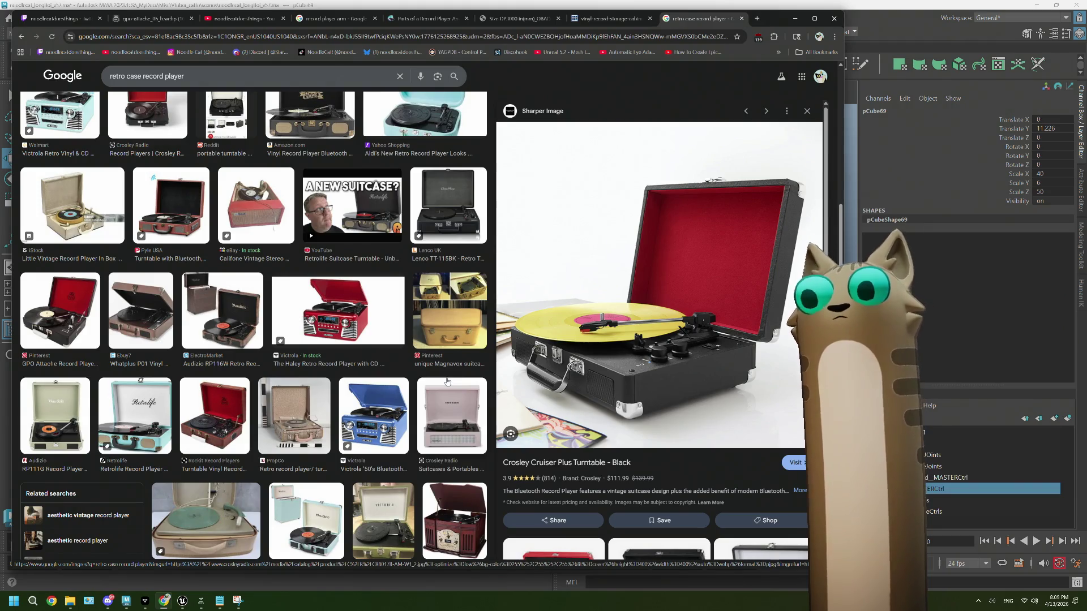
scroll(446, 382, up, 10)
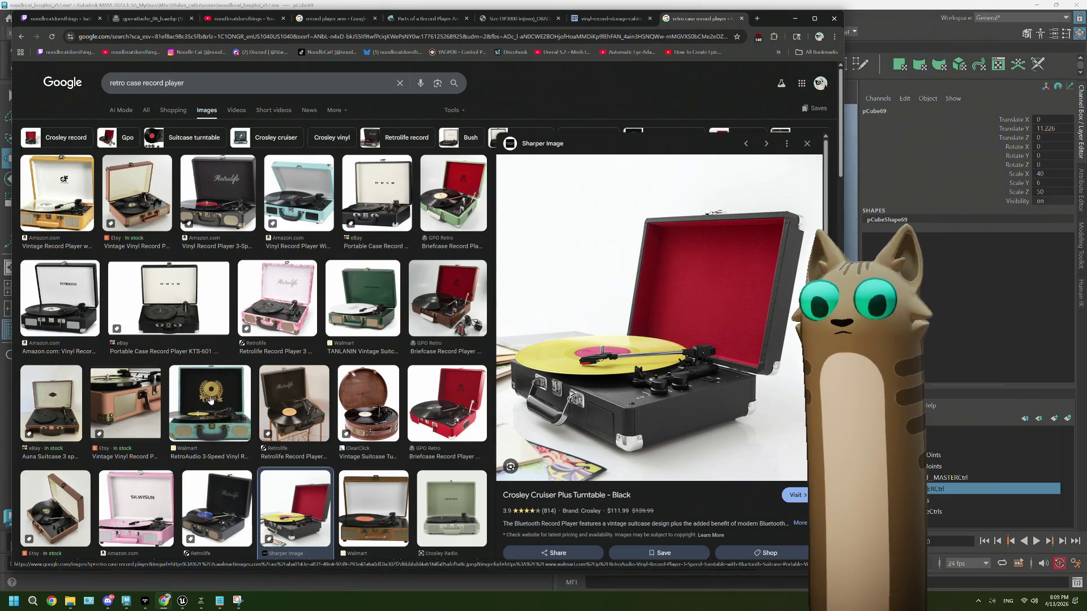
click(221, 402)
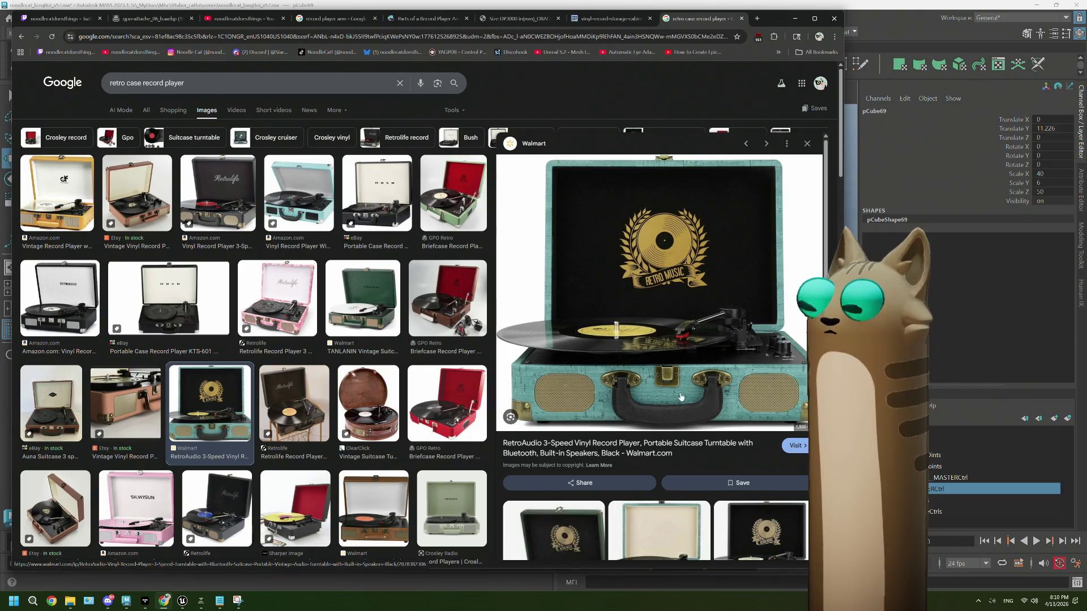
click(363, 299)
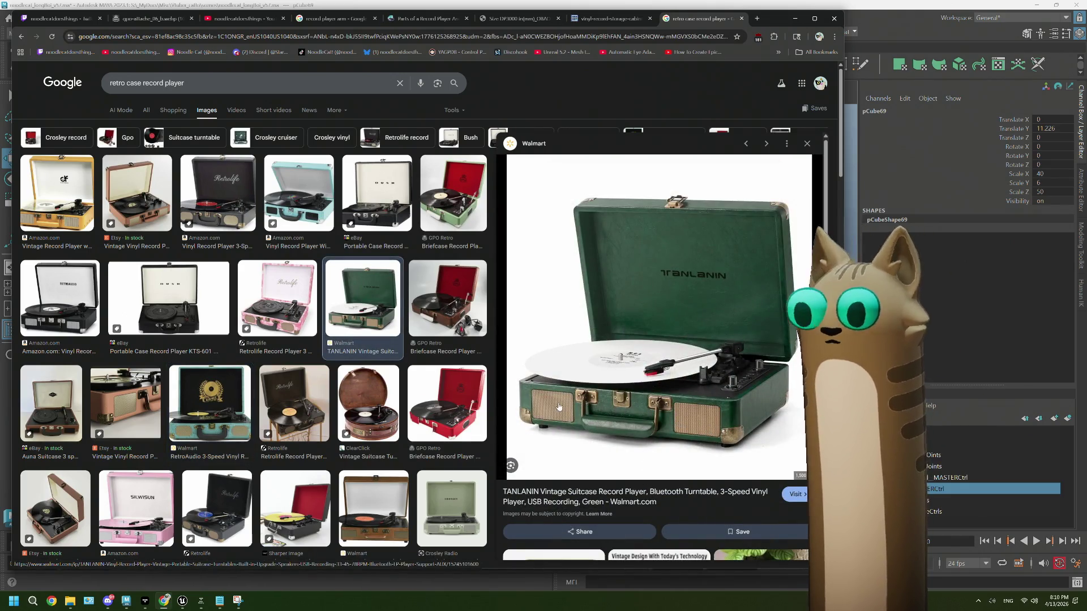
scroll(338, 392, down, 6)
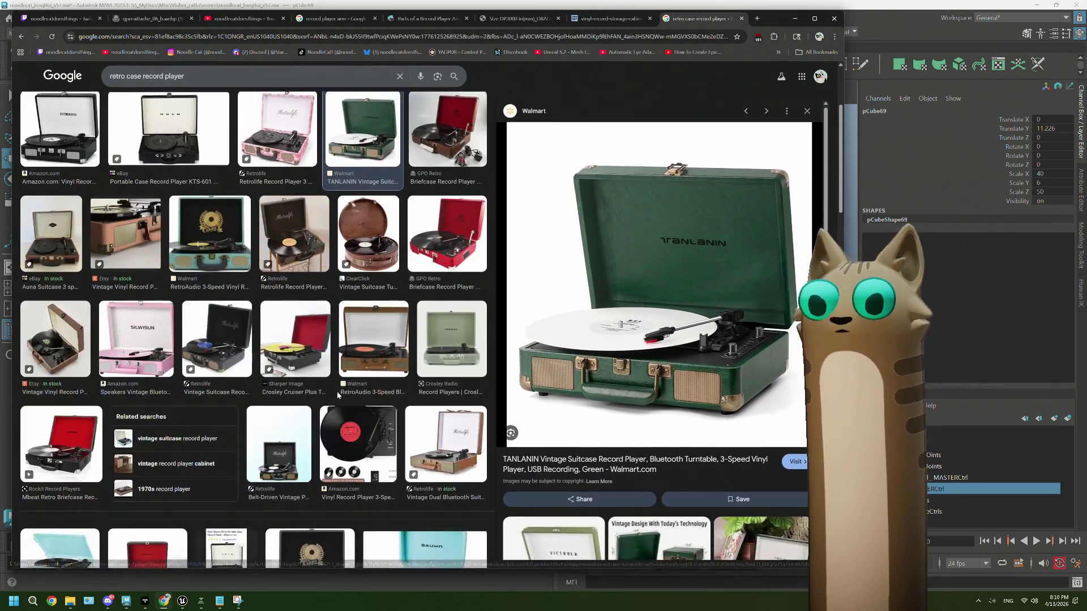
scroll(338, 395, down, 1)
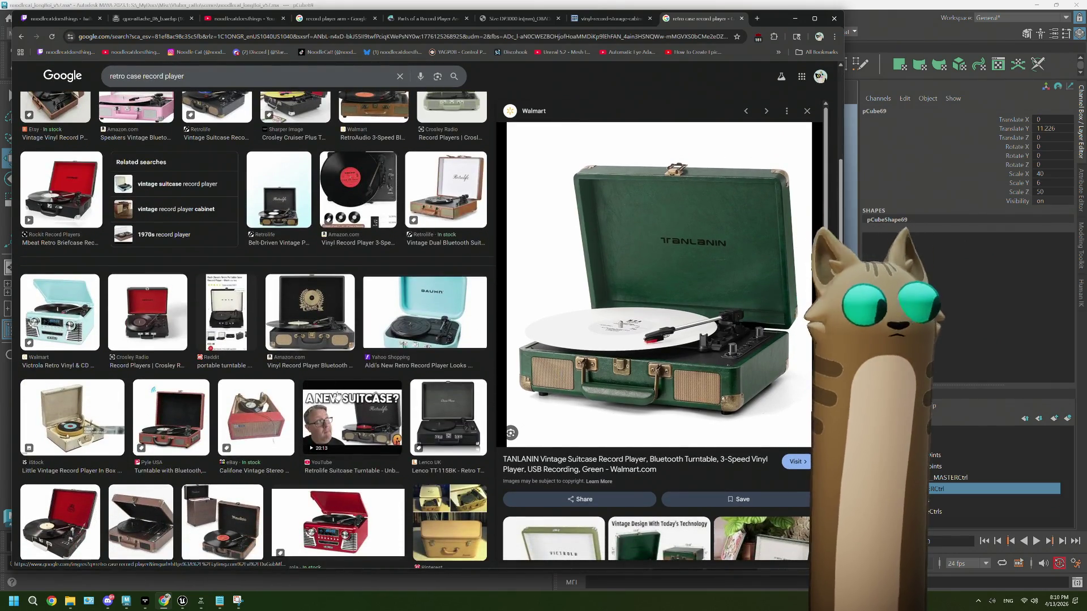
scroll(338, 396, down, 3)
scroll(337, 395, down, 5)
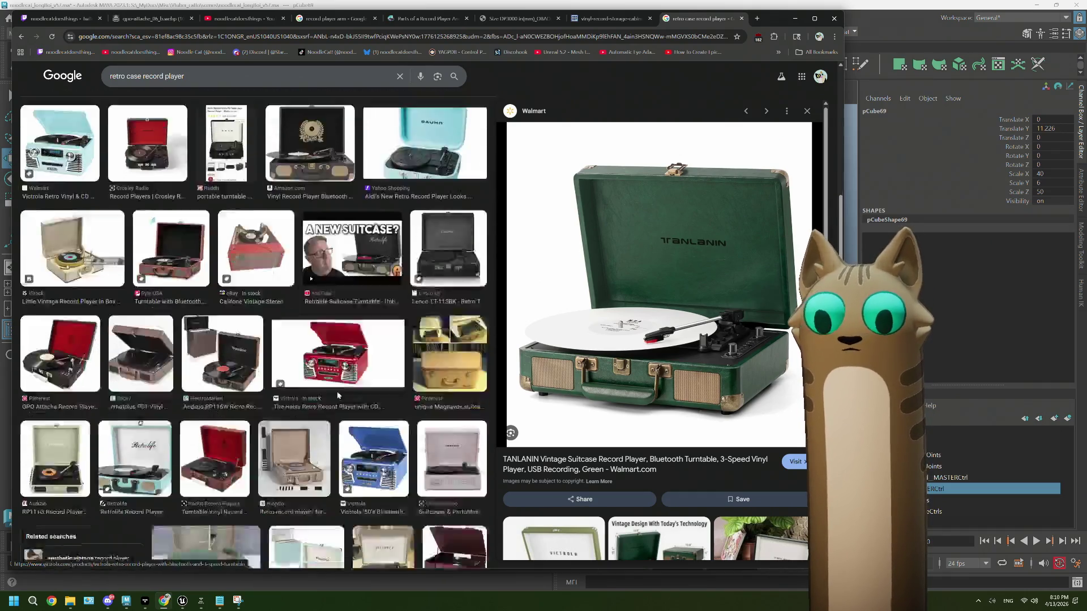
scroll(337, 395, down, 1)
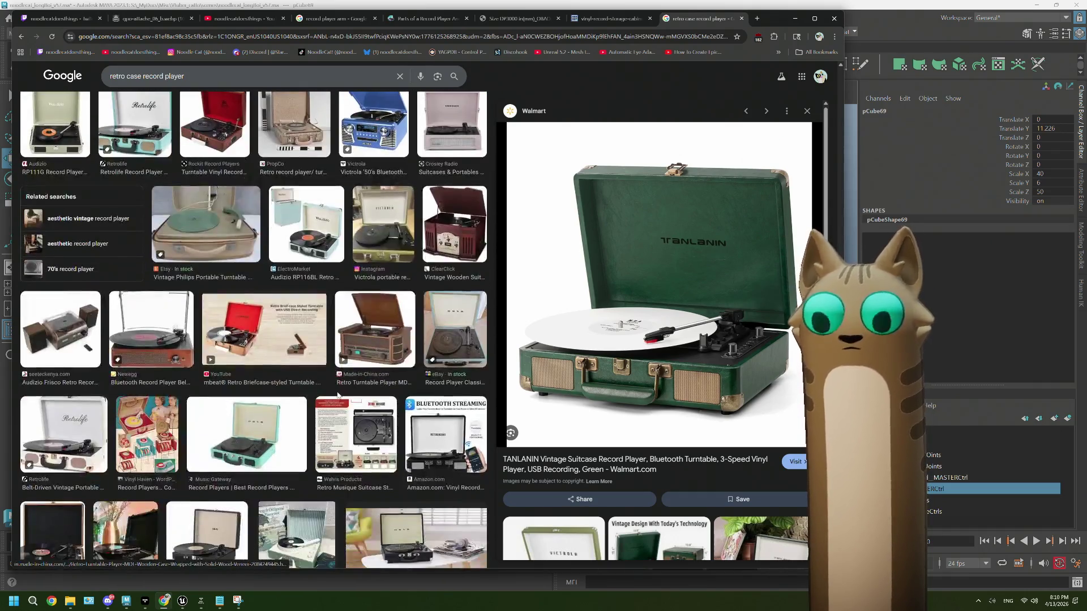
scroll(337, 395, down, 3)
scroll(337, 395, up, 6)
scroll(337, 395, up, 5)
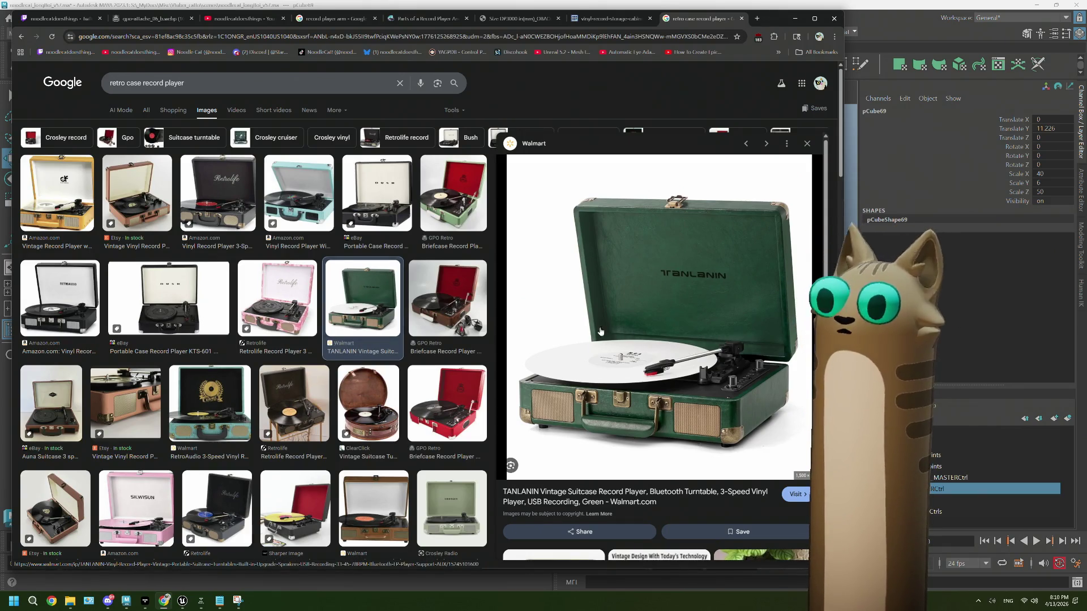
Step: Refine the image search to 'retro case record player dimensions'
click(242, 79)
text(dim)
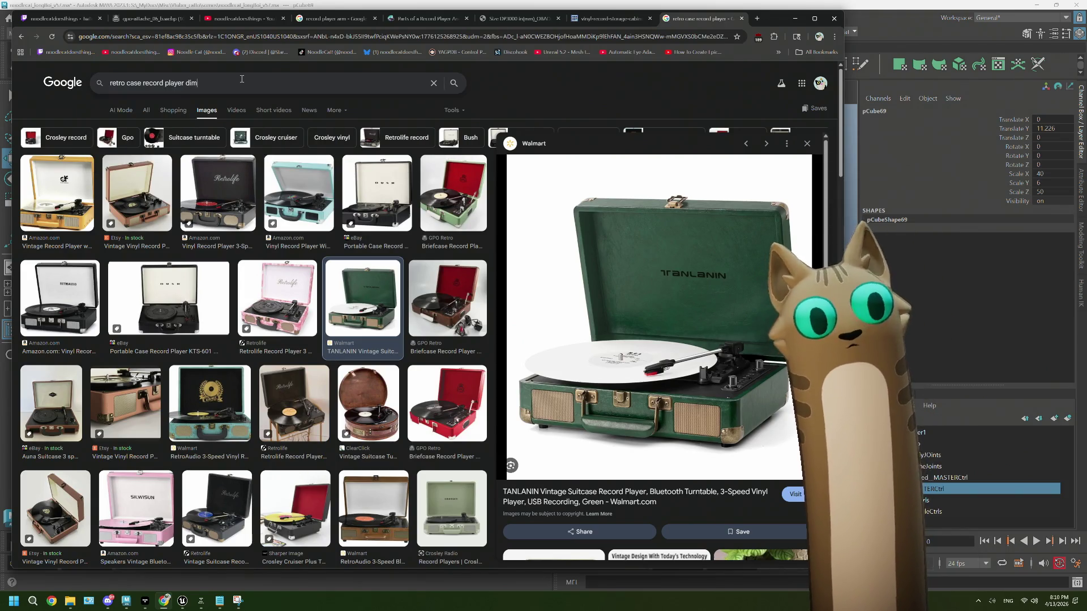
text(ensions)
key(Return)
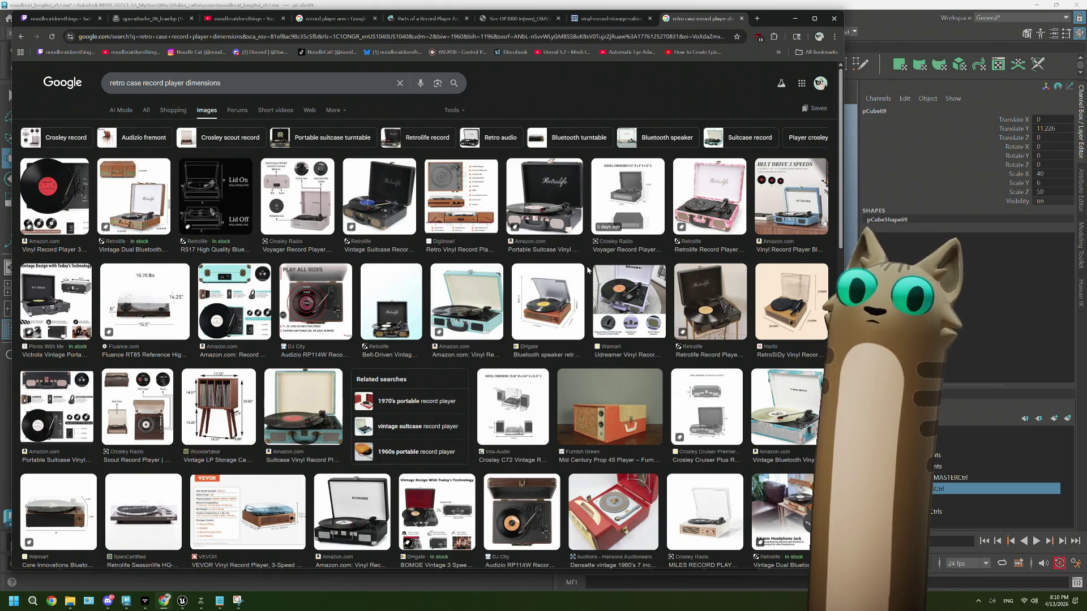
Step: Preview the first result and the Victrola listing, then the Crosley Voyager drawing (14.5" W × 6" H × 12" D)
click(72, 215)
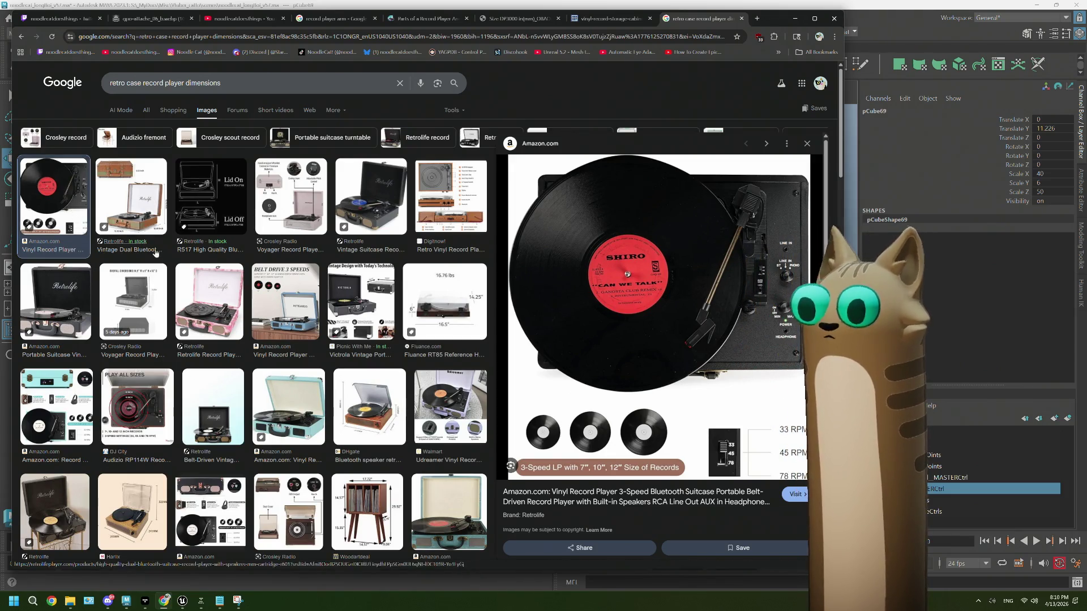
click(356, 311)
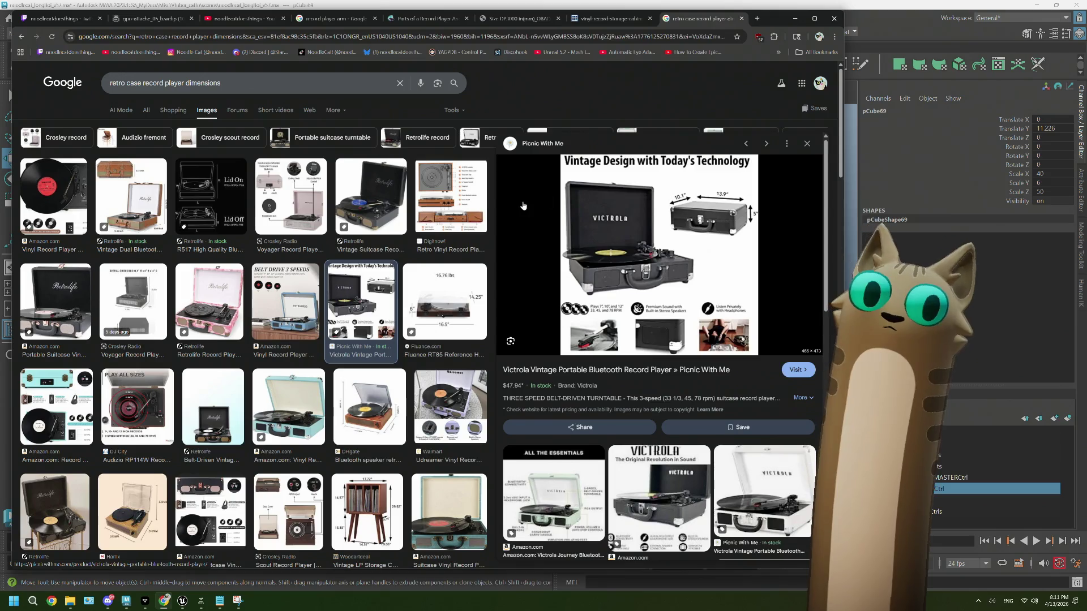
click(116, 299)
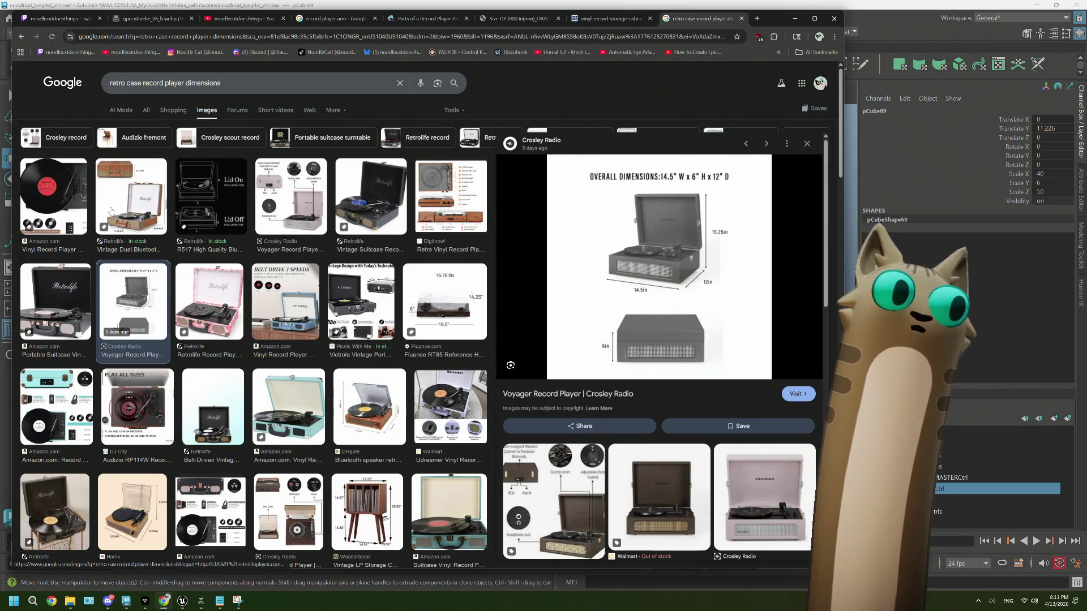
Step: Compare the Retrolife R601, DHgate and Victrola dimension previews against the Crosley Voyager image
click(113, 212)
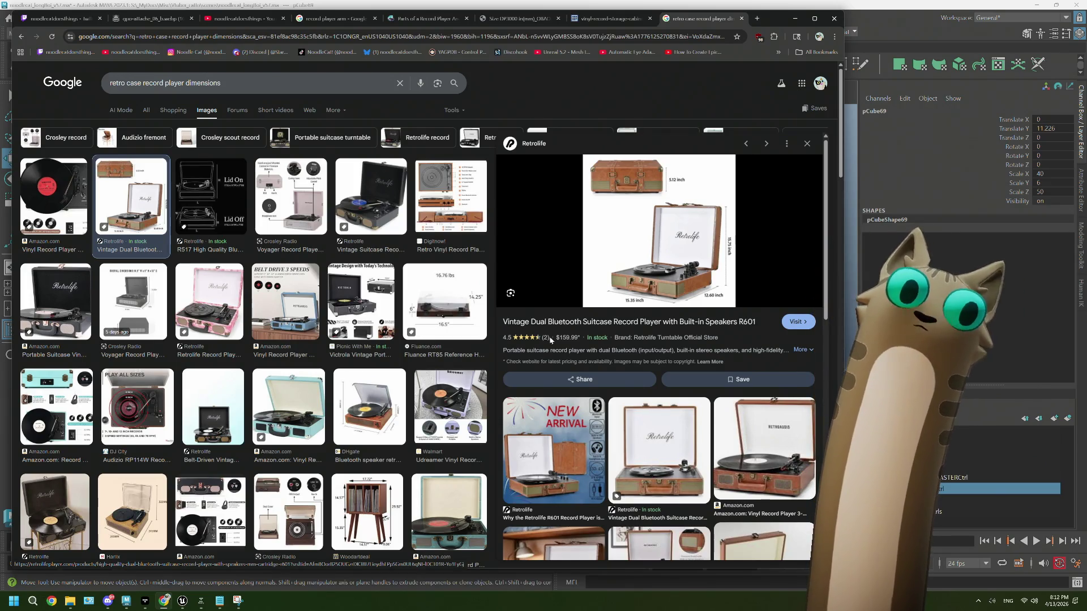
click(358, 399)
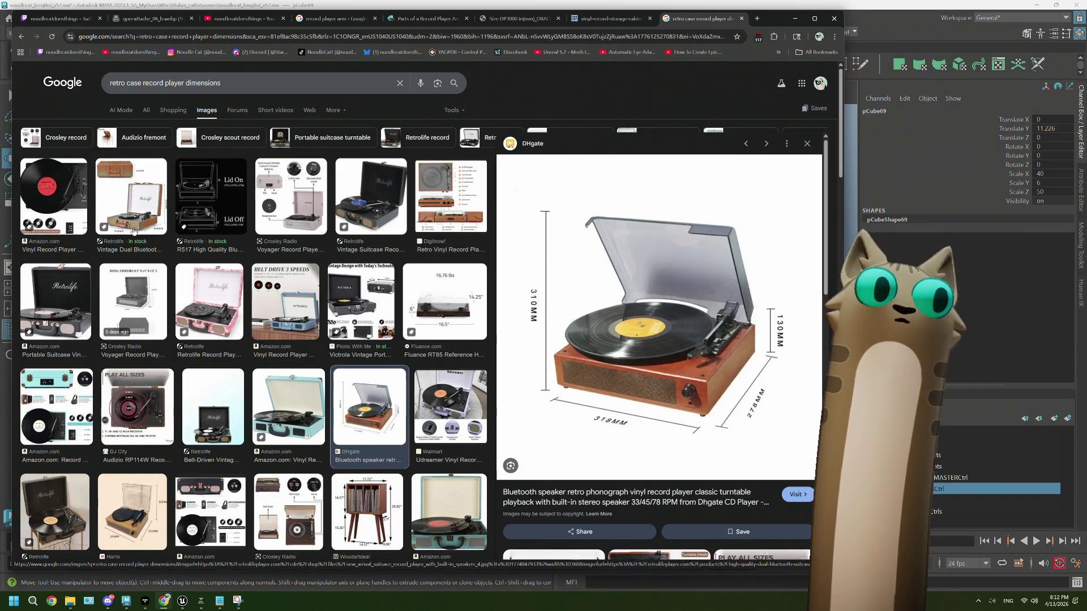
click(156, 292)
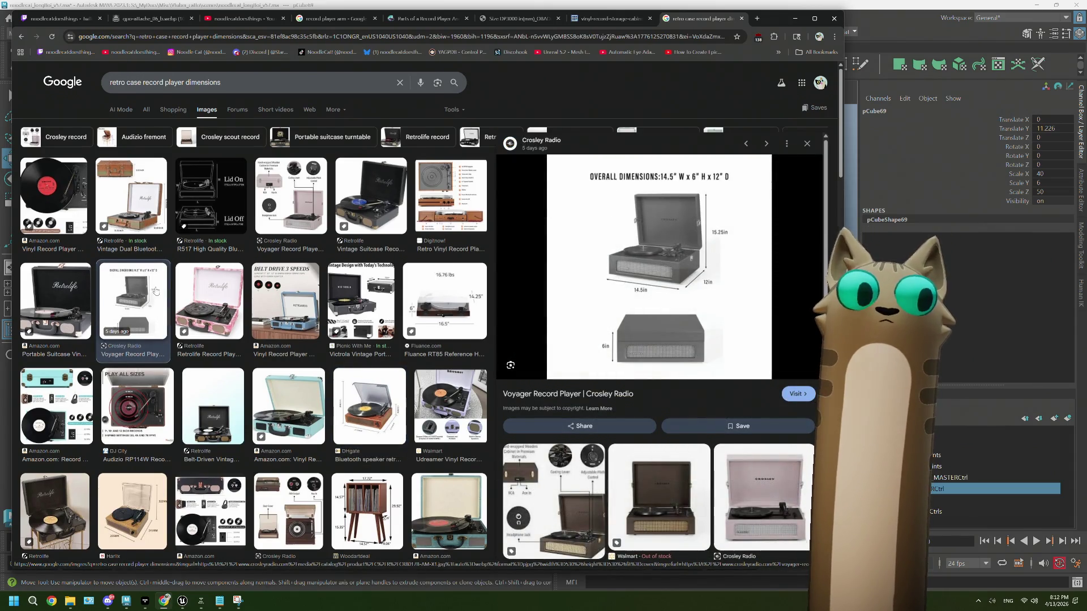
scroll(156, 292, down, 2)
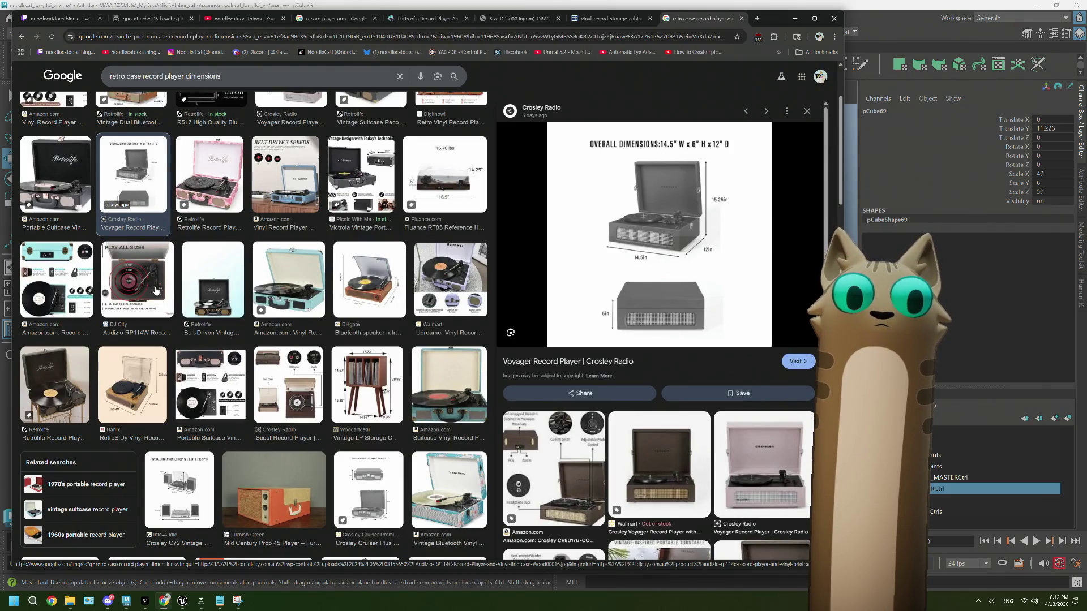
scroll(156, 292, up, 2)
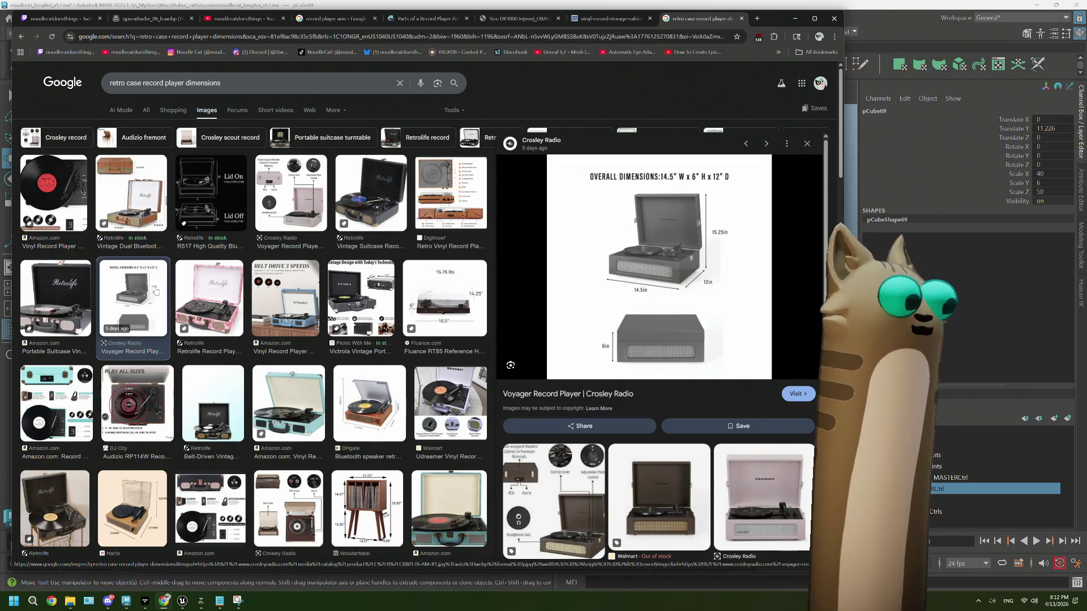
click(369, 306)
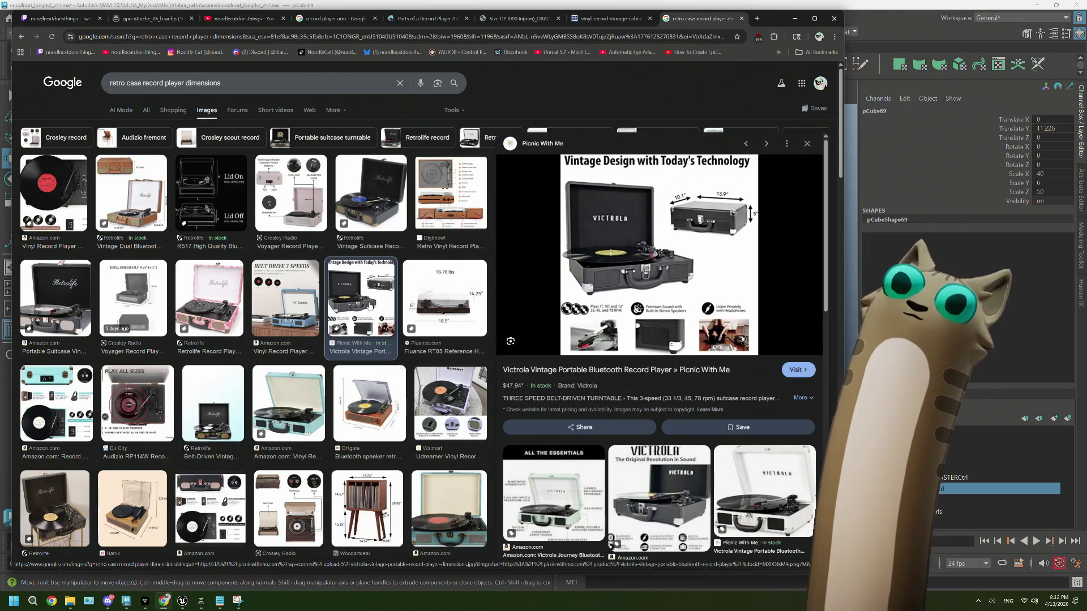
click(157, 196)
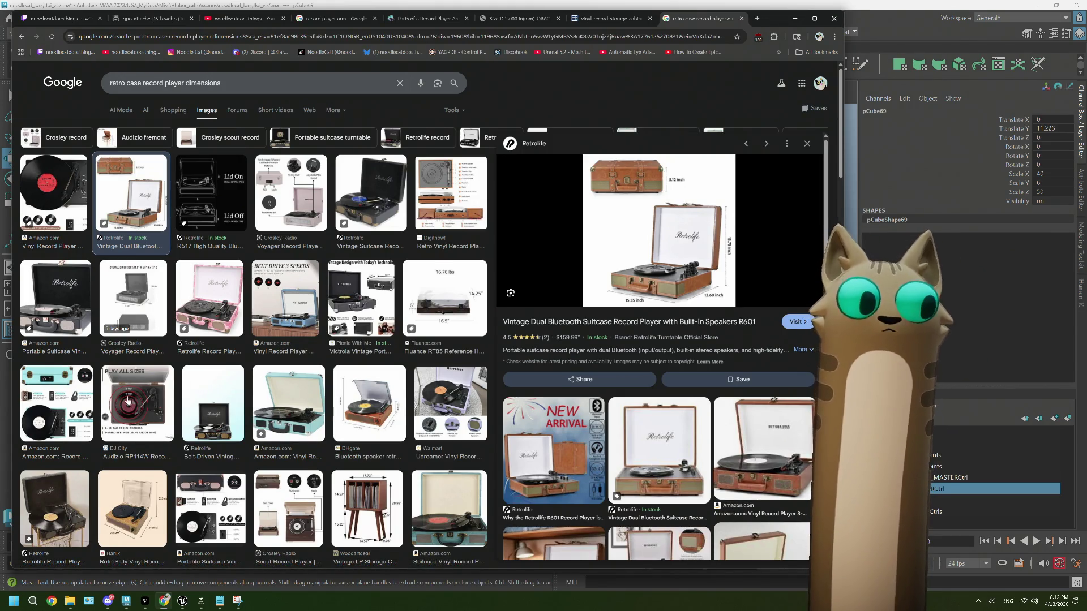
Step: Check the Audizio and Udreamer listings, settle on Crosley Voyager's 14.5" x 6" x 12", and return to Maya
click(136, 400)
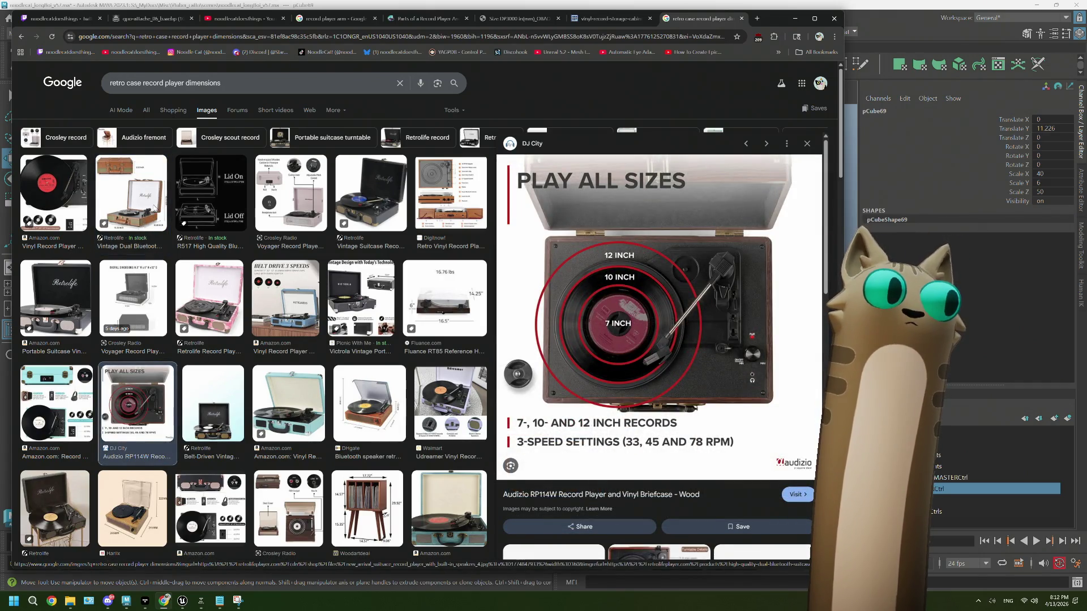
click(154, 209)
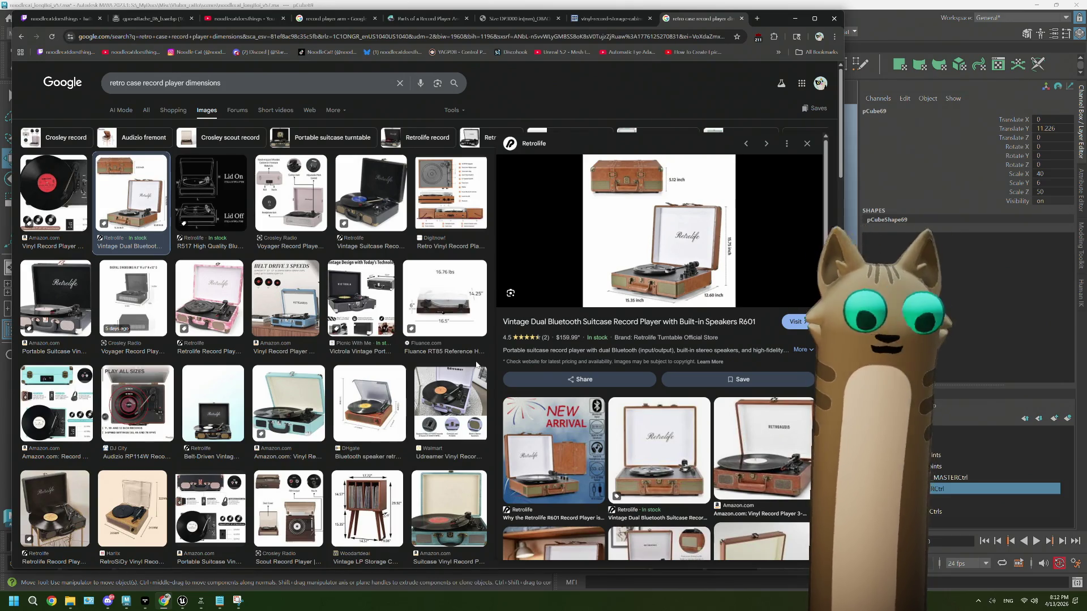
click(464, 395)
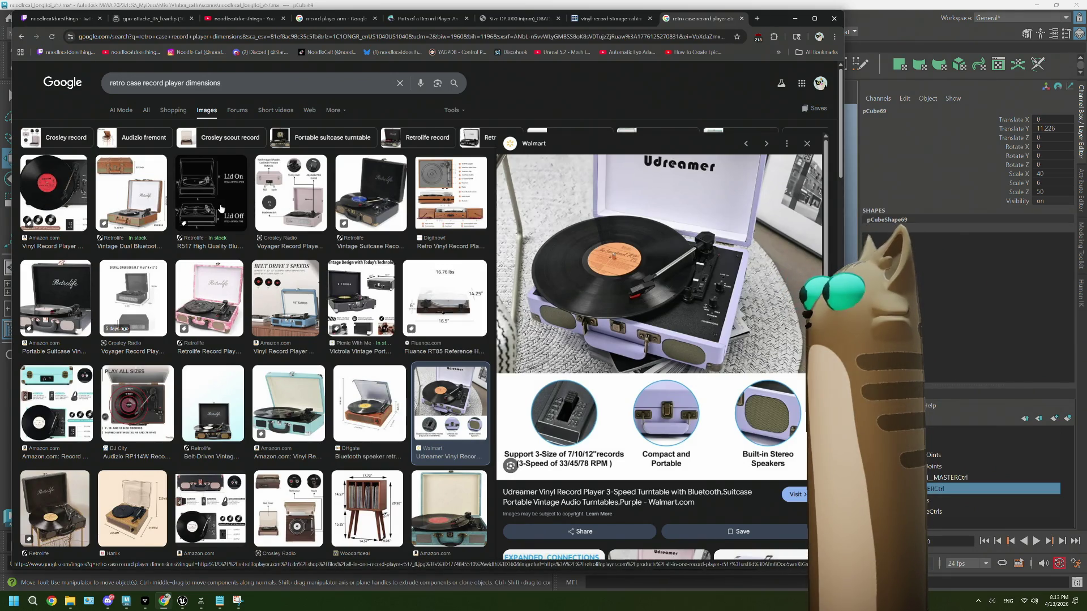
click(142, 296)
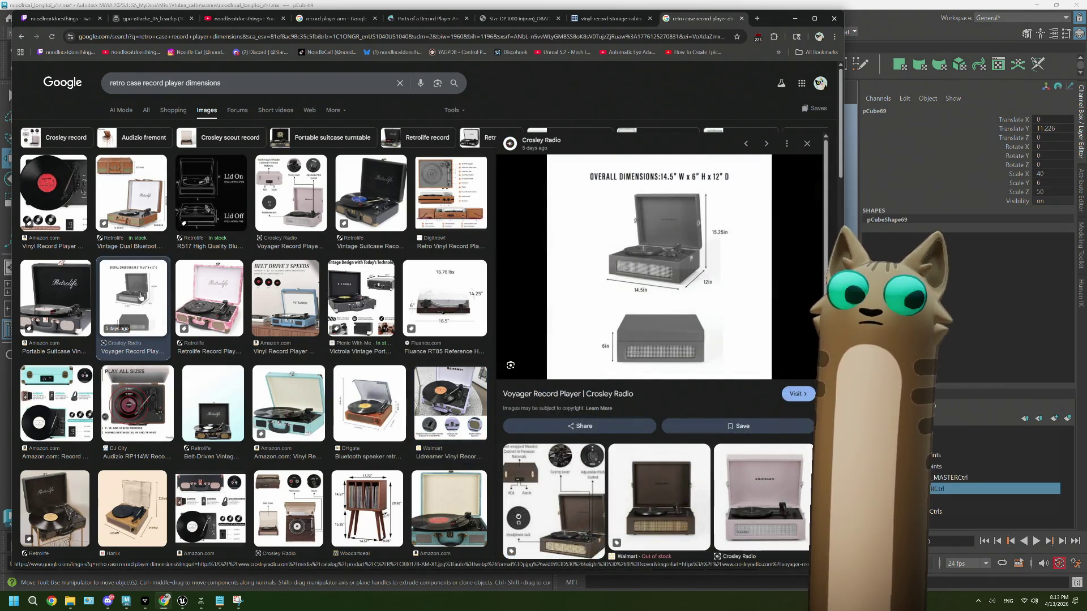
click(367, 310)
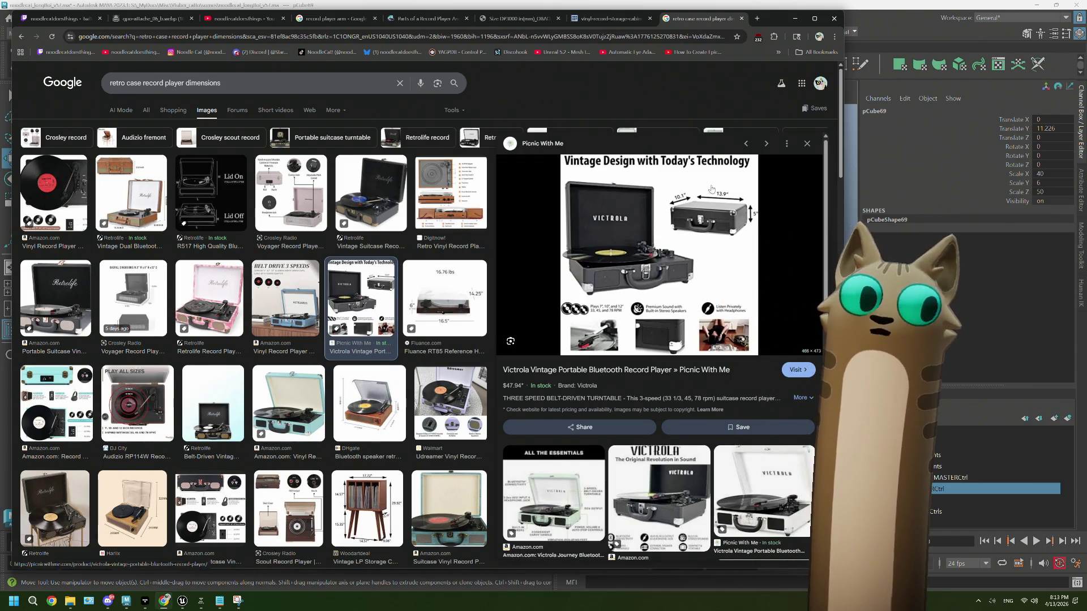
click(146, 294)
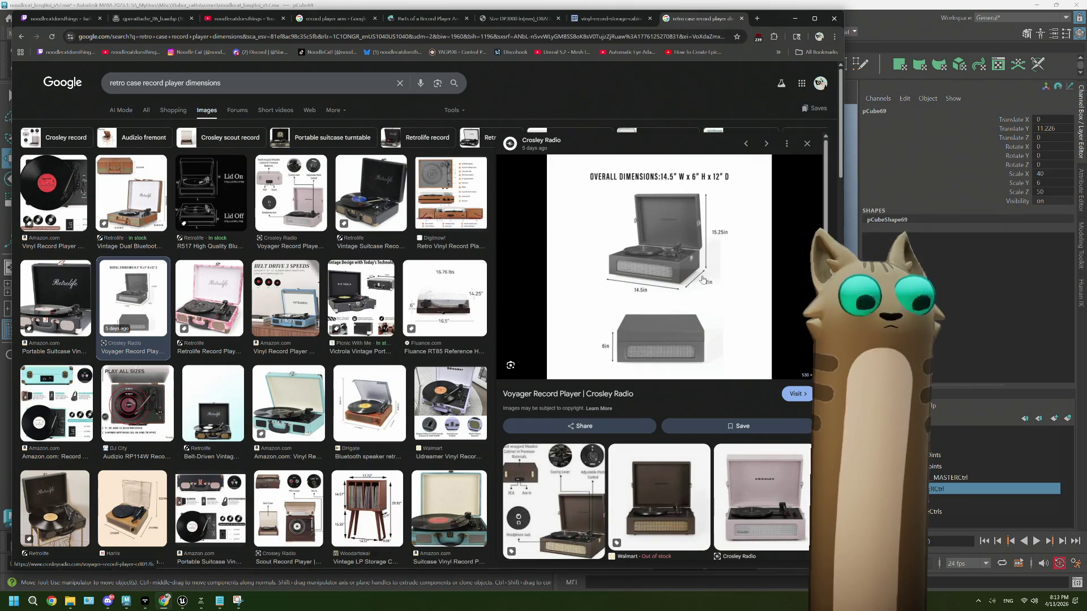
scroll(360, 329, down, 5)
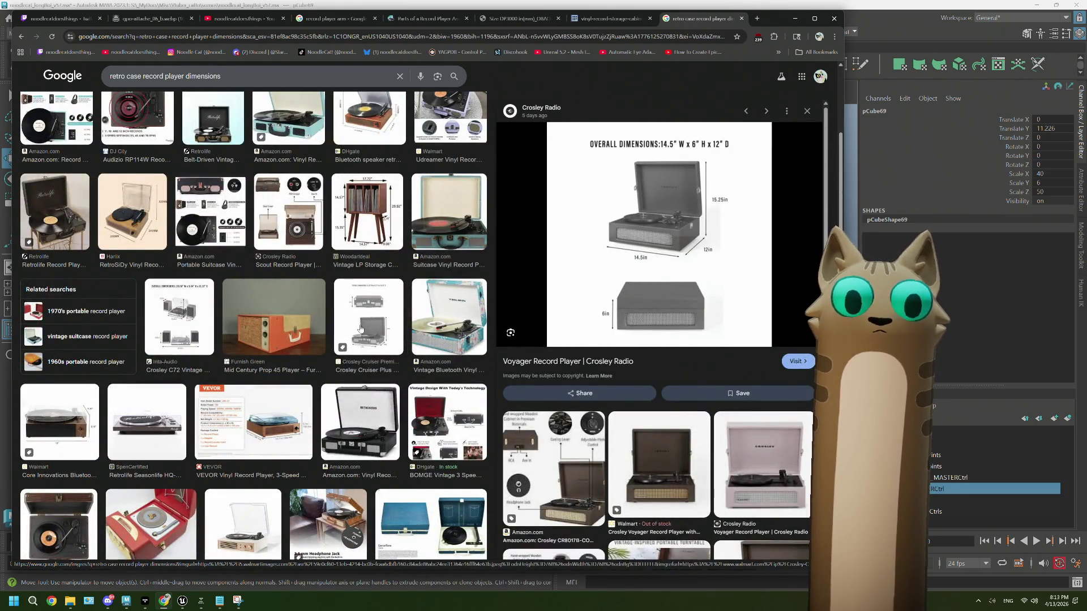
scroll(360, 328, down, 5)
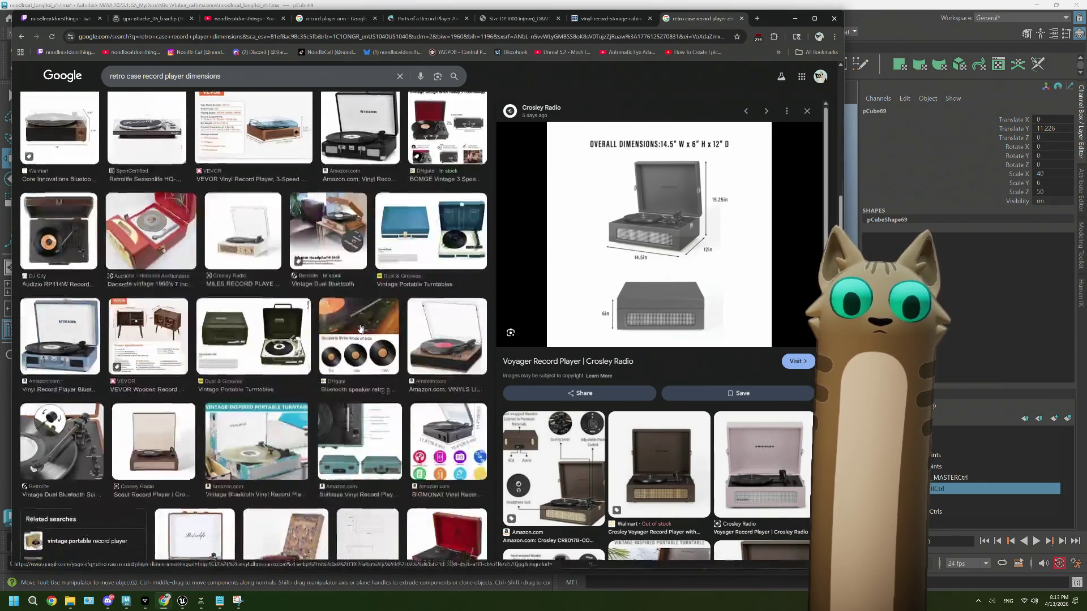
scroll(360, 328, down, 2)
scroll(361, 328, up, 3)
scroll(360, 328, up, 5)
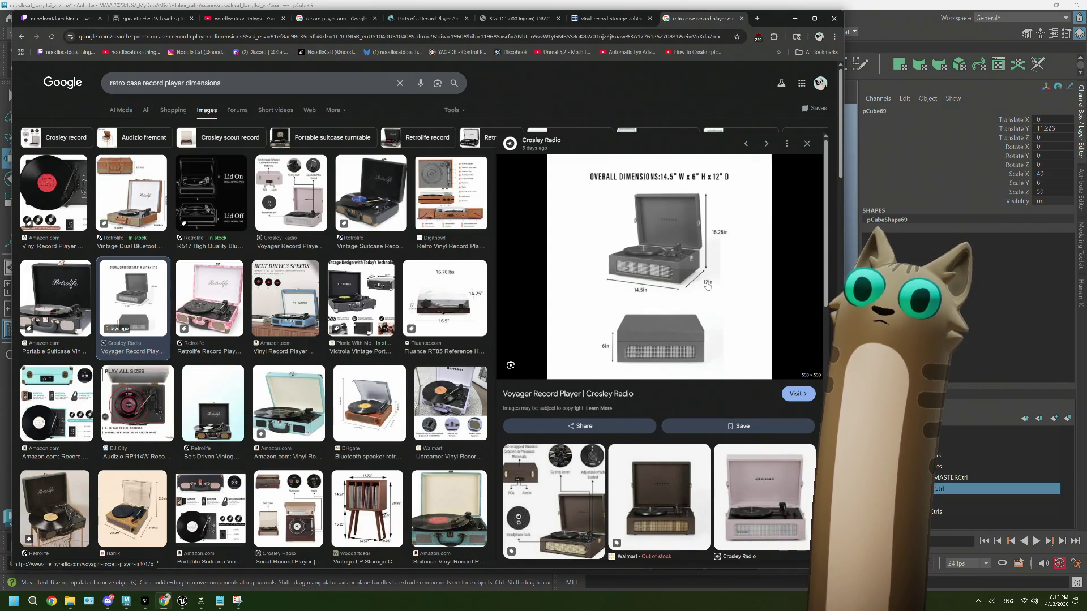
click(876, 14)
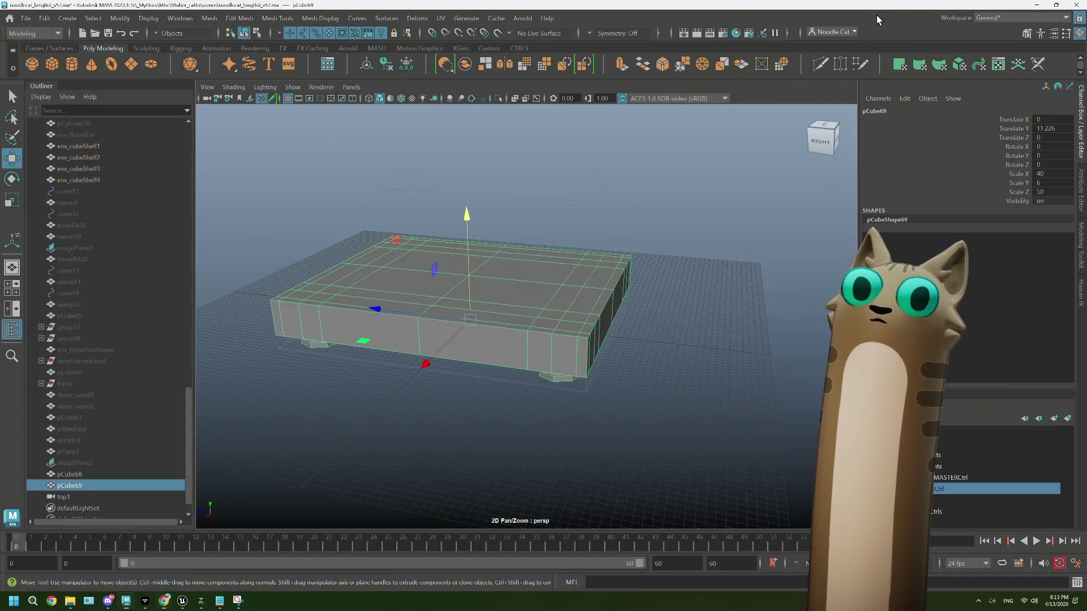
Step: Hide the pCube69 cube and select the pCube68 box
click(102, 471)
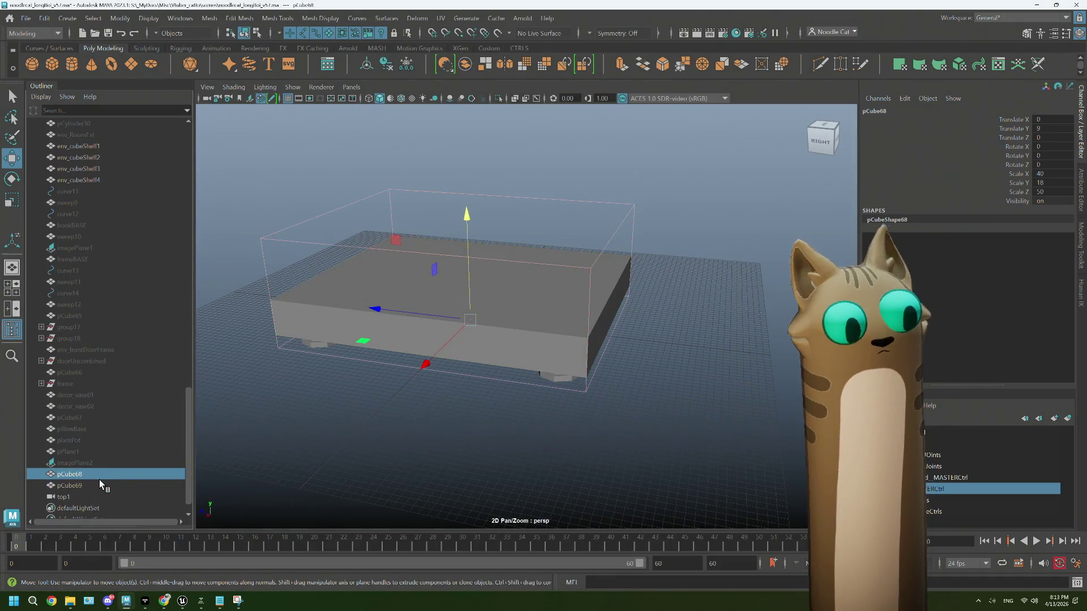
click(100, 480)
key(h)
click(97, 474)
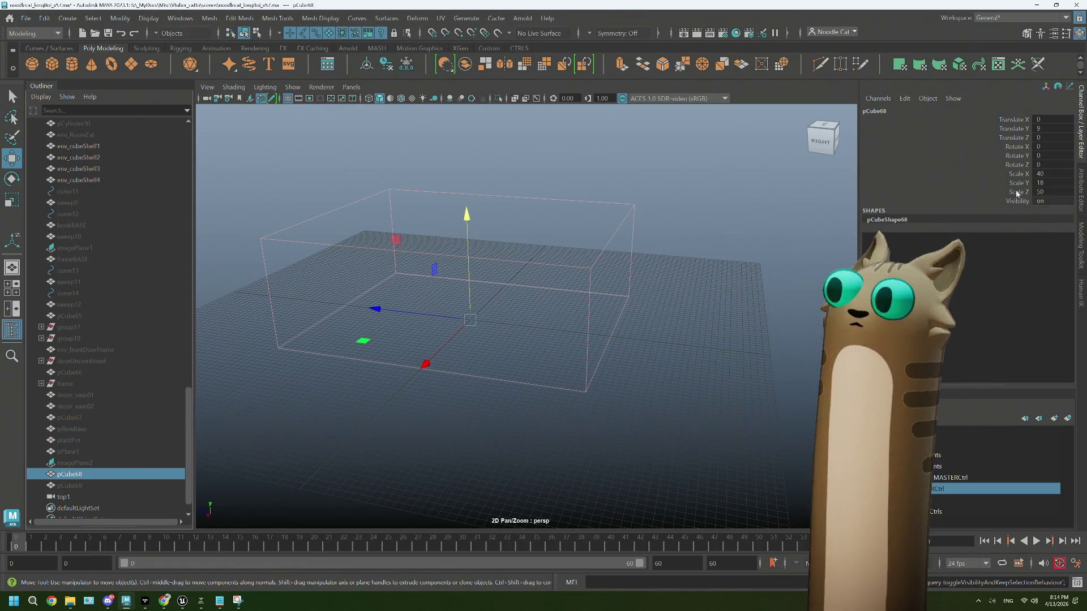
Step: Set pCube68's Scale X to 30 and Scale Z to 37, then bring the references forward
double_click(1050, 174)
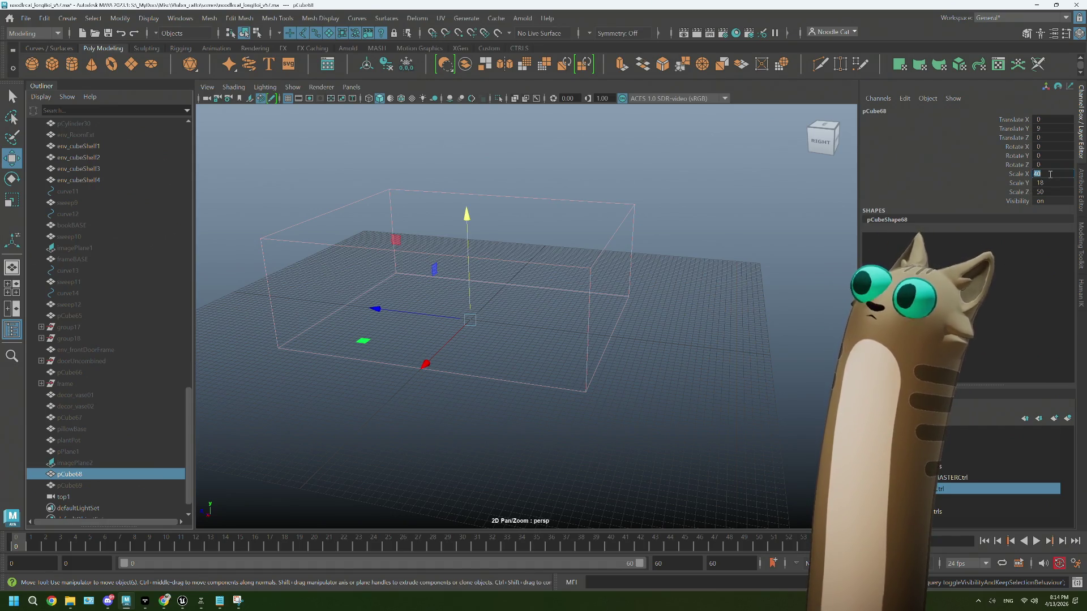
text(30)
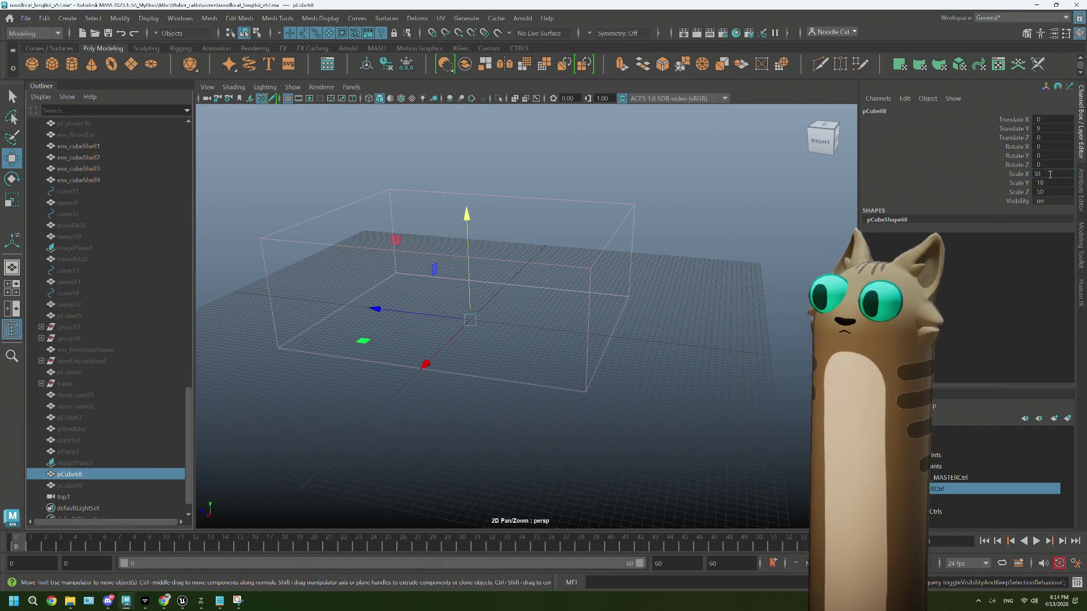
double_click(1059, 192)
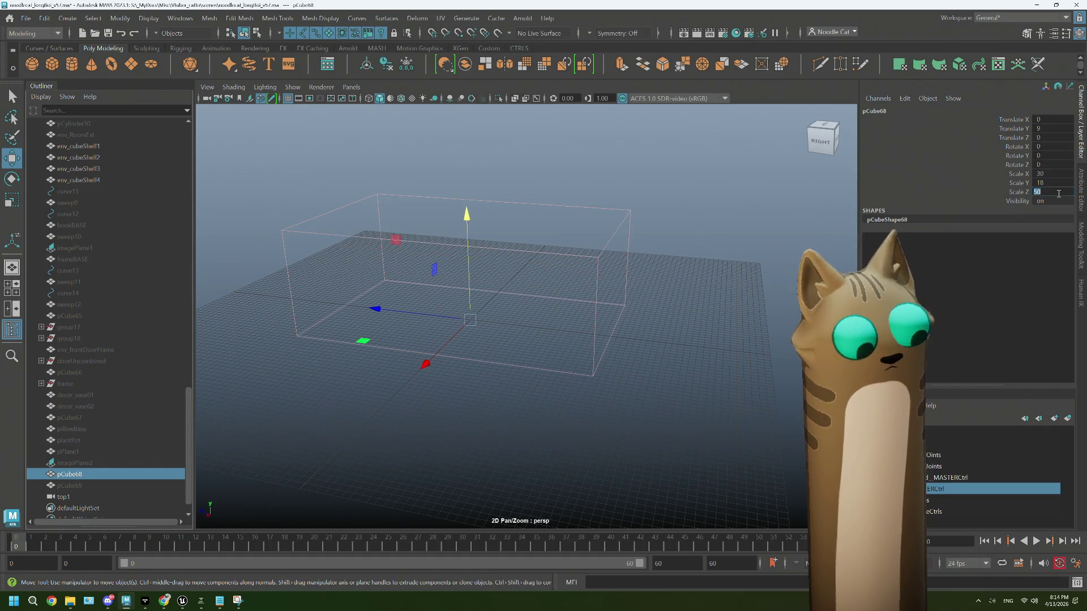
text(37)
key(Tab)
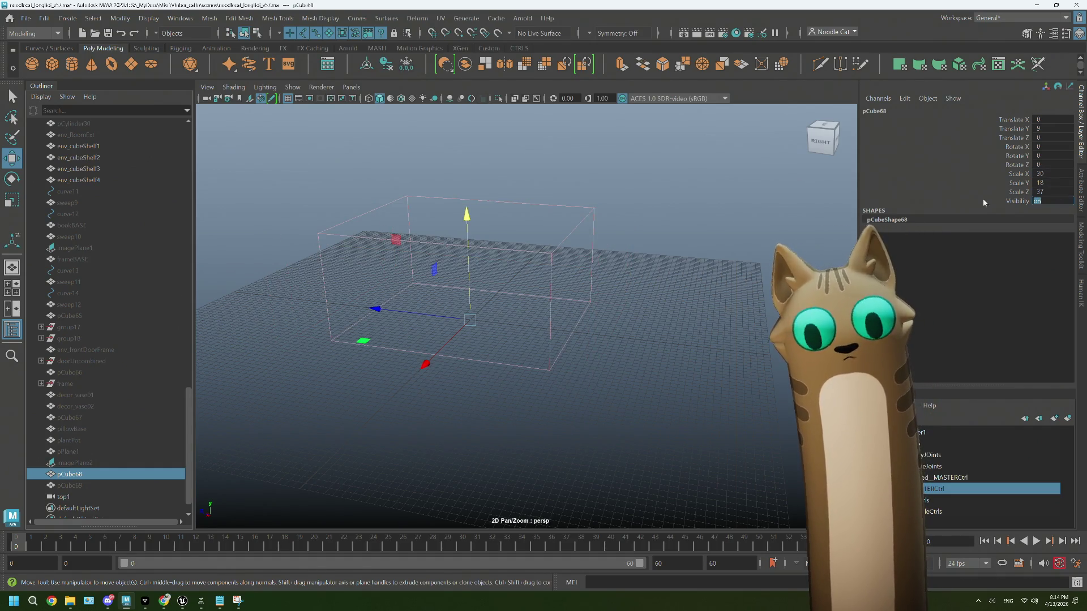
alt+drag(660, 332, 572, 351)
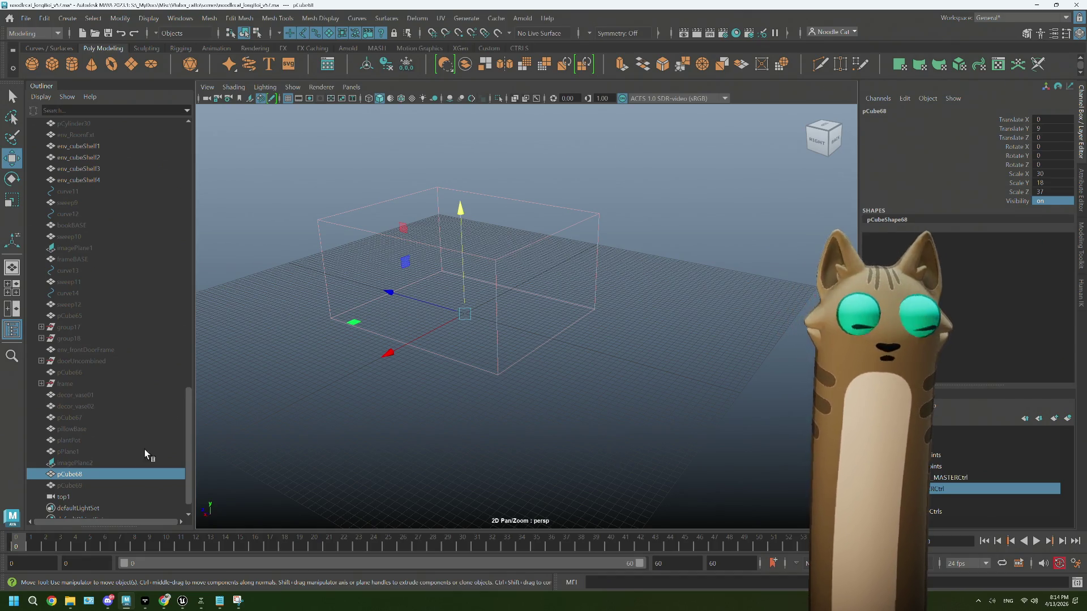
click(170, 602)
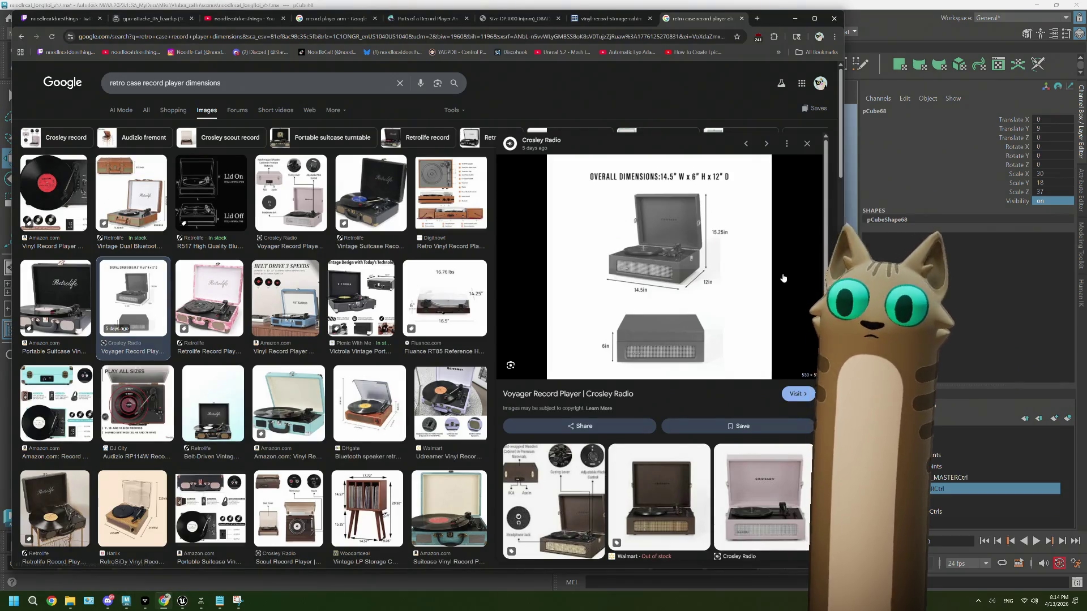
Step: Return to the Maya scene after viewing the Crosley Voyager dimensions image
click(876, 26)
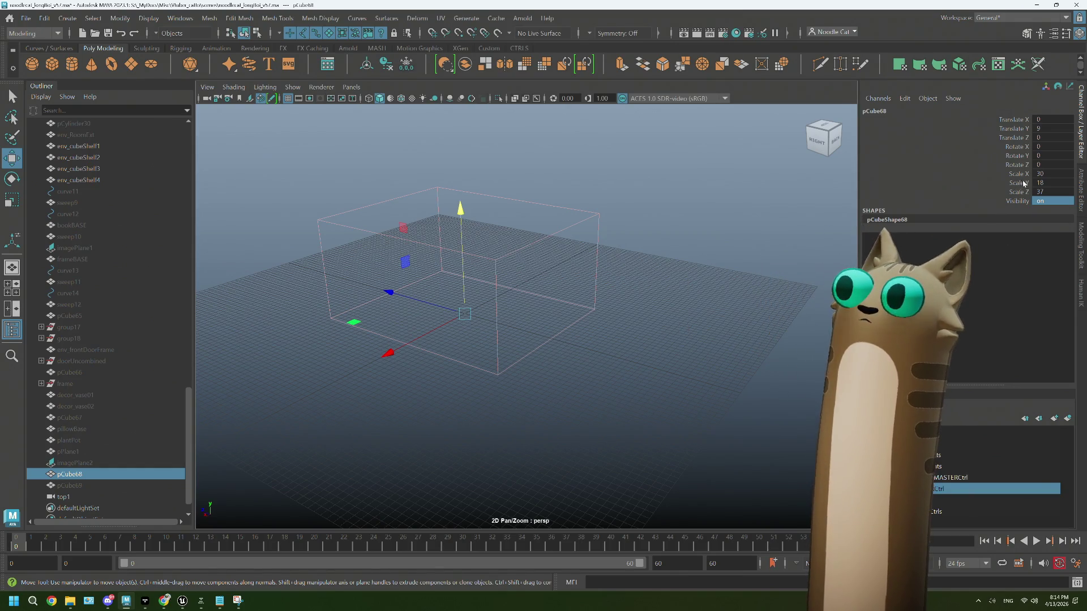
Step: Set the pCube68 box's Scale Y to 15
double_click(1047, 182)
text(15)
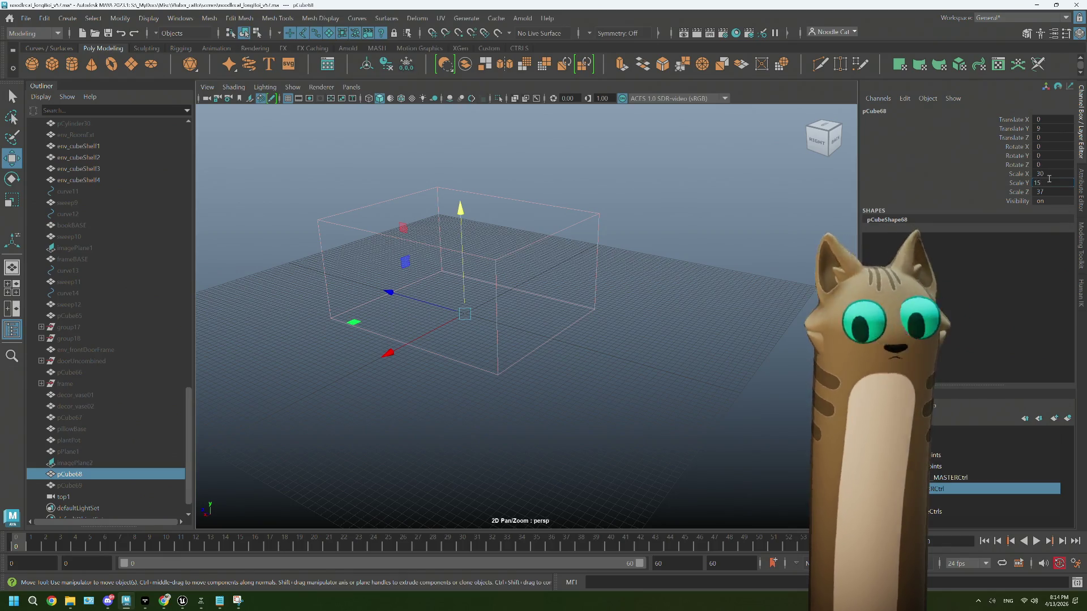
click(592, 364)
mouse_move(592, 365)
alt+mouse_down()
mouse_move(582, 343)
mouse_move(599, 358)
mouse_move(576, 359)
alt+mouse_up()
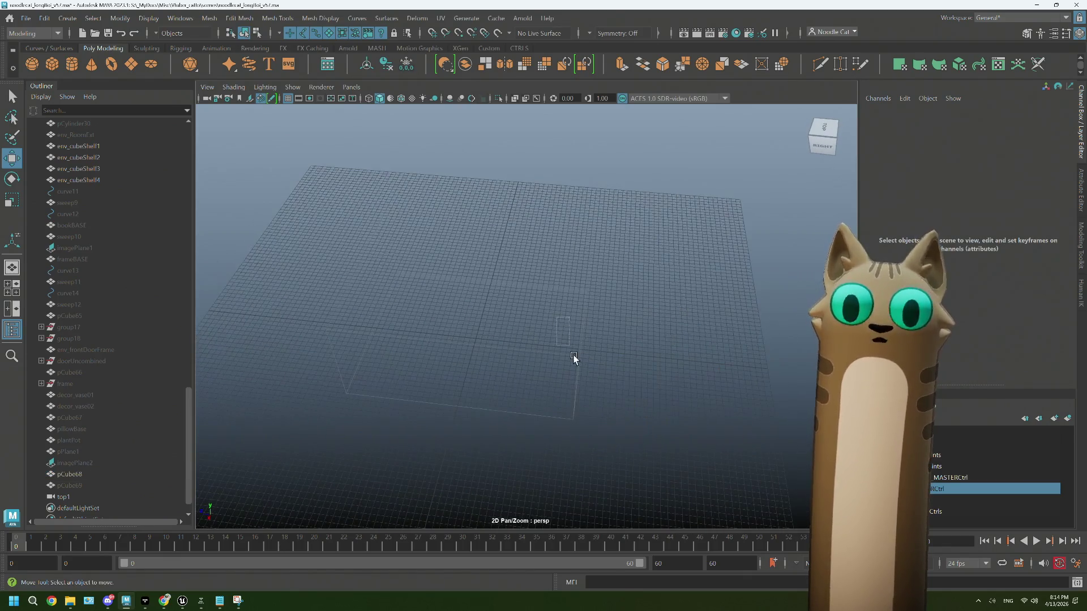
click(70, 475)
mouse_move(490, 371)
alt+mouse_down()
mouse_move(463, 390)
mouse_move(491, 398)
mouse_move(462, 379)
alt+mouse_up()
Step: Delete the old pCube69 cube and duplicate pCube68 with Template display turned off
click(80, 483)
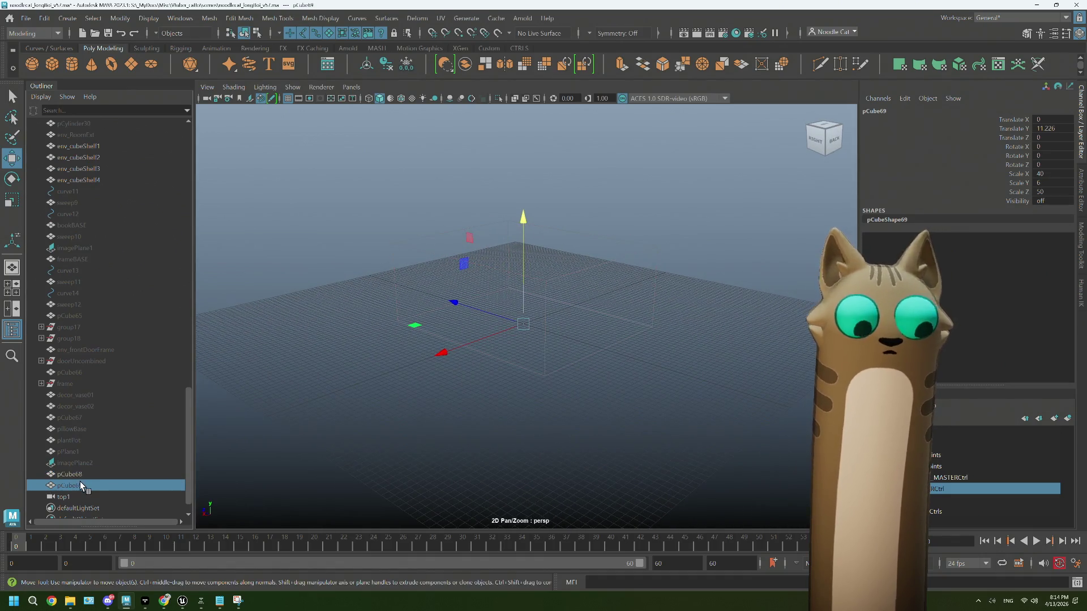
key(Delete)
click(81, 477)
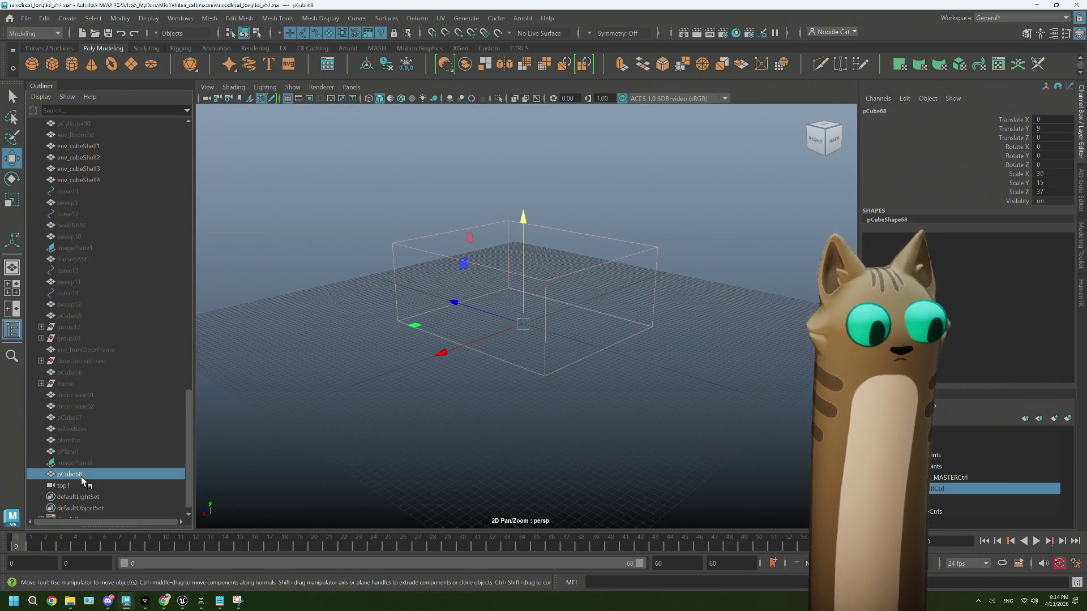
key(ctrl+d)
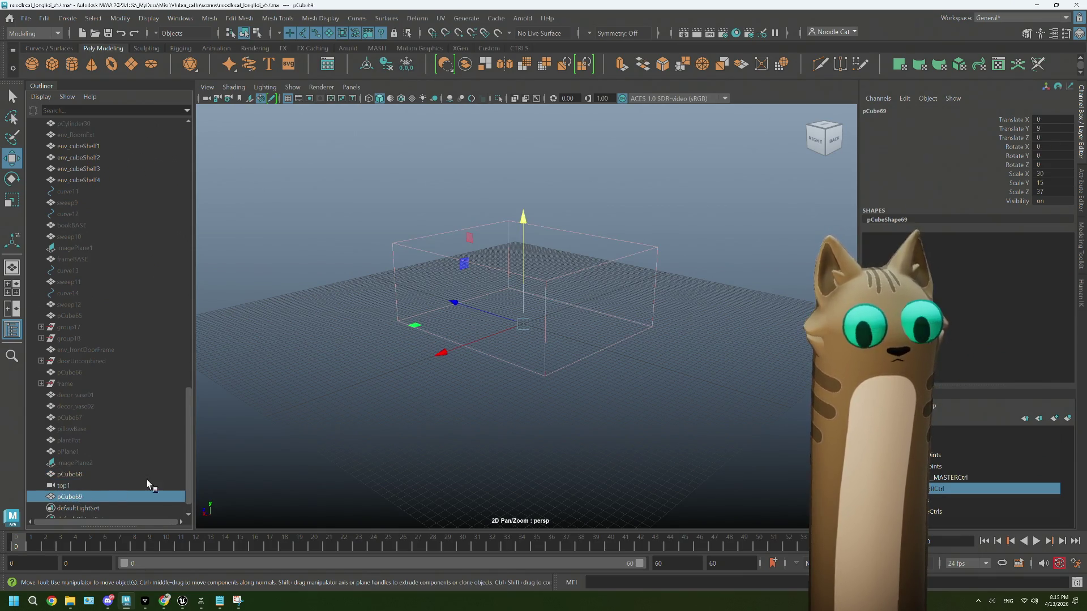
scroll(584, 304, up, 3)
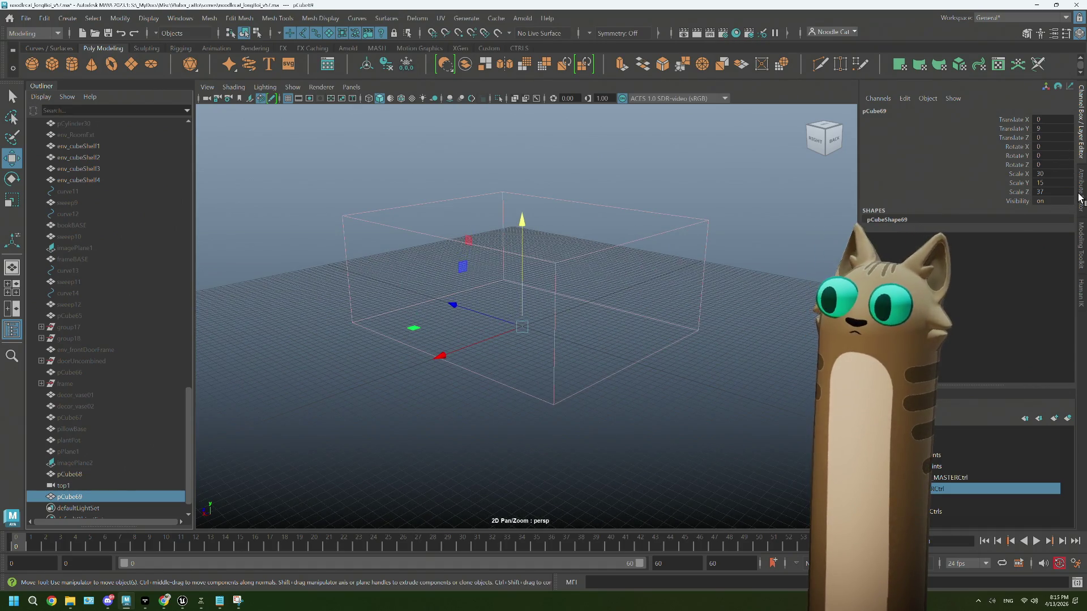
click(1079, 197)
click(946, 256)
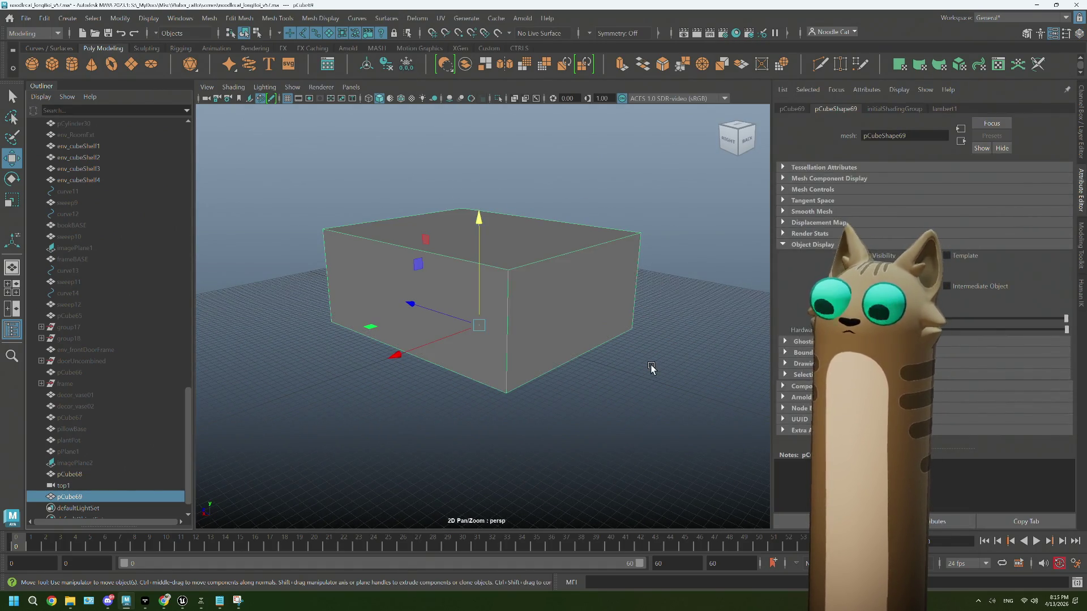
click(650, 369)
Step: Select the new pCube69 duplicate, view it side-on, and bring the reference images forward
click(542, 341)
mouse_move(464, 379)
alt+mouse_down()
mouse_move(495, 374)
mouse_move(502, 340)
alt+mouse_up()
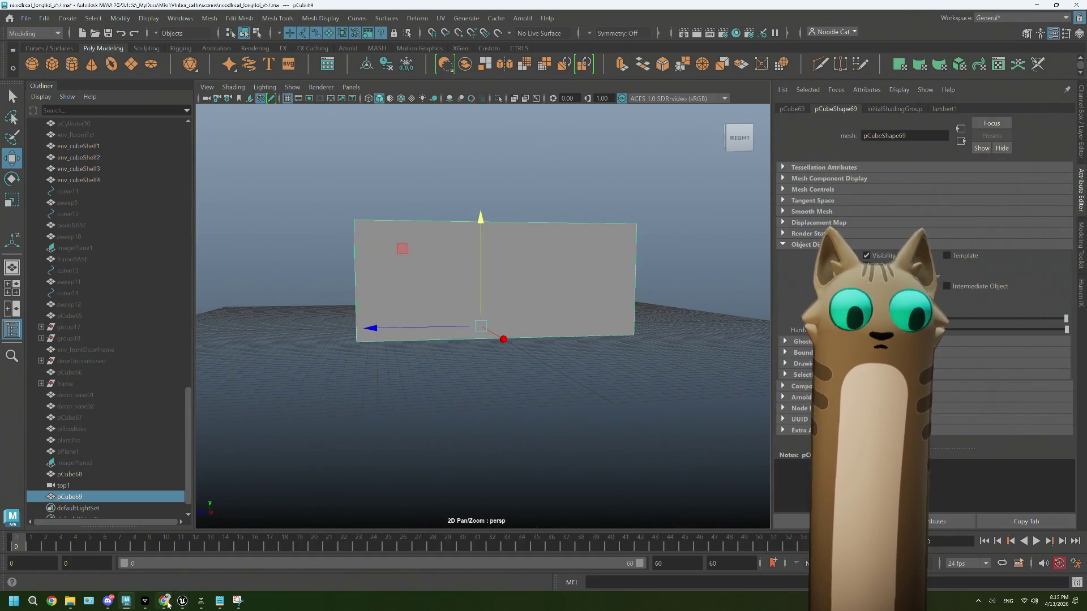
mouse_move(170, 599)
click(163, 555)
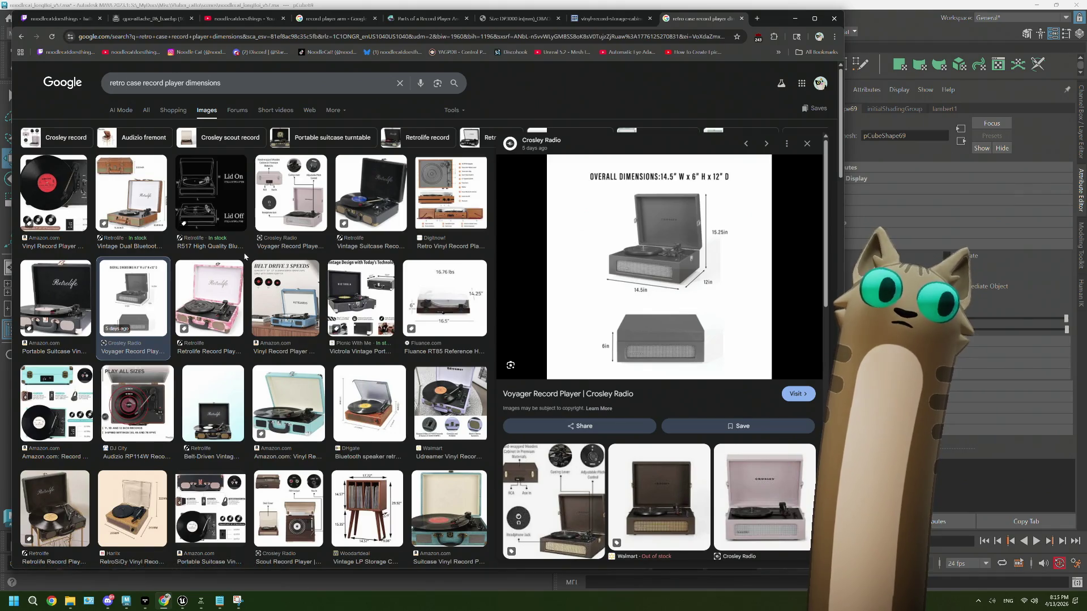
Step: Preview the Amazon and Crosley Voyager results, then switch to the green GPO Attache image
click(72, 202)
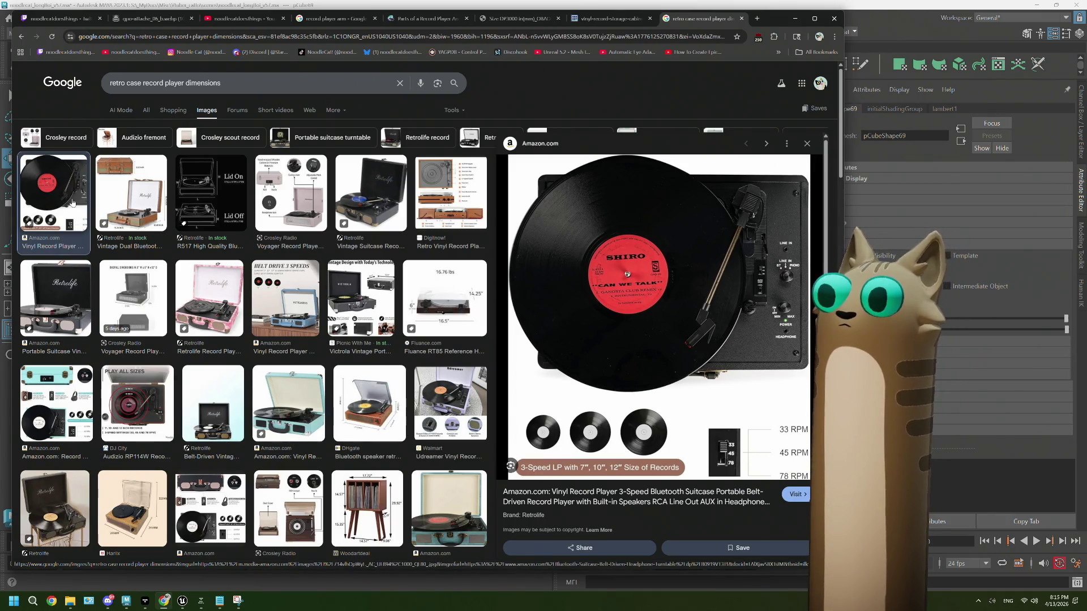
click(140, 290)
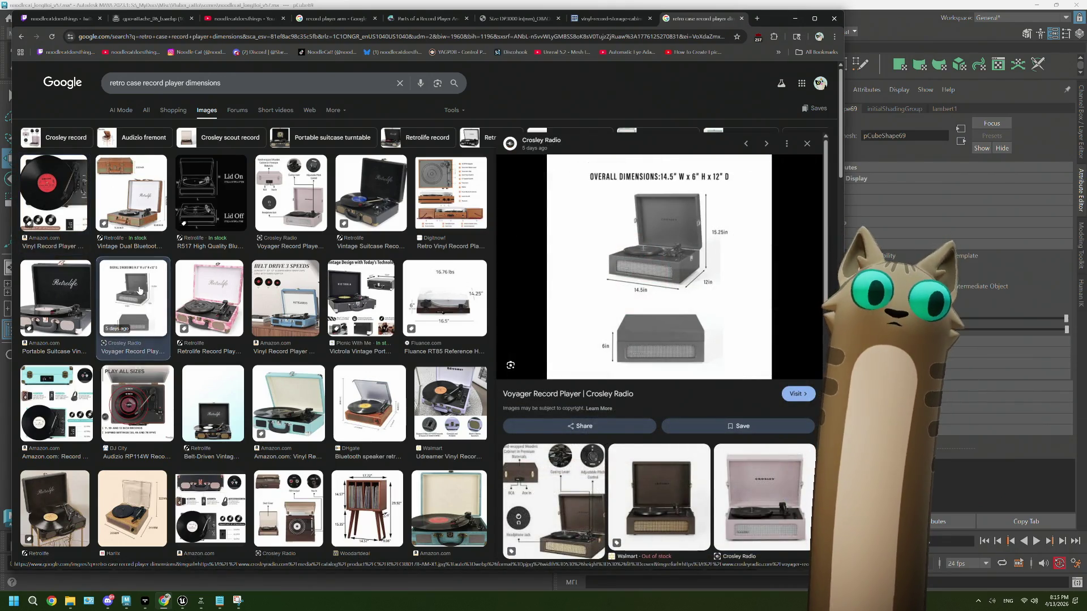
click(133, 21)
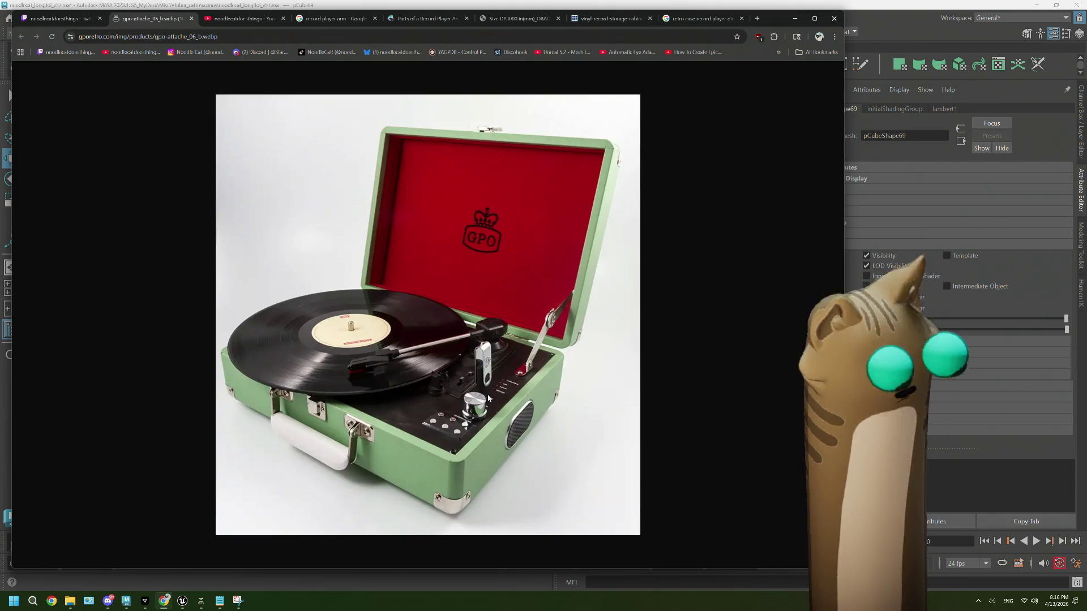
ctrl+scroll(487, 394, up, 6)
scroll(487, 394, down, 3)
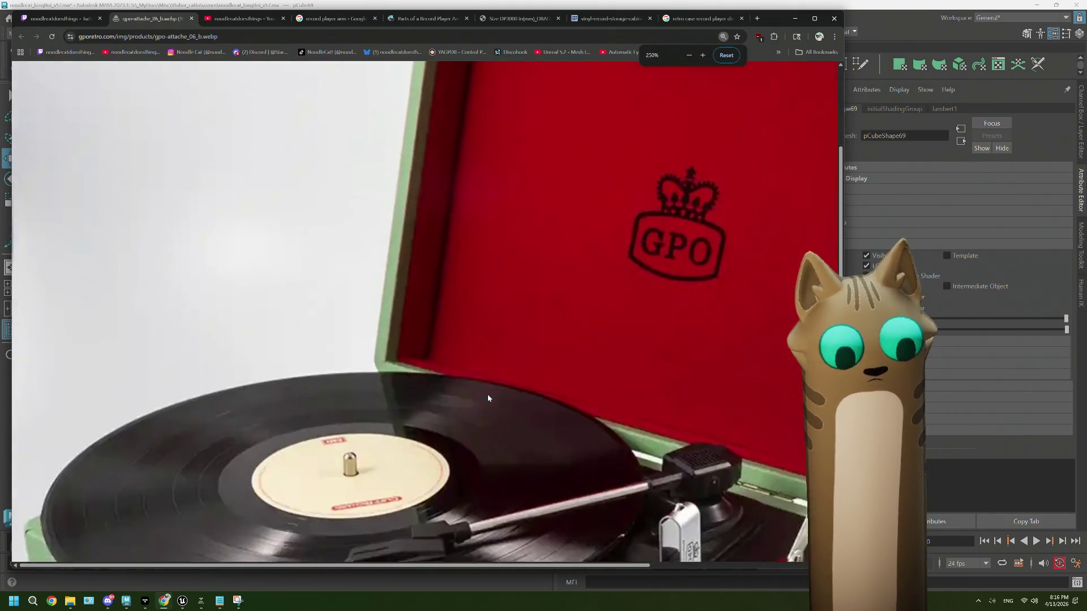
scroll(487, 398, down, 1)
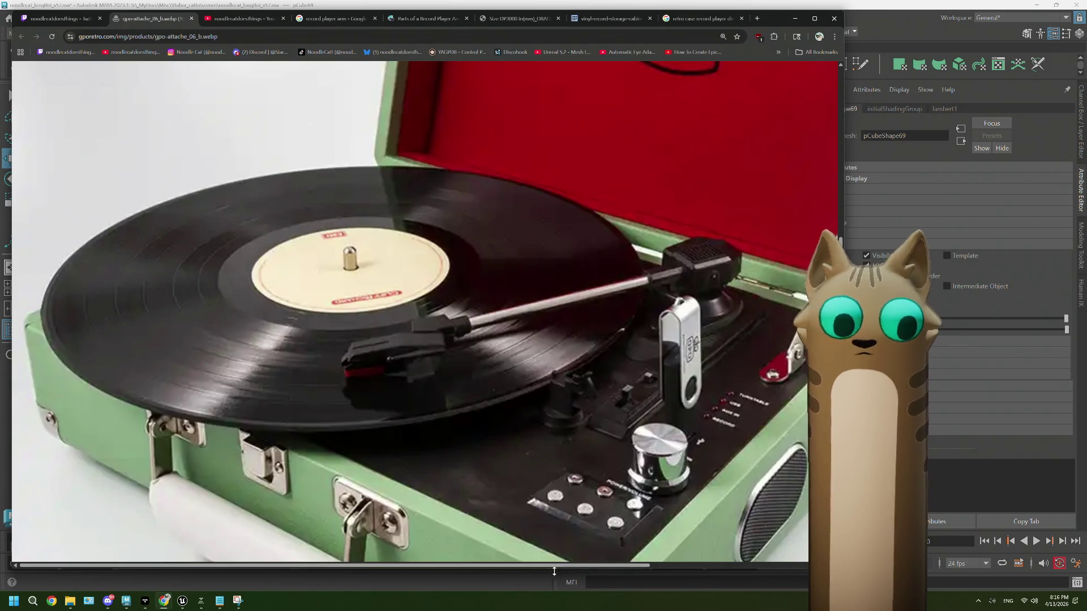
scroll(636, 522, right, 3)
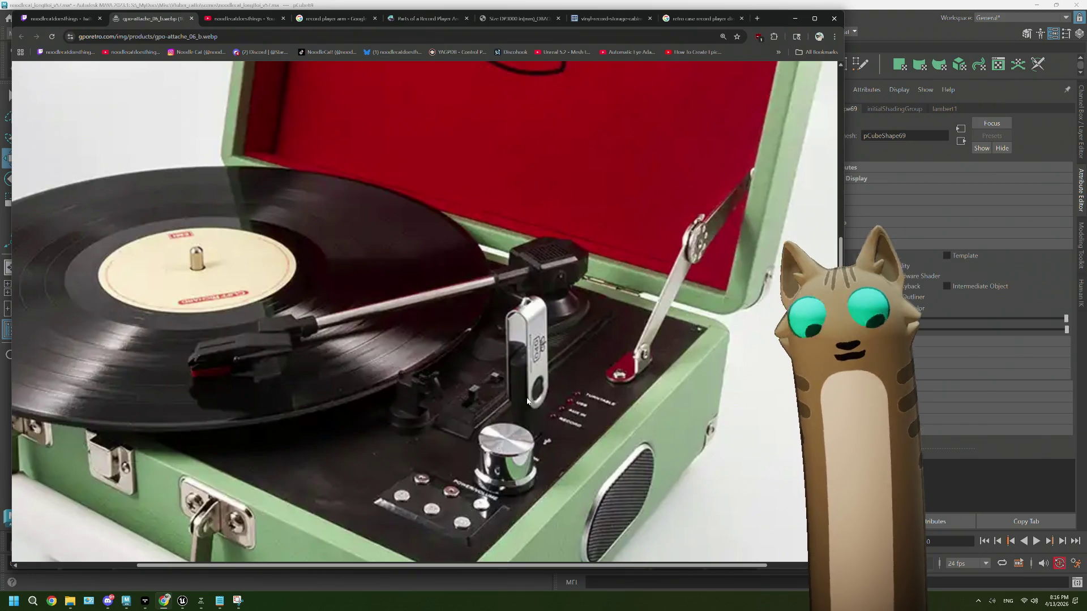
ctrl+scroll(527, 401, down, 5)
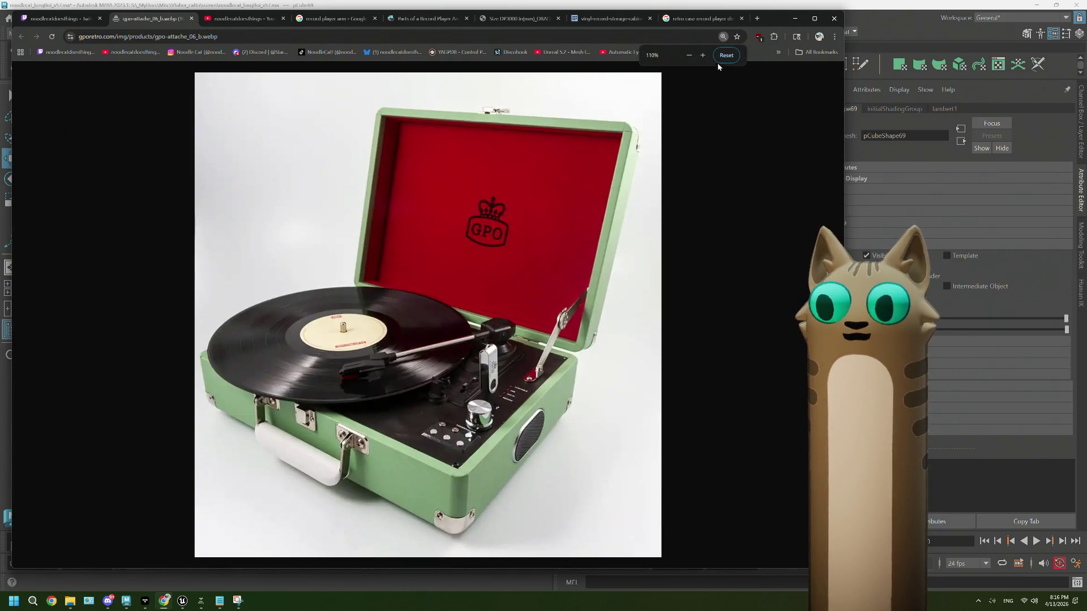
click(724, 55)
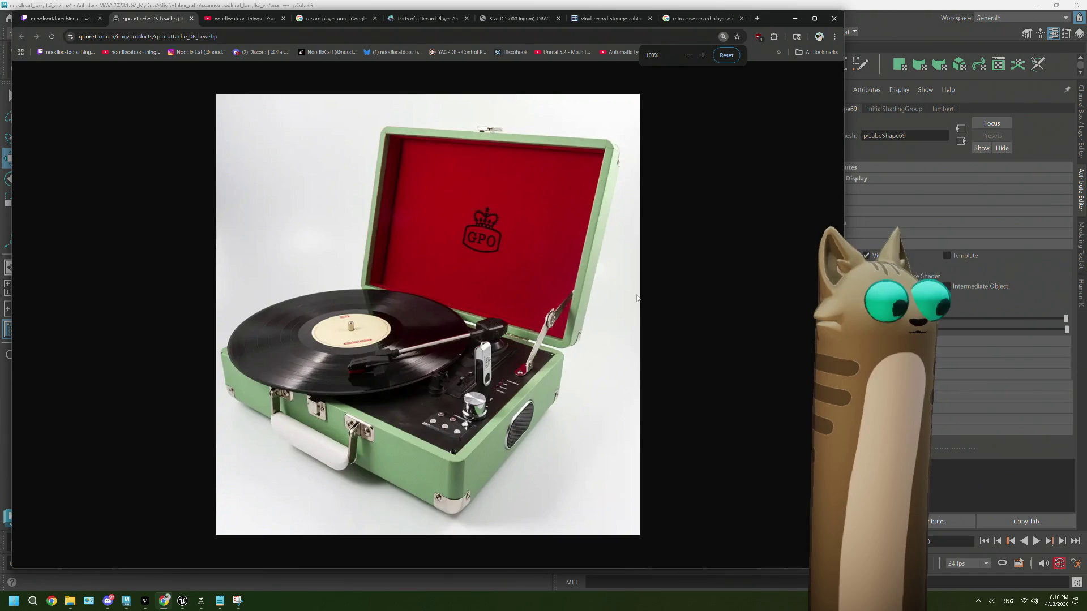
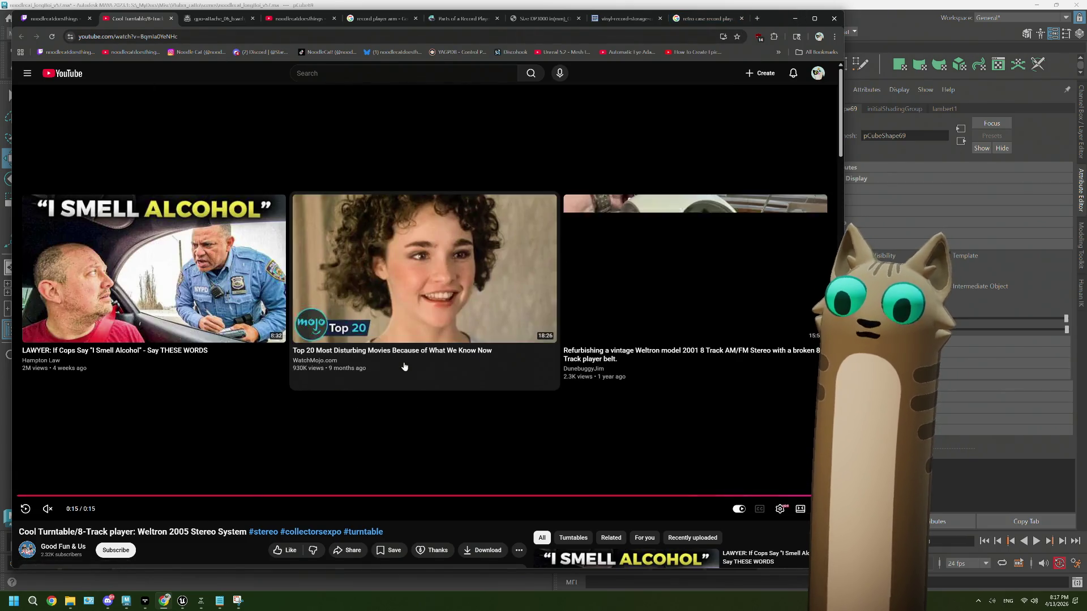
Step: Cut pCube69's Scale Y from 15 to 10, making the case 30 × 10 × 27, then bring the turntable video forward
click(905, 15)
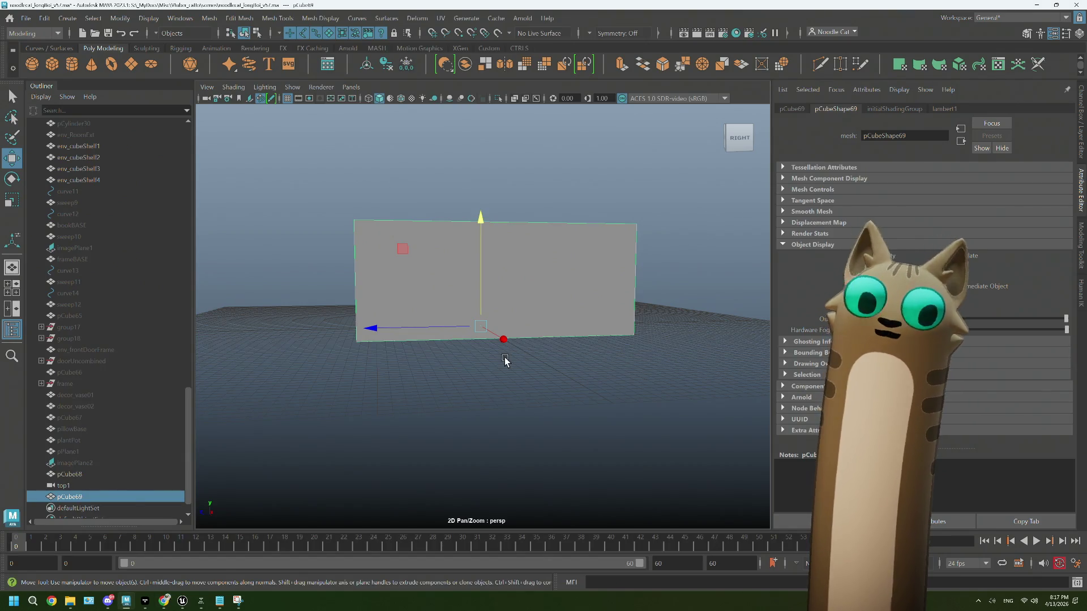
mouse_move(426, 358)
alt+mouse_down()
mouse_move(528, 372)
mouse_move(529, 359)
mouse_move(473, 359)
mouse_move(520, 368)
mouse_move(439, 384)
mouse_move(473, 396)
alt+mouse_up()
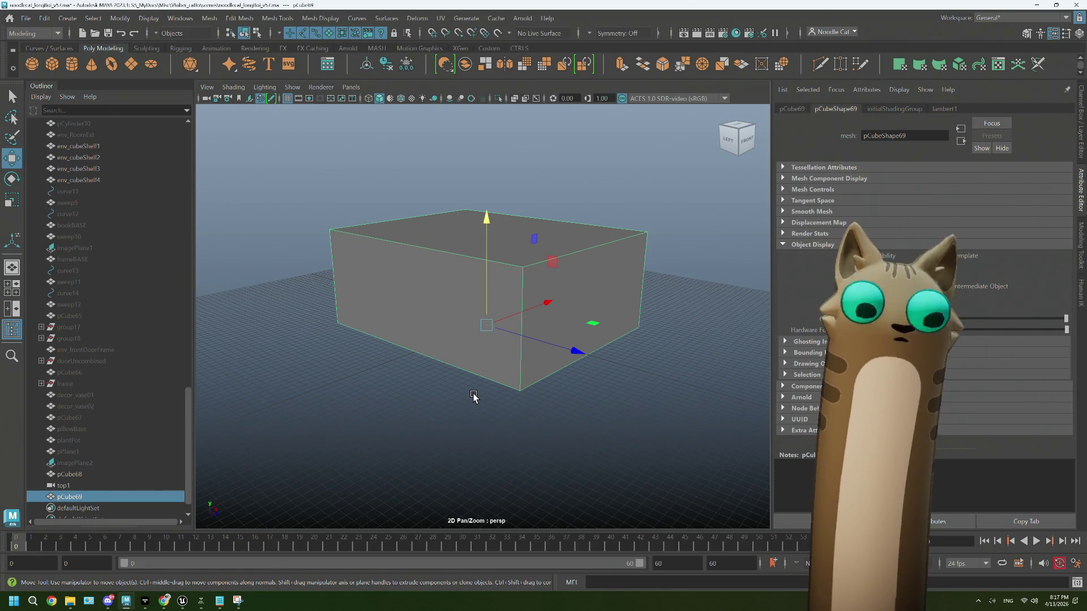
mouse_move(471, 384)
alt+mouse_down()
mouse_move(483, 410)
mouse_move(520, 329)
alt+mouse_up()
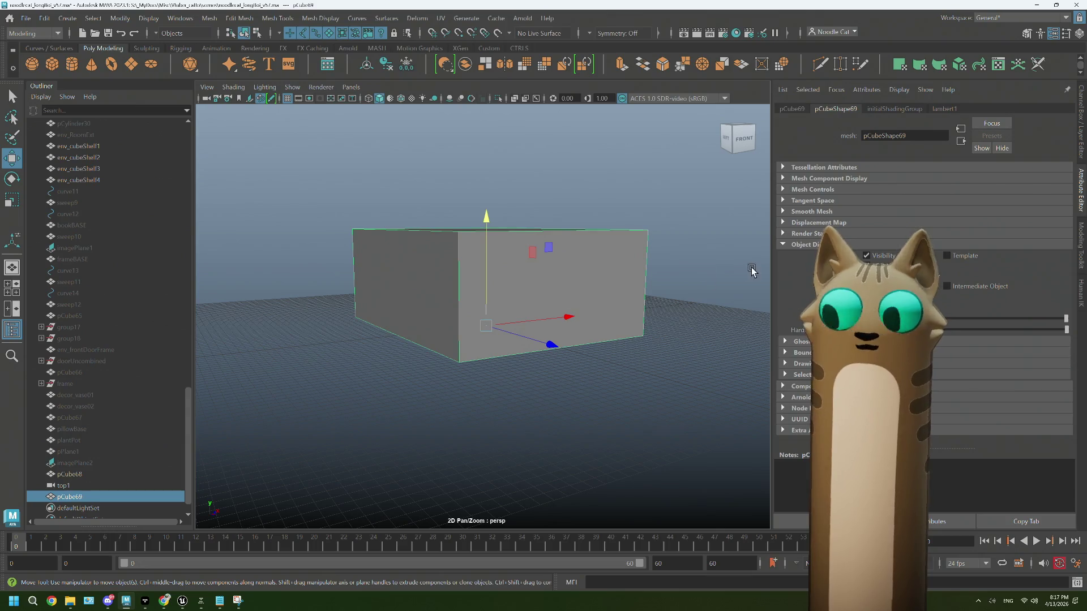
click(1081, 142)
double_click(1053, 182)
mouse_move(651, 376)
alt+mouse_down()
mouse_move(677, 379)
mouse_move(629, 342)
alt+mouse_up()
double_click(1048, 183)
text(10)
key(Tab)
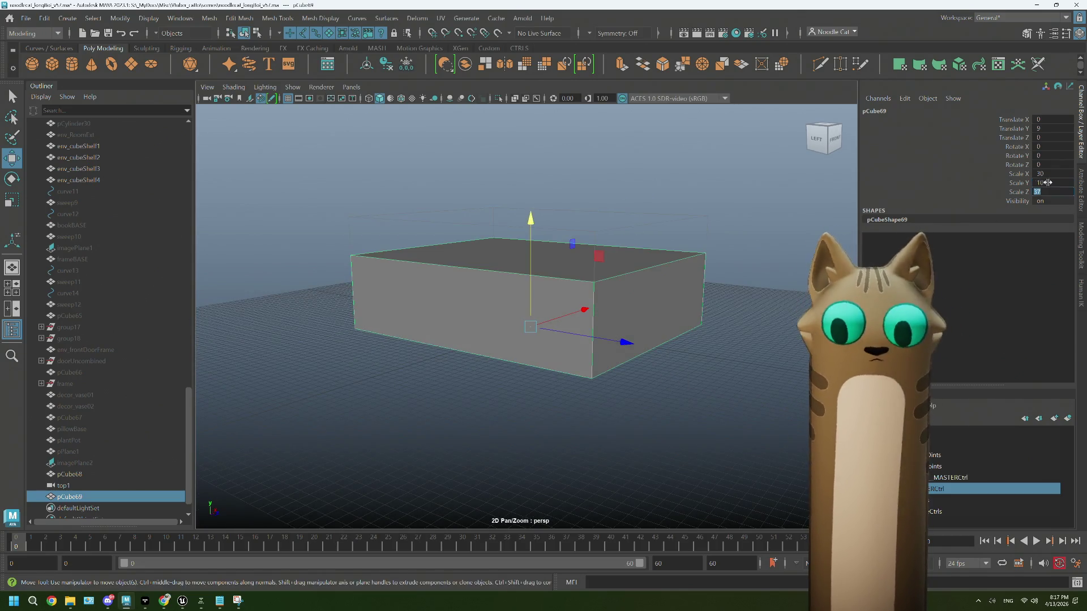
mouse_move(666, 409)
alt+mouse_down()
mouse_move(564, 387)
mouse_move(610, 398)
mouse_move(610, 386)
mouse_move(592, 409)
mouse_move(585, 396)
alt+mouse_up()
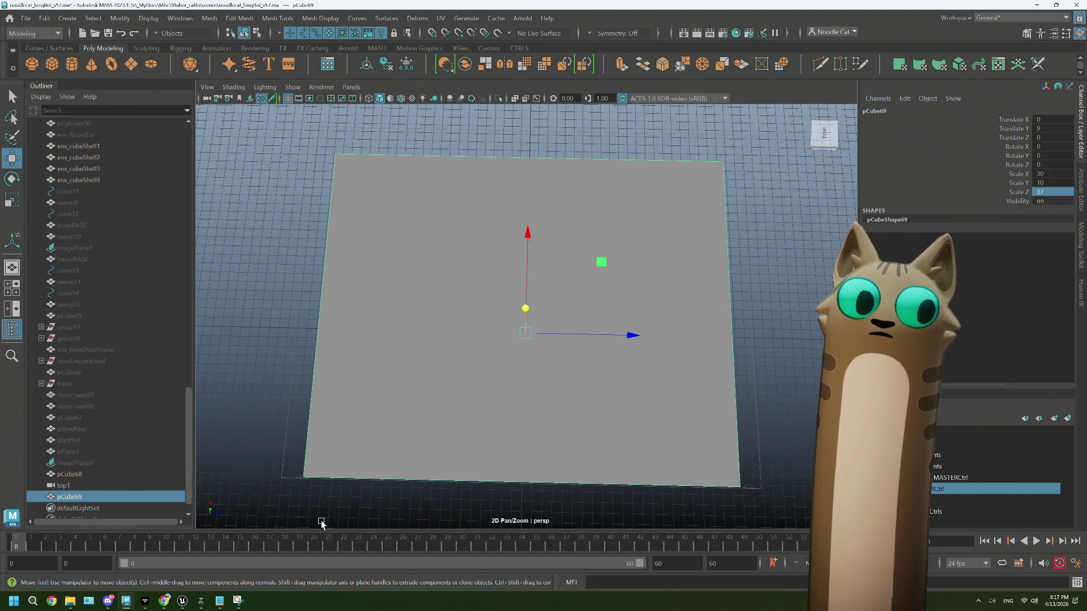
mouse_move(184, 605)
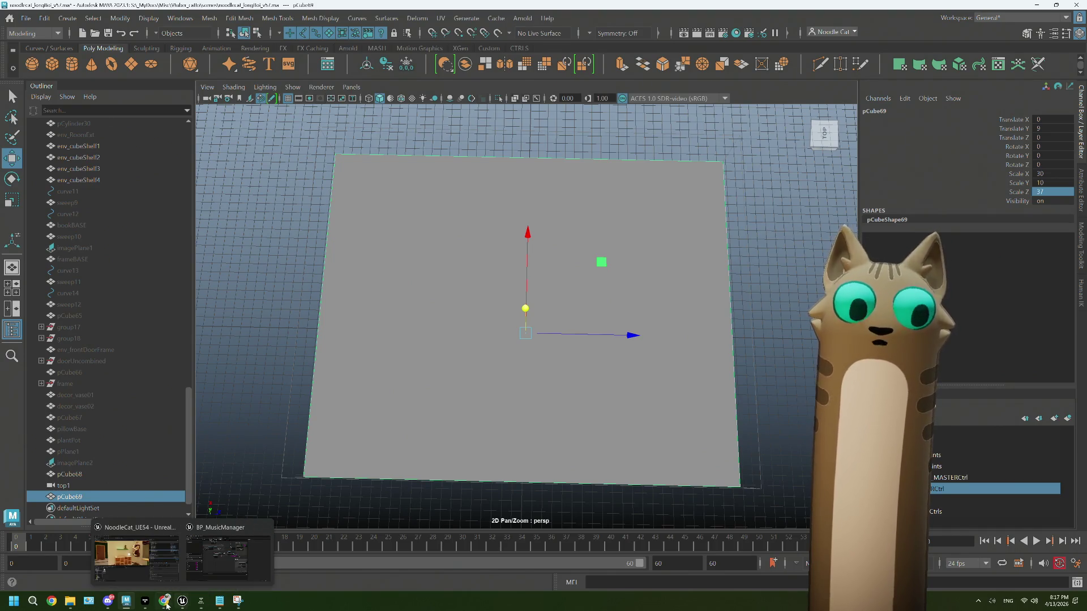
click(166, 605)
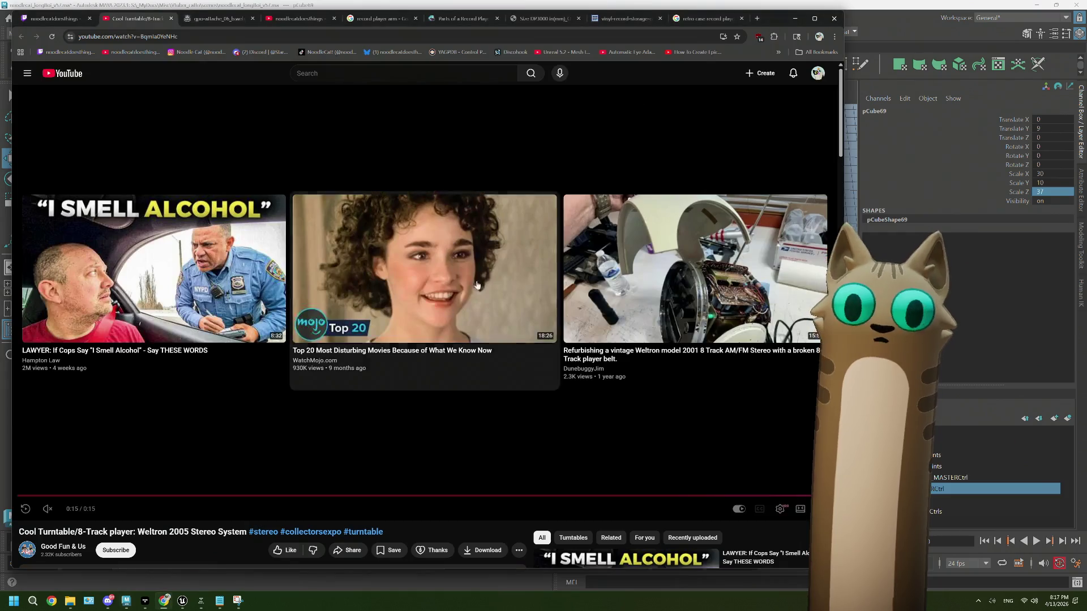
Step: Preview the Amazon record player and Audizio 'Play All Sizes' reference images, then return to Maya
click(757, 19)
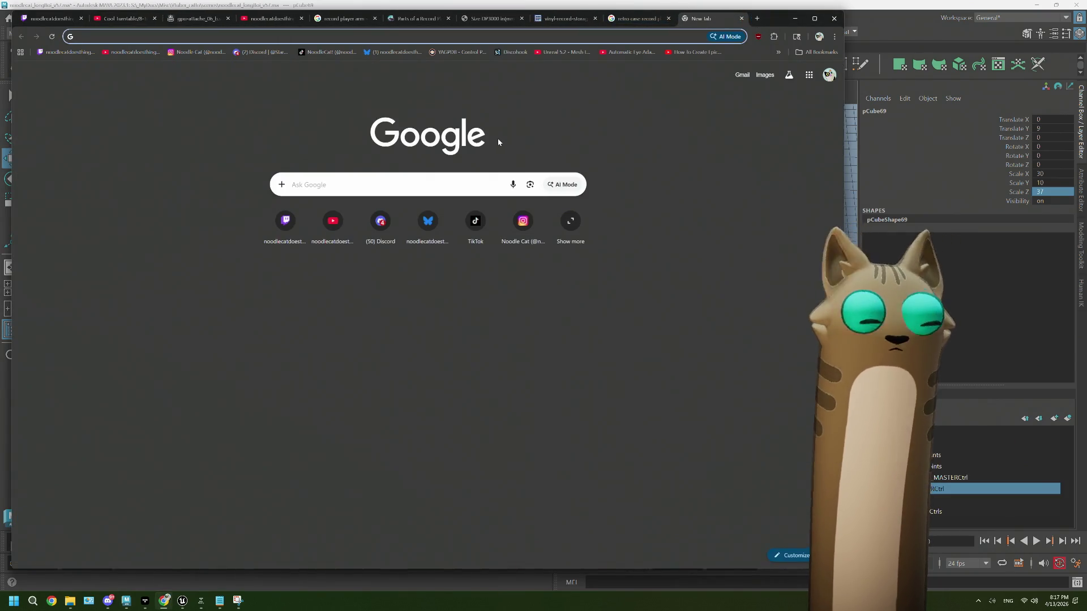
click(631, 23)
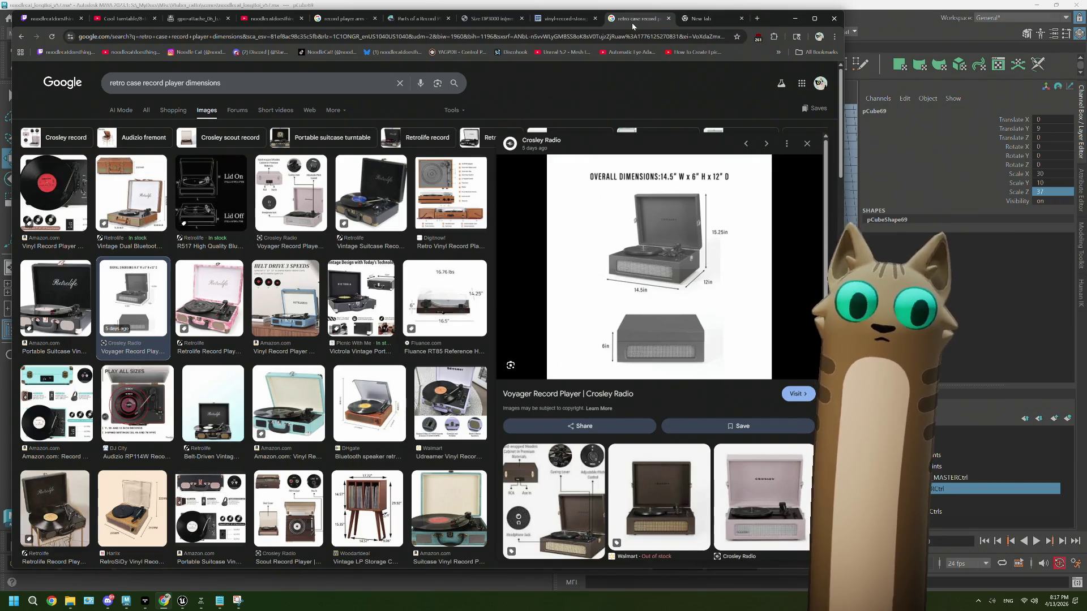
click(47, 212)
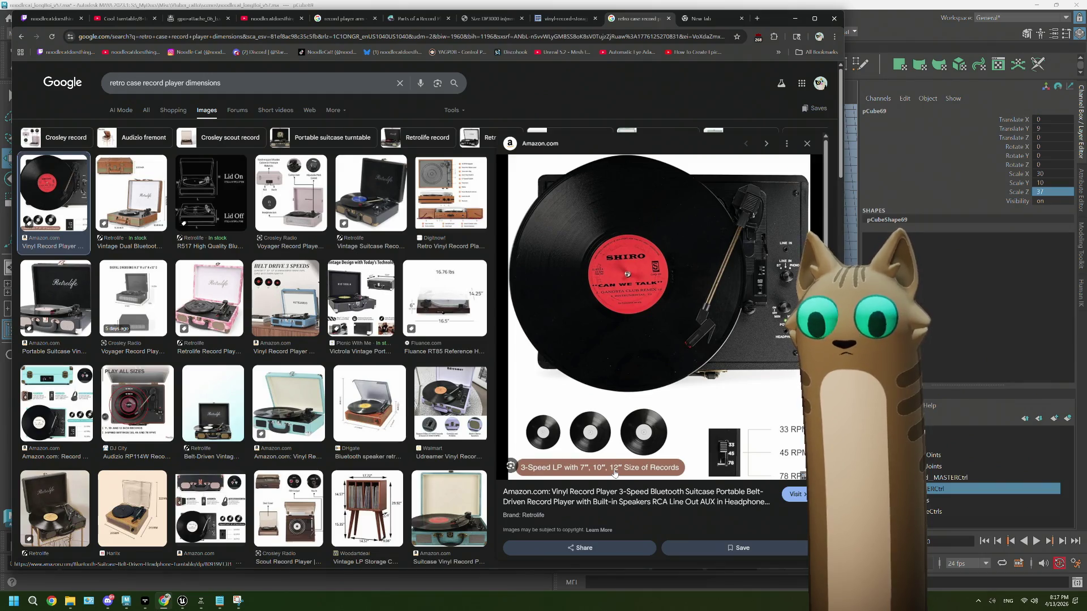
click(127, 421)
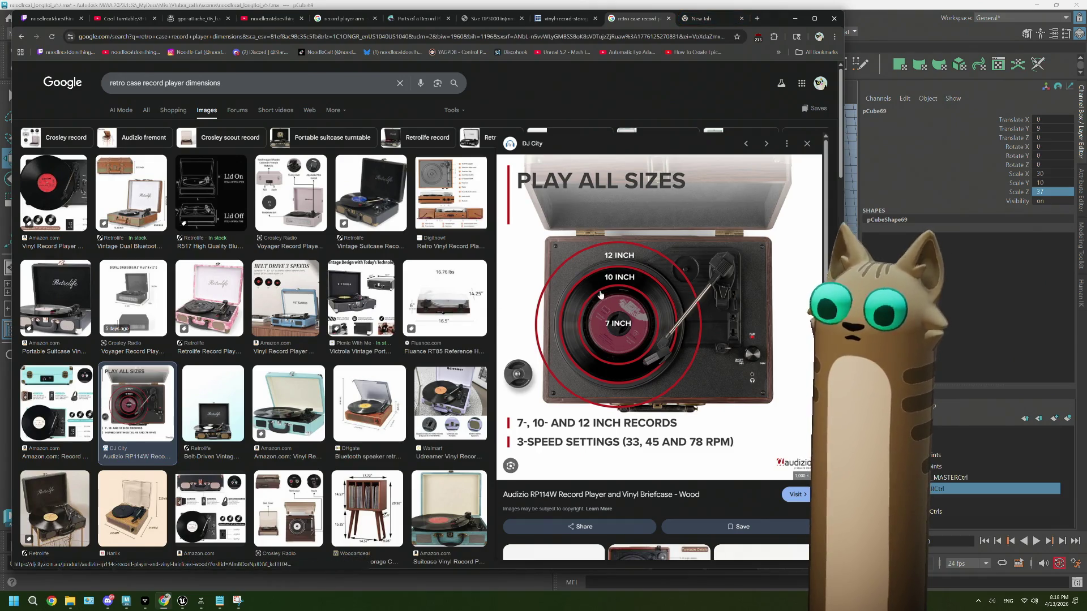
mouse_move(698, 23)
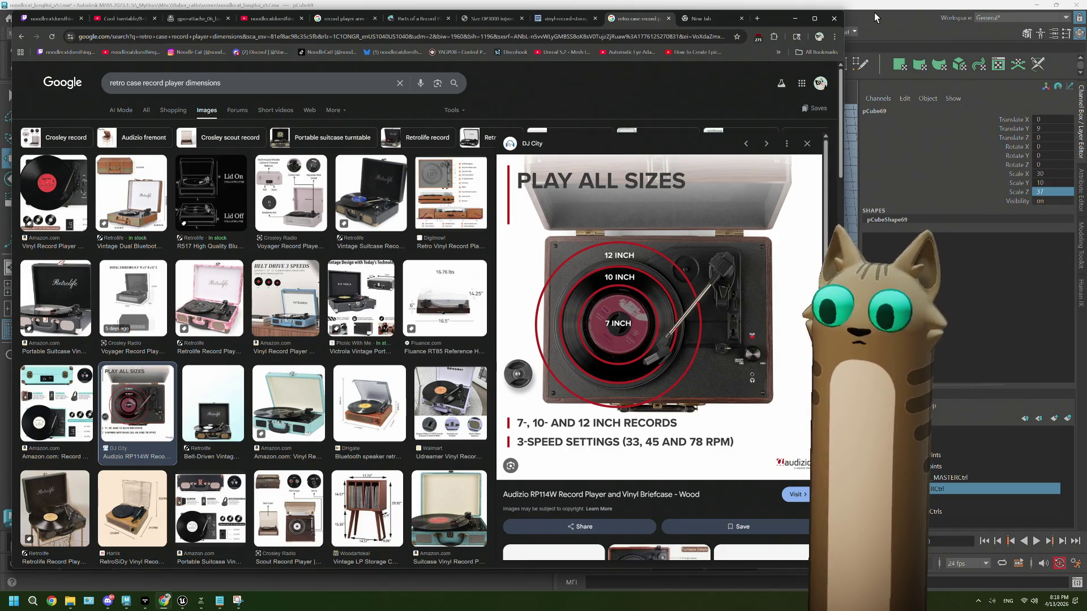
click(874, 10)
scroll(577, 330, down, 3)
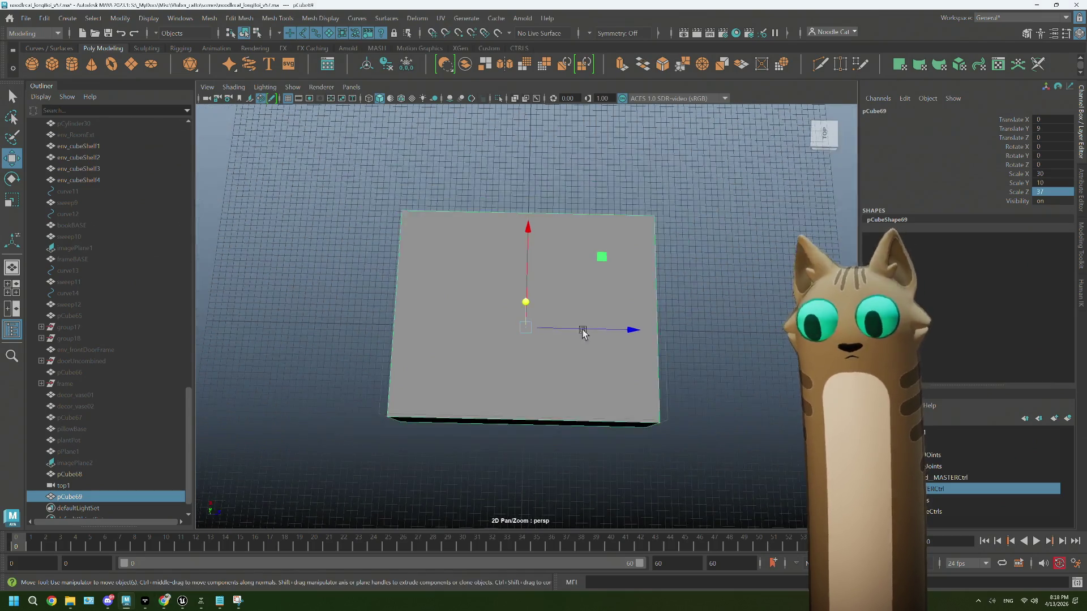
Step: Create a polygon cylinder and widen it with Scale X 30 in the Channel Box
alt+drag(577, 330, 640, 346)
alt+drag(519, 369, 554, 215)
mouse_move(522, 251)
alt+mouse_down()
mouse_move(524, 310)
mouse_move(555, 266)
alt+mouse_up()
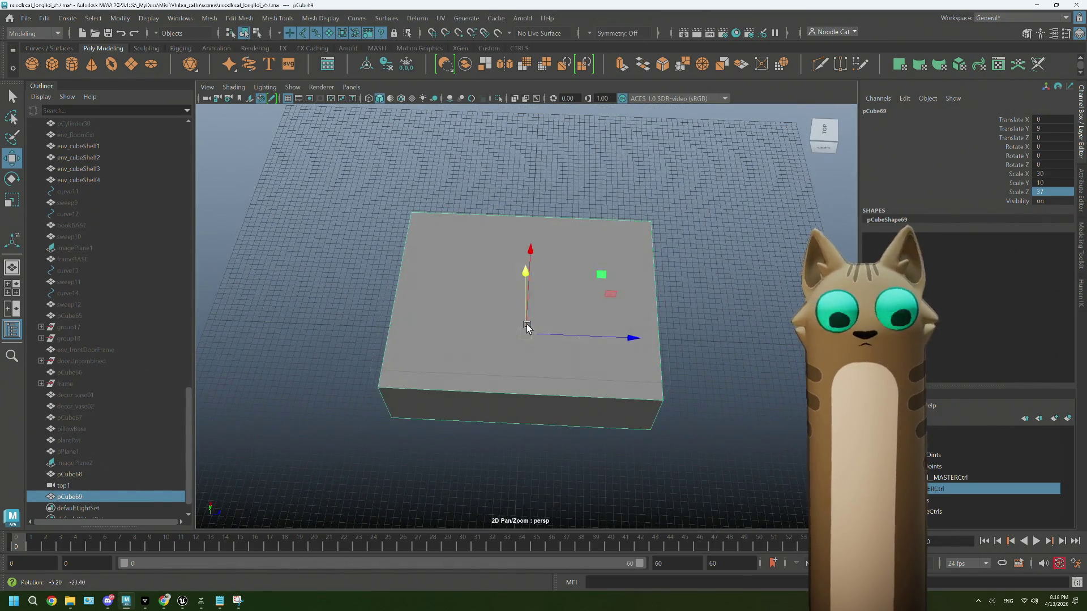
key(g)
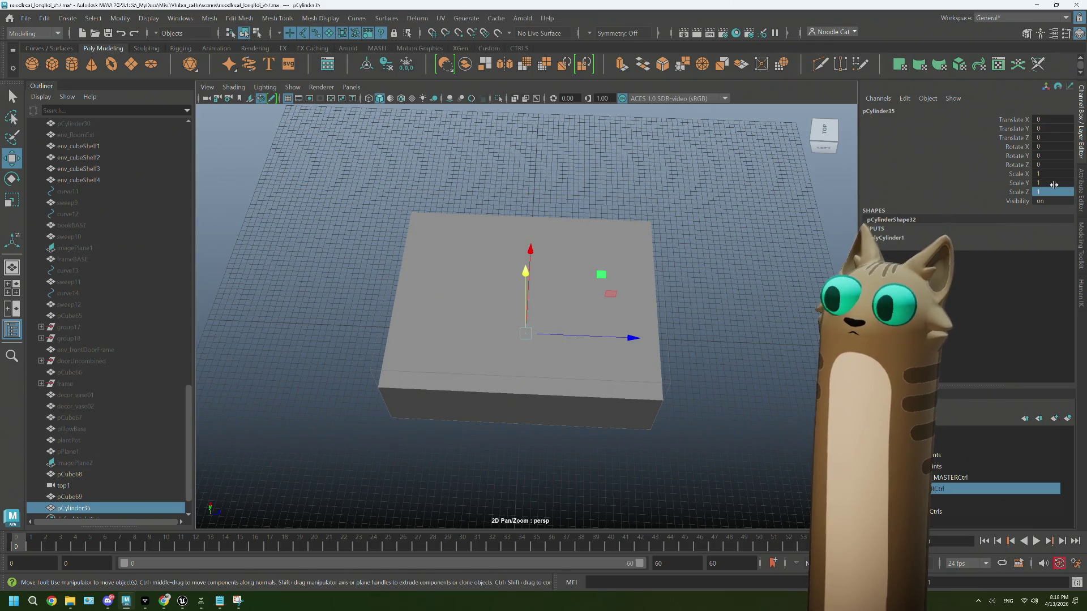
alt+drag(710, 354, 762, 311)
click(1042, 175)
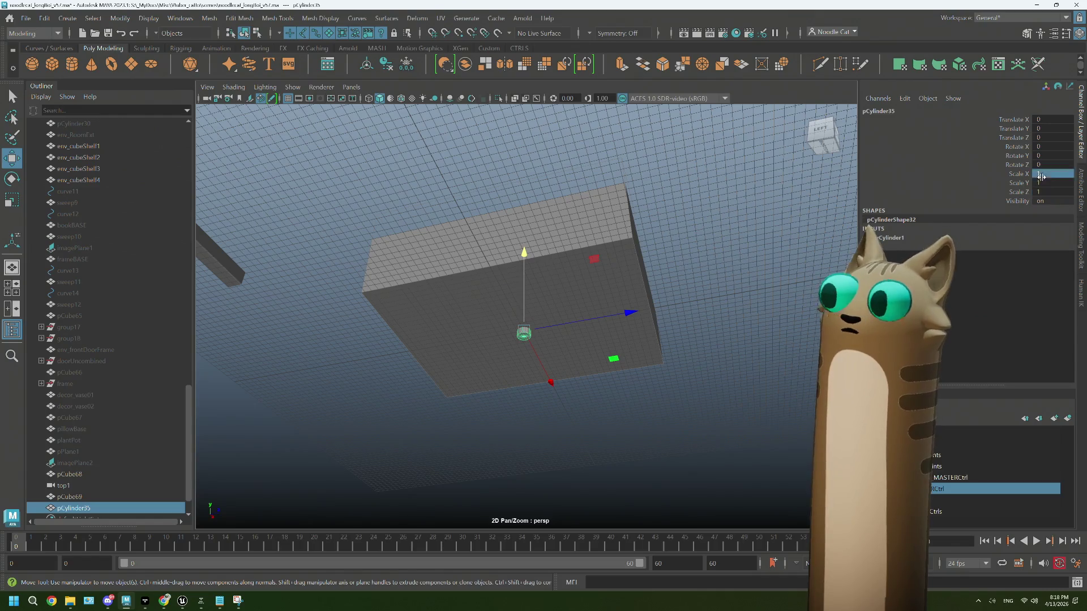
text(30)
key(Tab)
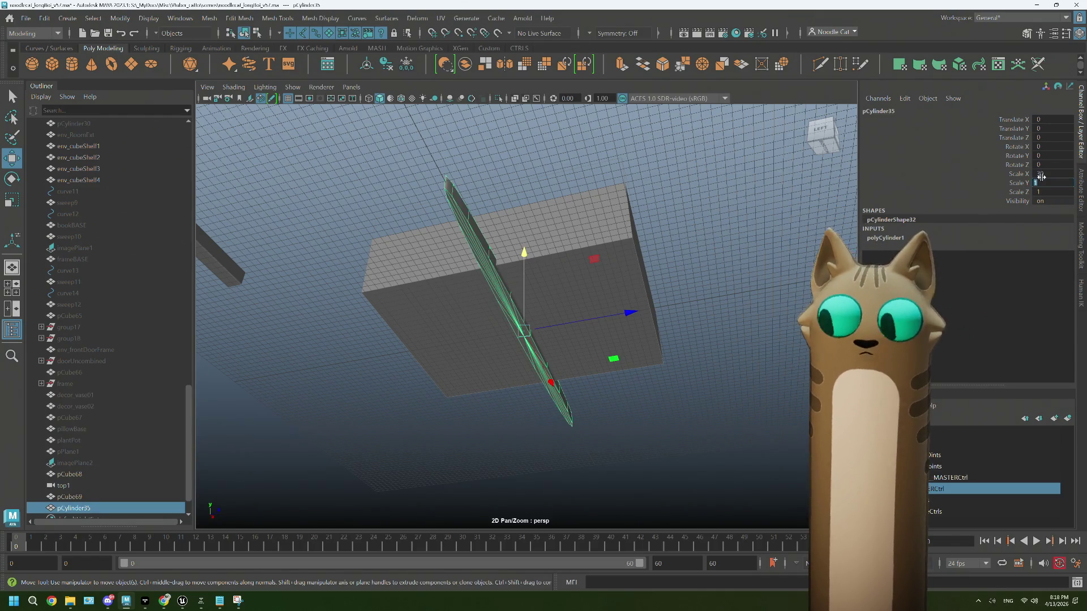
key(Tab)
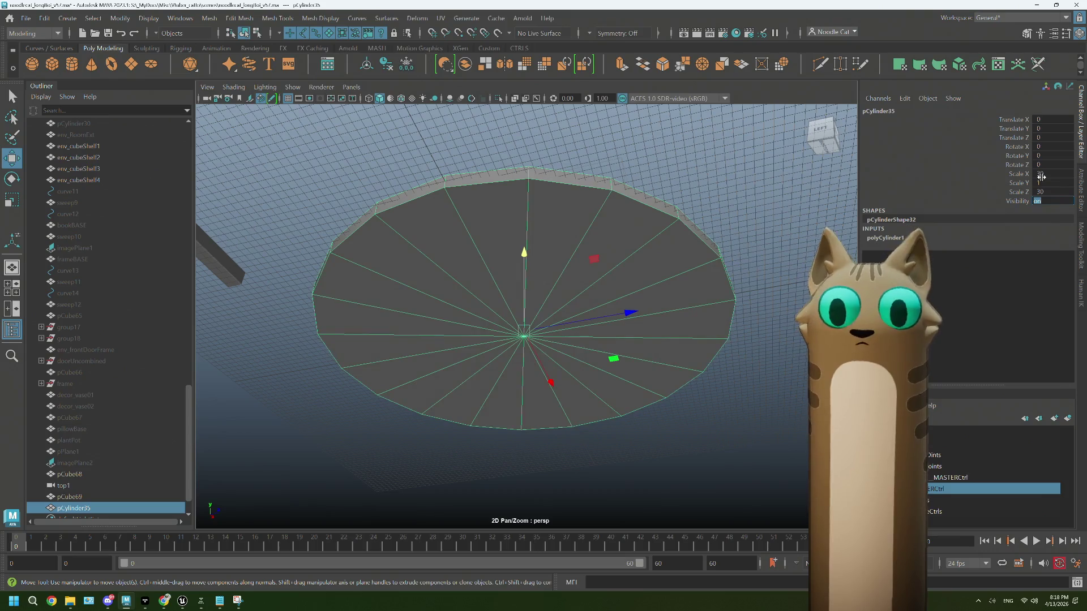
Step: Set the cylinder's Scale X and Z to 15 and reselect the disc
mouse_move(808, 231)
alt+mouse_down()
mouse_move(612, 388)
mouse_move(655, 439)
mouse_move(711, 418)
mouse_move(798, 294)
alt+mouse_up()
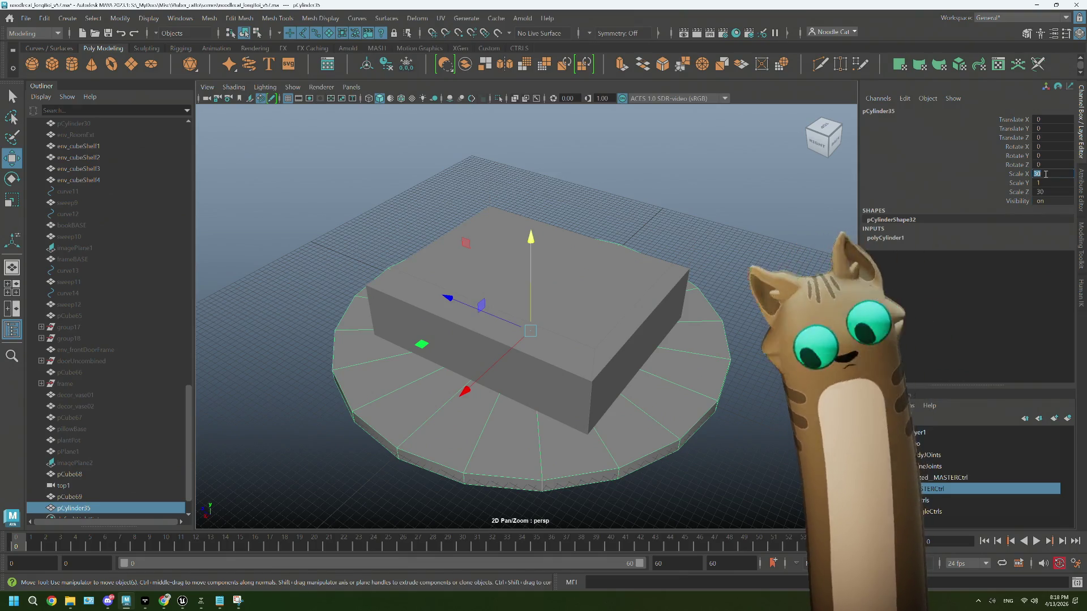
text(15)
click(1049, 192)
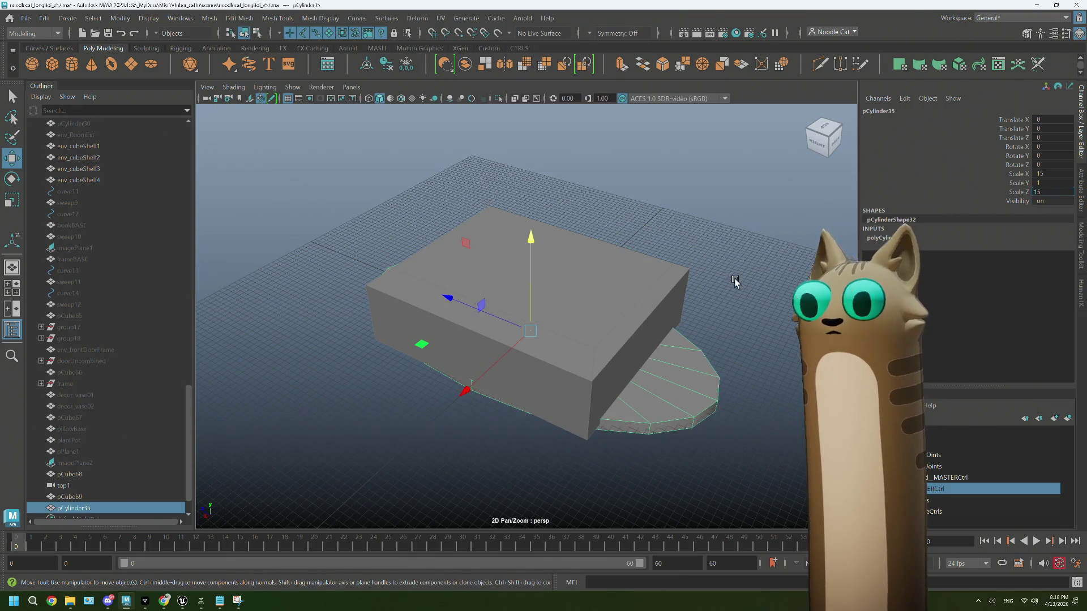
key(Return)
mouse_move(628, 376)
alt+mouse_down()
mouse_move(606, 371)
mouse_move(610, 357)
mouse_move(518, 293)
alt+mouse_up()
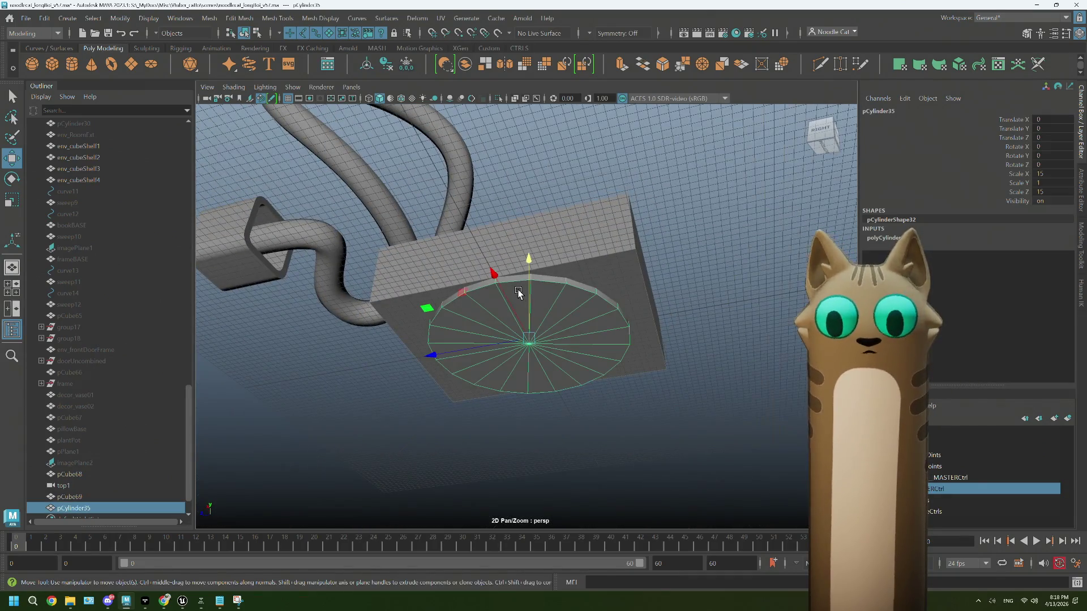
click(74, 499)
click(74, 508)
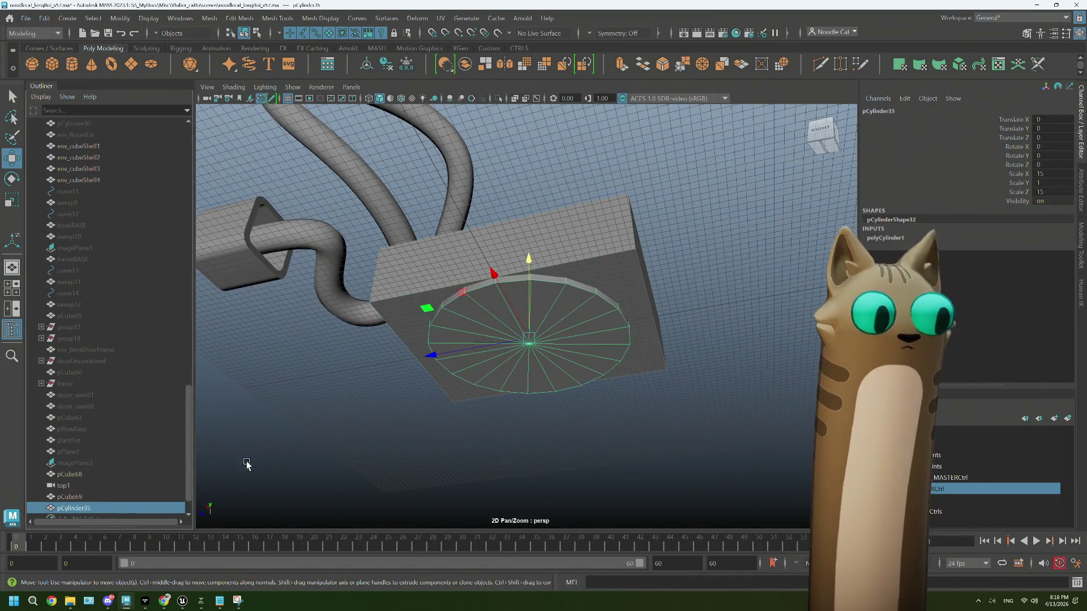
Step: Raise the disc onto the box top and flatten it to Scale Y 0.25
alt+drag(395, 343, 397, 226)
drag(530, 249, 533, 173)
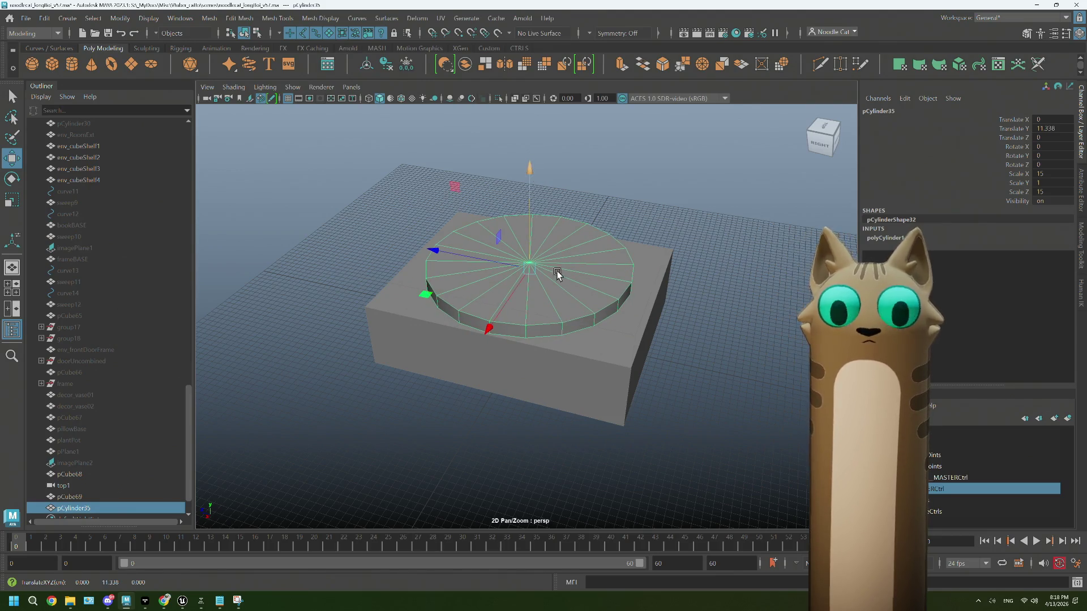
alt+drag(555, 263, 566, 272)
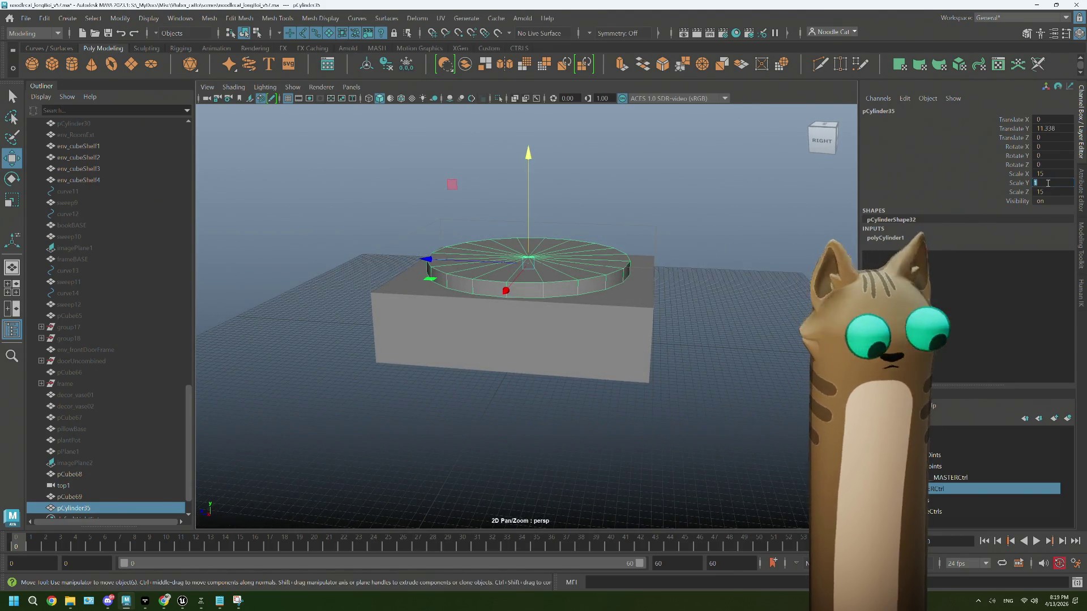
text(0.2)
key(Tab)
mouse_move(611, 325)
alt+mouse_down()
mouse_move(556, 318)
mouse_move(492, 409)
alt+mouse_up()
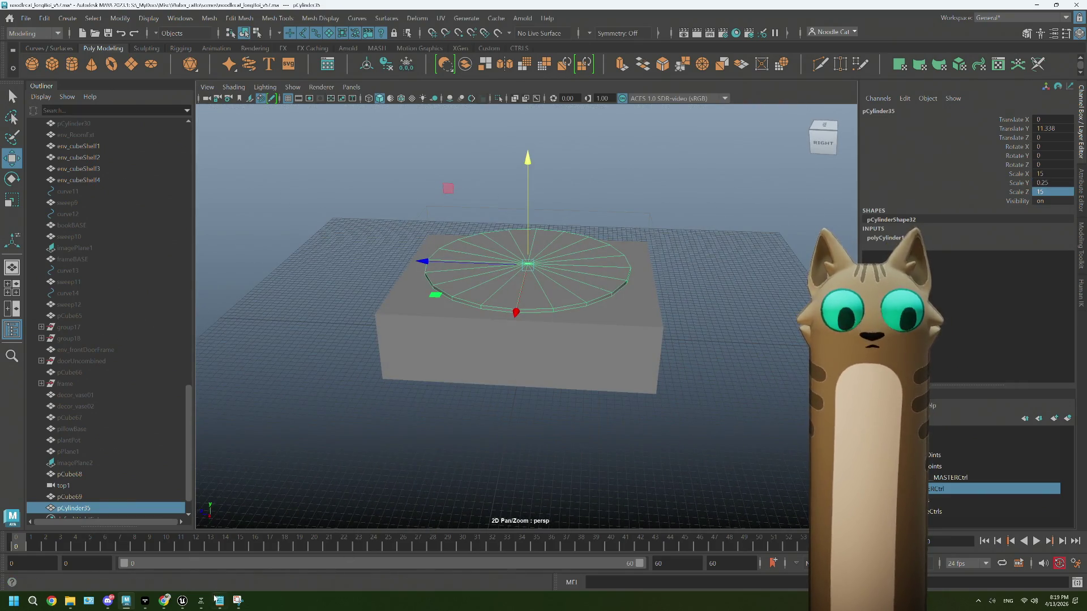
mouse_move(170, 602)
click(170, 560)
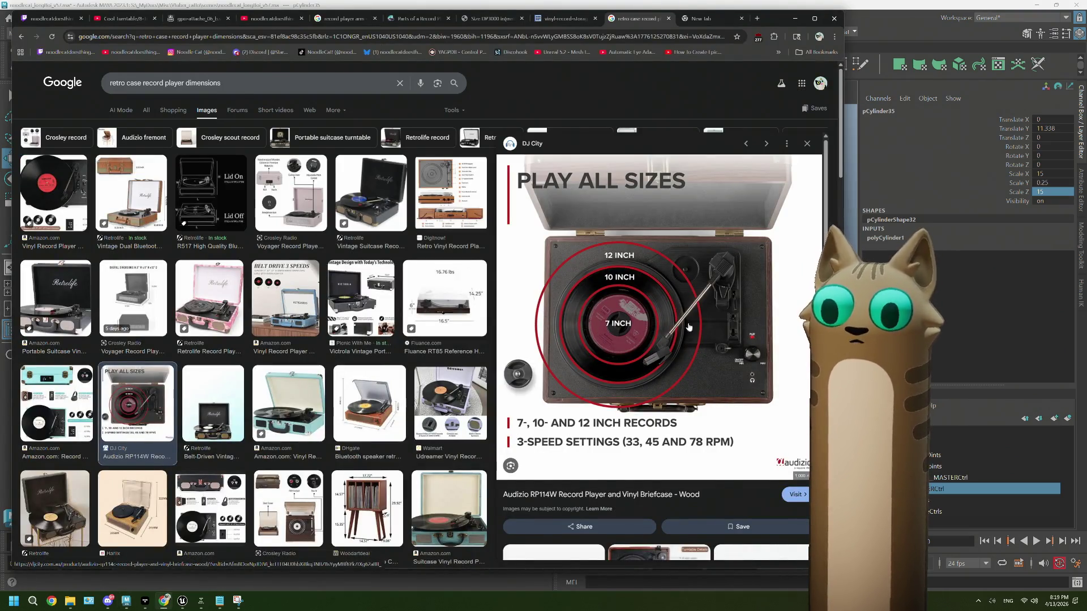
Step: Lower the platter to Translate Y 10.865 and shift it toward one end at Z 6.875
key(alt+Tab)
mouse_move(551, 269)
alt+mouse_down()
mouse_move(446, 306)
mouse_move(372, 299)
mouse_move(481, 362)
mouse_move(537, 328)
alt+mouse_up()
mouse_move(503, 170)
mouse_down()
mouse_move(601, 337)
mouse_move(573, 330)
mouse_move(541, 365)
mouse_up()
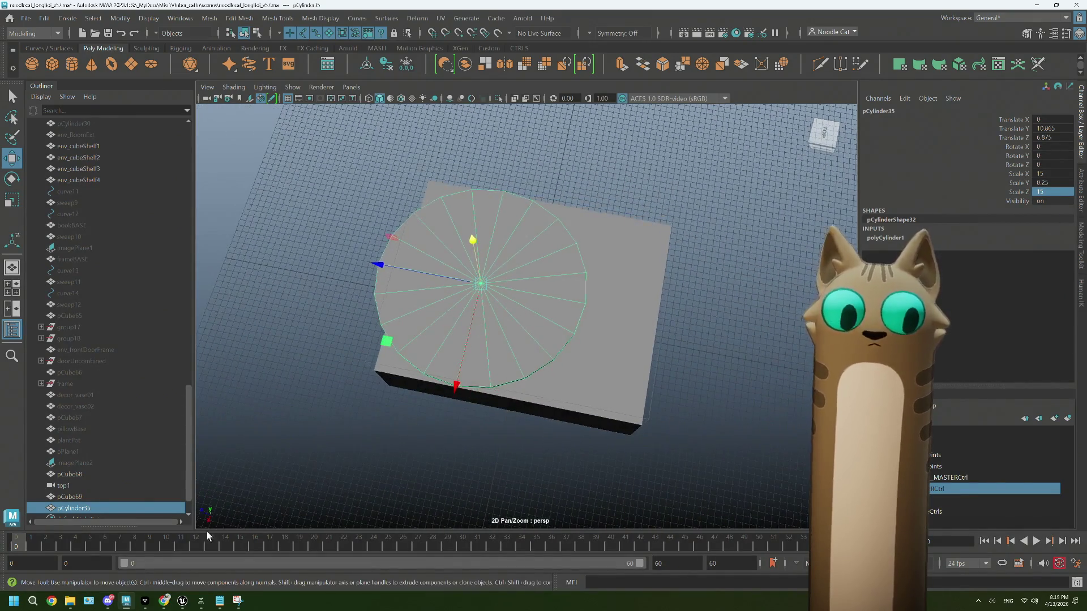
click(163, 602)
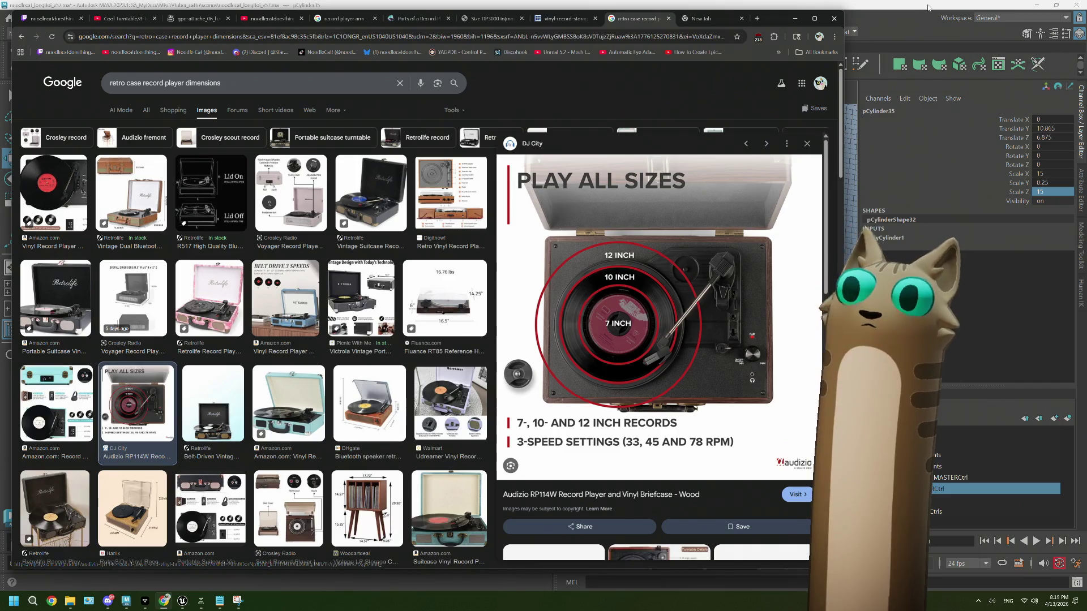
key(alt+Tab)
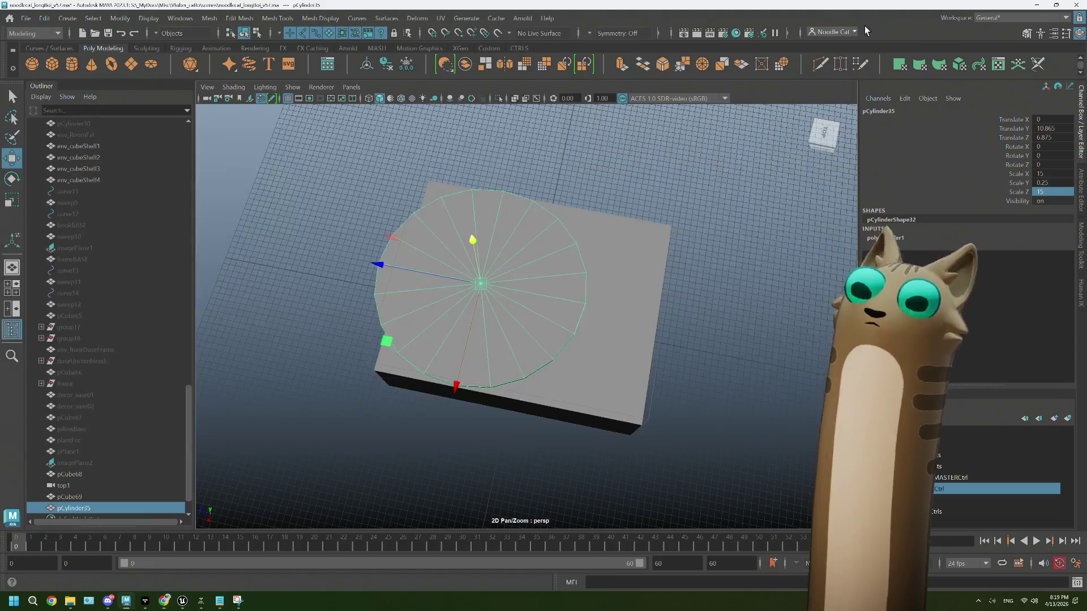
Step: Slide the platter along X, then duplicate it and shrink the copy near the case's far corner
alt+drag(529, 355, 538, 363)
drag(475, 409, 477, 419)
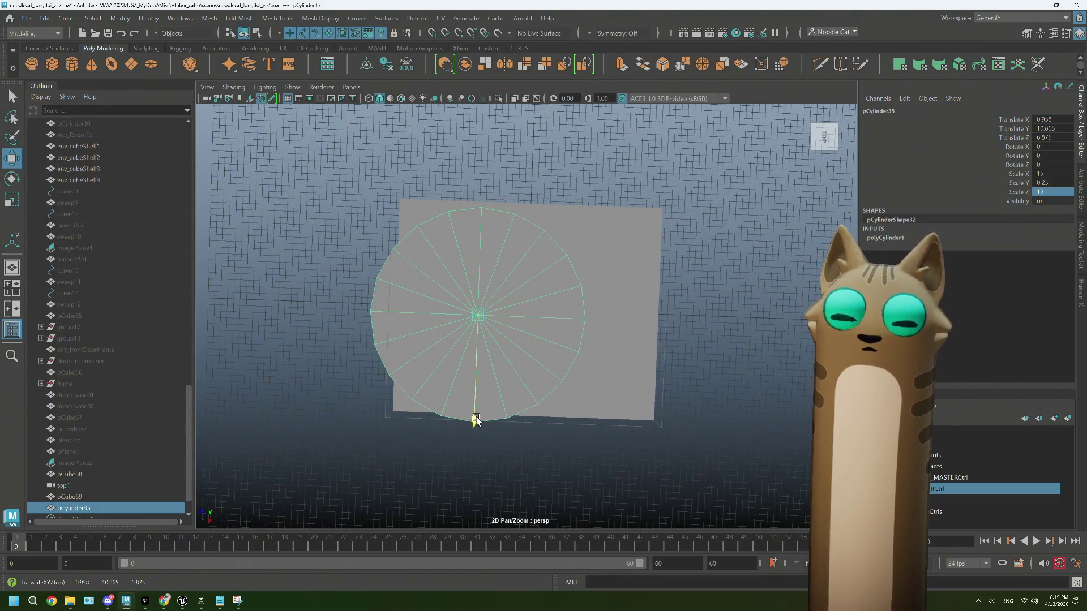
mouse_move(510, 374)
alt+mouse_down()
mouse_move(548, 328)
mouse_move(511, 317)
mouse_move(475, 184)
alt+mouse_up()
mouse_move(604, 274)
alt+mouse_down()
mouse_move(590, 311)
mouse_move(563, 271)
mouse_move(538, 282)
mouse_move(583, 299)
mouse_move(593, 316)
alt+mouse_up()
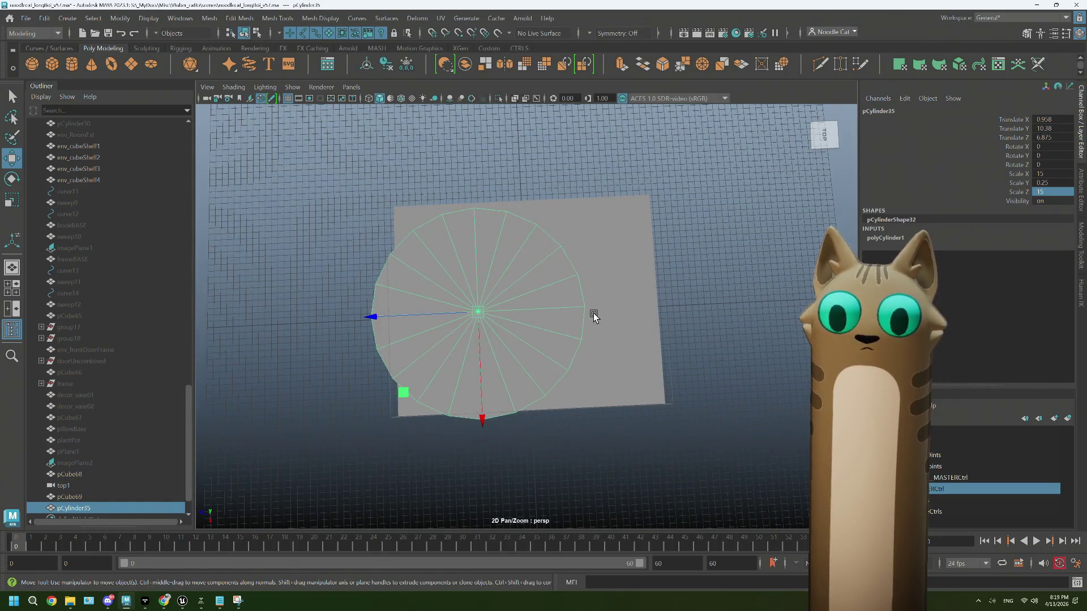
key(ctrl+d)
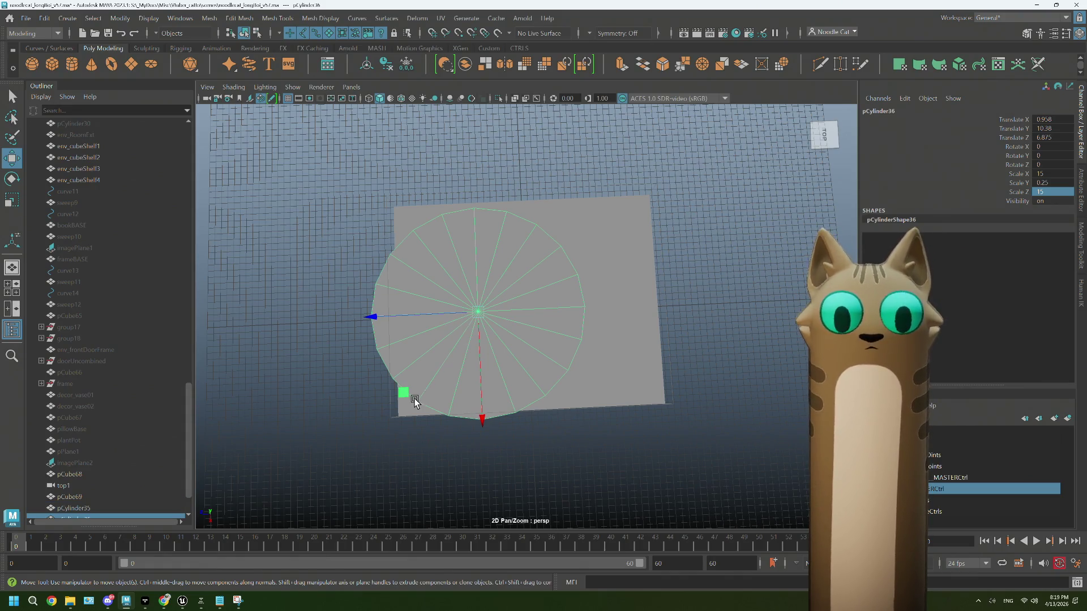
middle_drag(404, 396, 488, 342)
key(r)
mouse_move(569, 258)
mouse_down()
mouse_move(453, 257)
mouse_move(484, 270)
mouse_up()
key(ctrl+z)
middle_drag(482, 345, 519, 313)
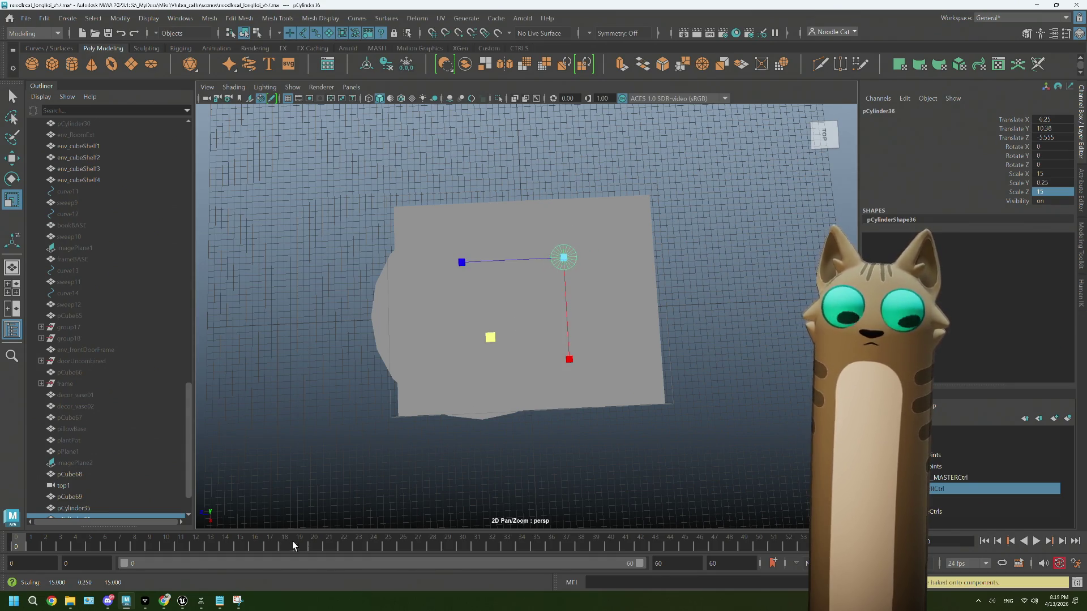
Step: Reposition and evenly rescale the small disc pCylinder36 at X 10.071, Y 10.38, Z 11.563
click(164, 601)
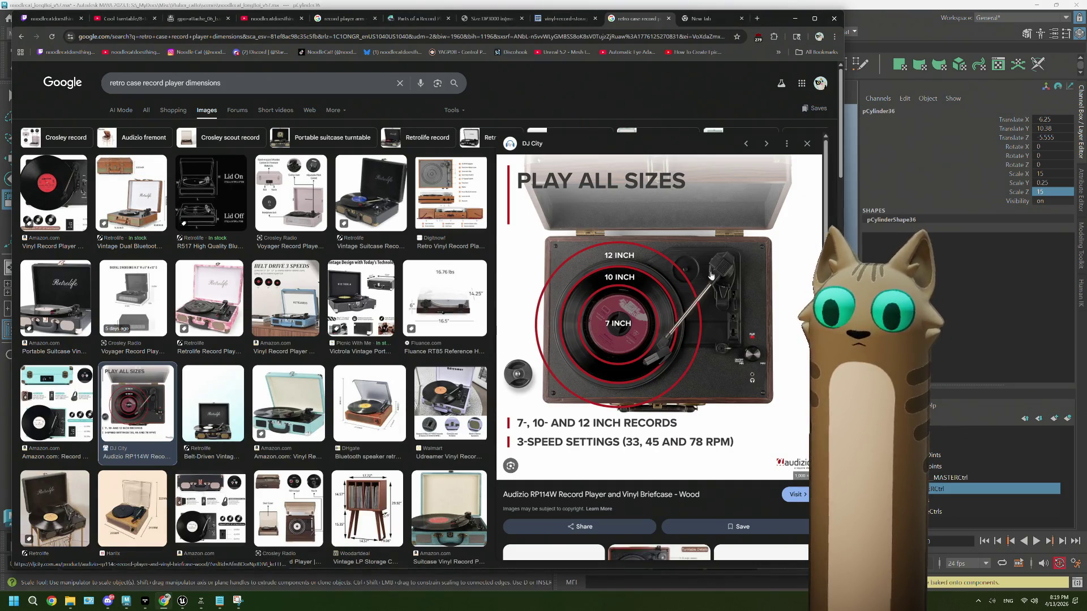
click(874, 23)
alt+drag(575, 334, 559, 309)
key(w)
middle_drag(478, 292, 521, 284)
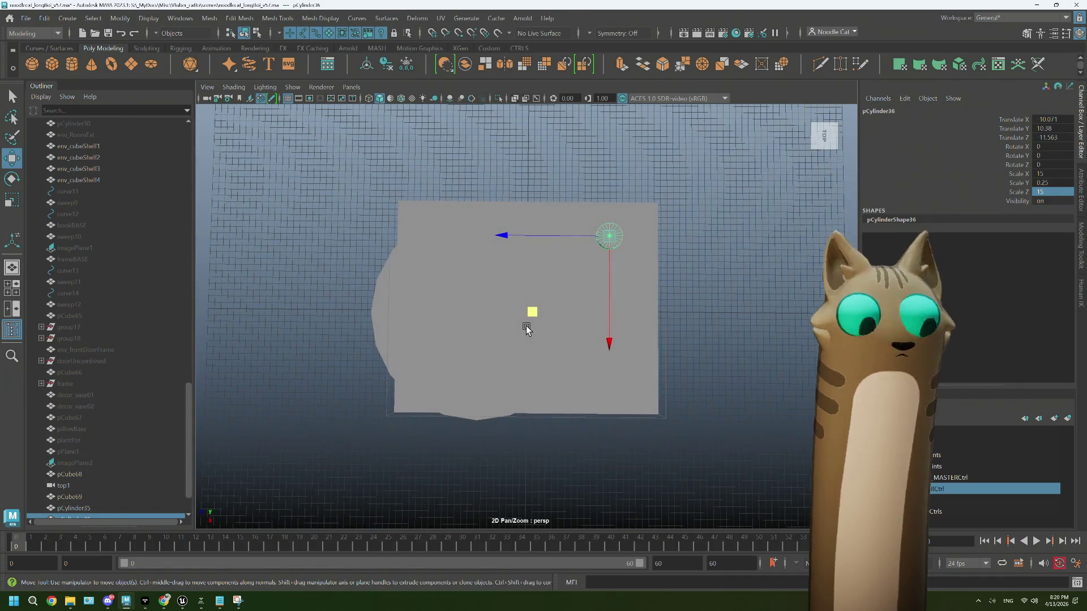
key(r)
click(534, 313)
mouse_move(563, 359)
alt+mouse_down()
mouse_move(555, 342)
mouse_move(580, 357)
mouse_move(529, 354)
mouse_move(586, 358)
mouse_move(571, 366)
mouse_move(578, 371)
mouse_move(573, 329)
mouse_move(590, 324)
alt+mouse_up()
key(f)
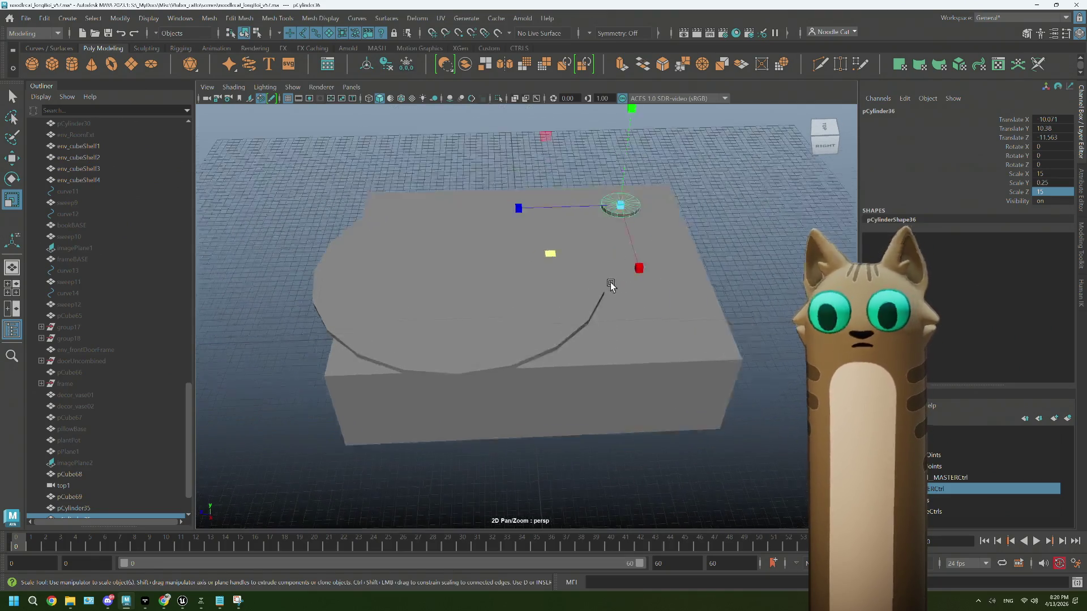
click(1079, 195)
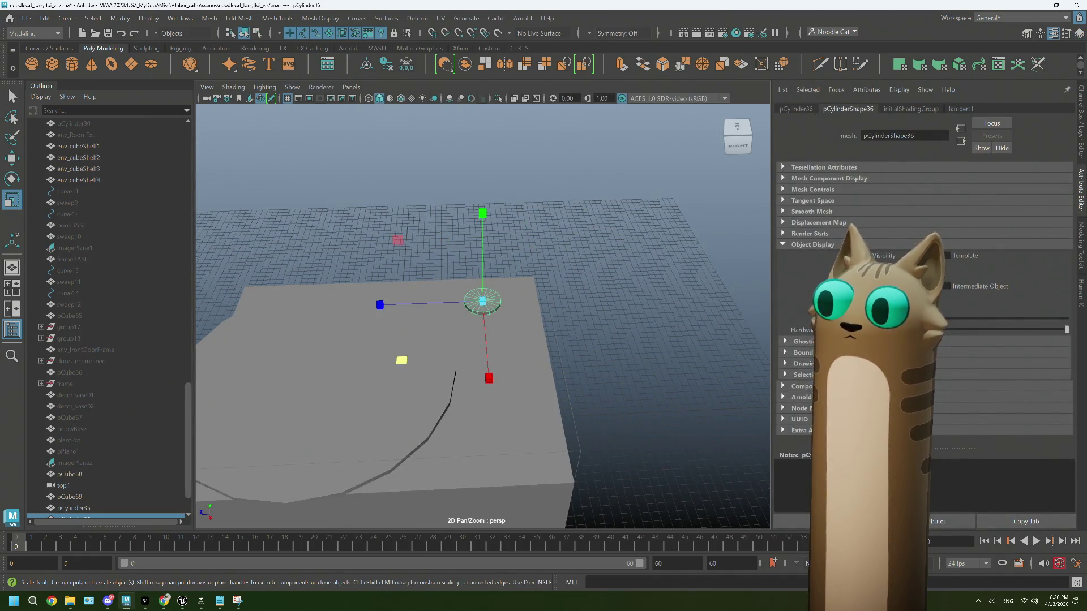
Step: Browse the small disc's attribute tabs and reselect the large platter cylinder pCylinder35
click(796, 108)
click(848, 109)
click(904, 109)
click(848, 109)
click(417, 368)
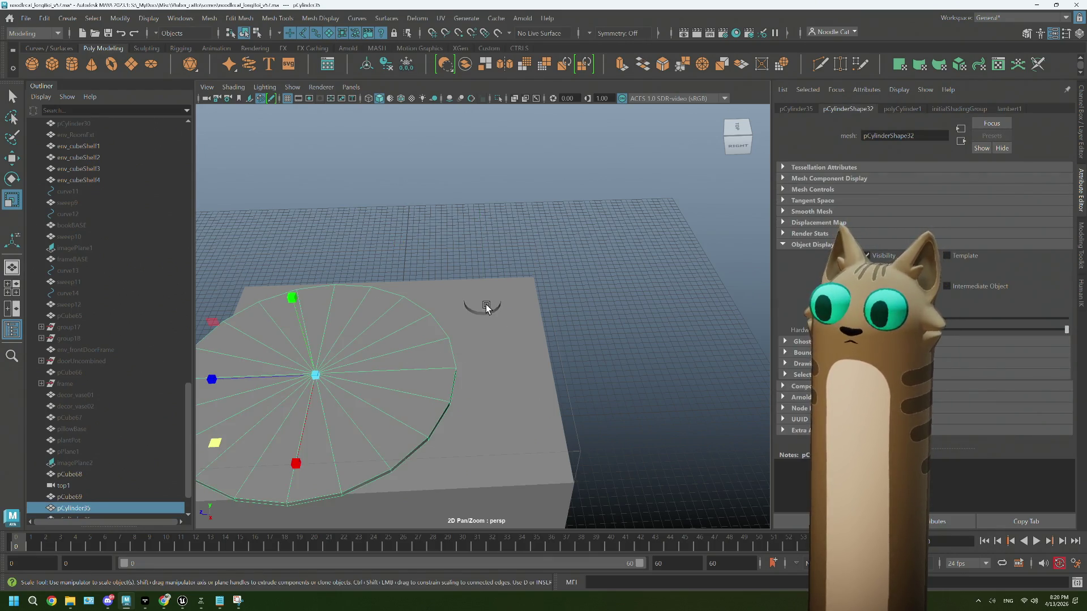
click(486, 307)
click(400, 359)
click(489, 301)
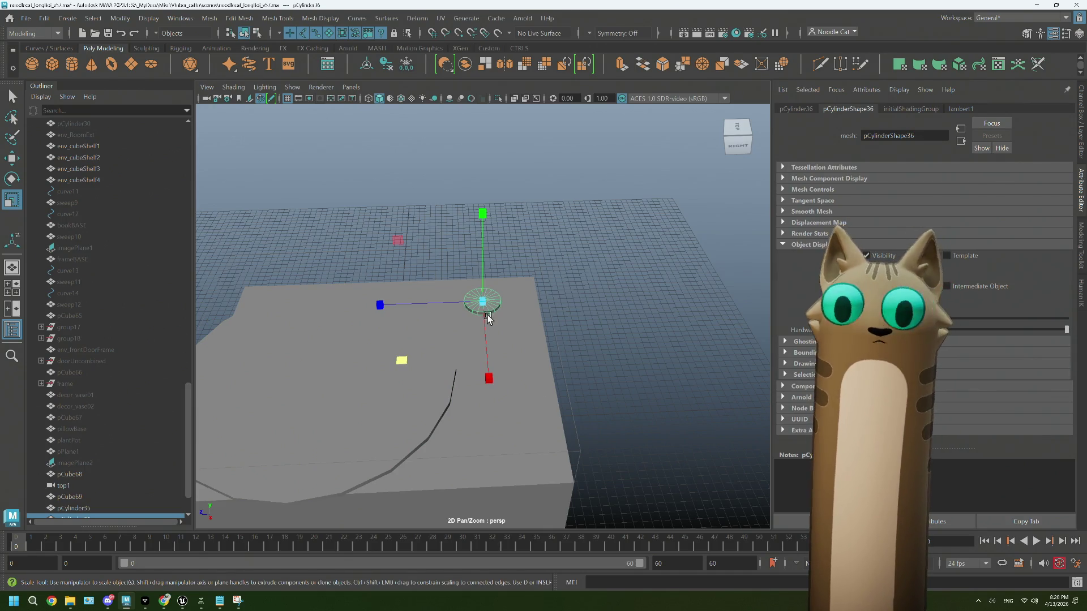
ctrl+click(490, 311)
alt+right_drag(500, 303, 584, 362)
mouse_move(585, 362)
alt+mouse_down()
mouse_move(531, 406)
mouse_move(505, 404)
mouse_move(522, 390)
alt+mouse_up()
click(522, 396)
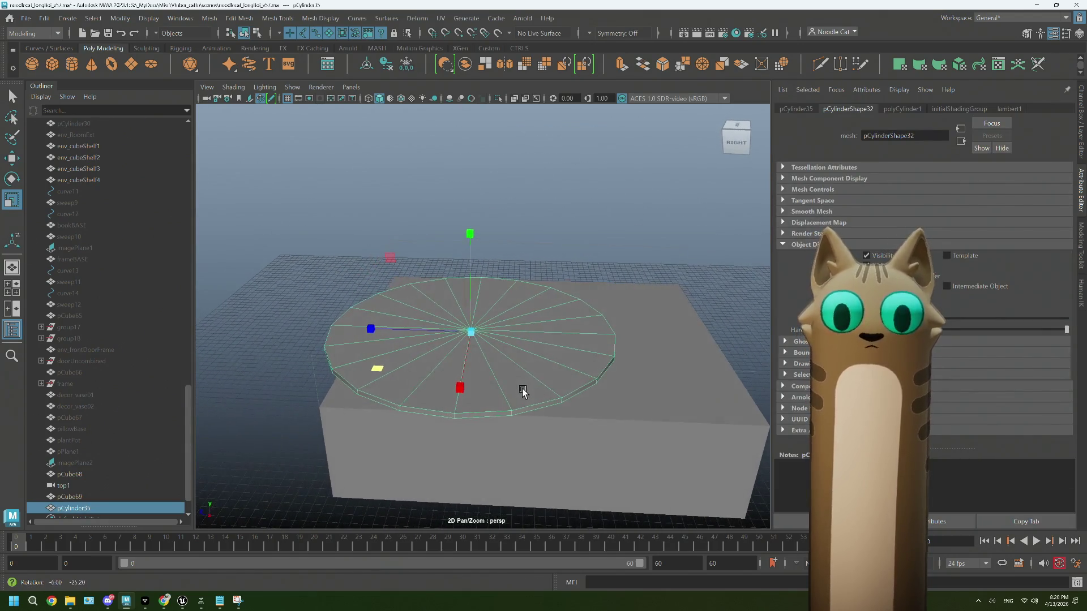
Step: Raise the platter's Subdivisions Axis from 20 to 24 and nudge its height on the case
click(905, 110)
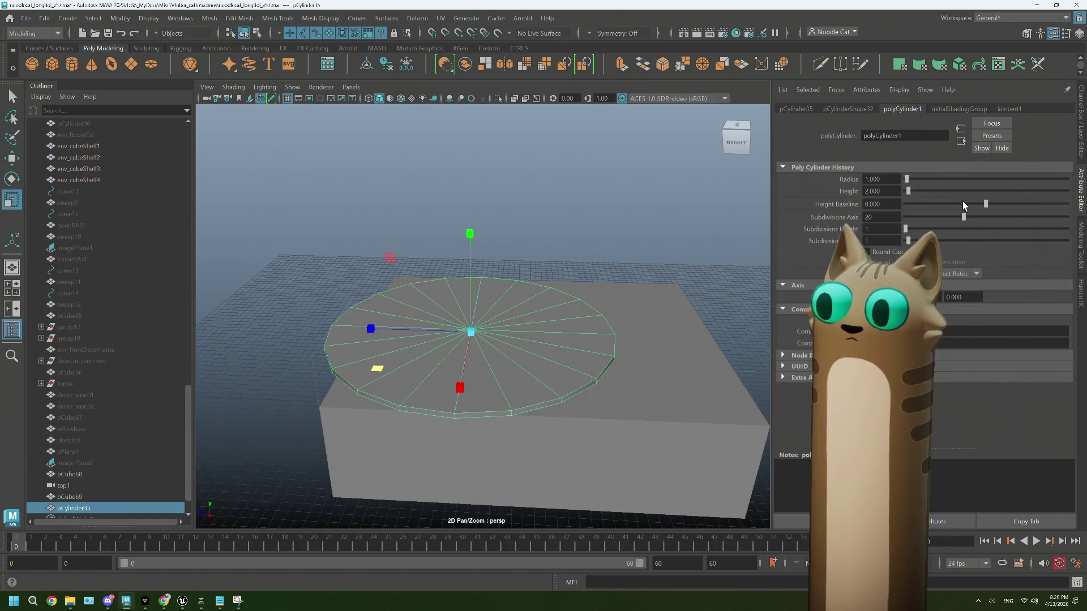
alt+drag(704, 238, 708, 249)
drag(962, 217, 976, 216)
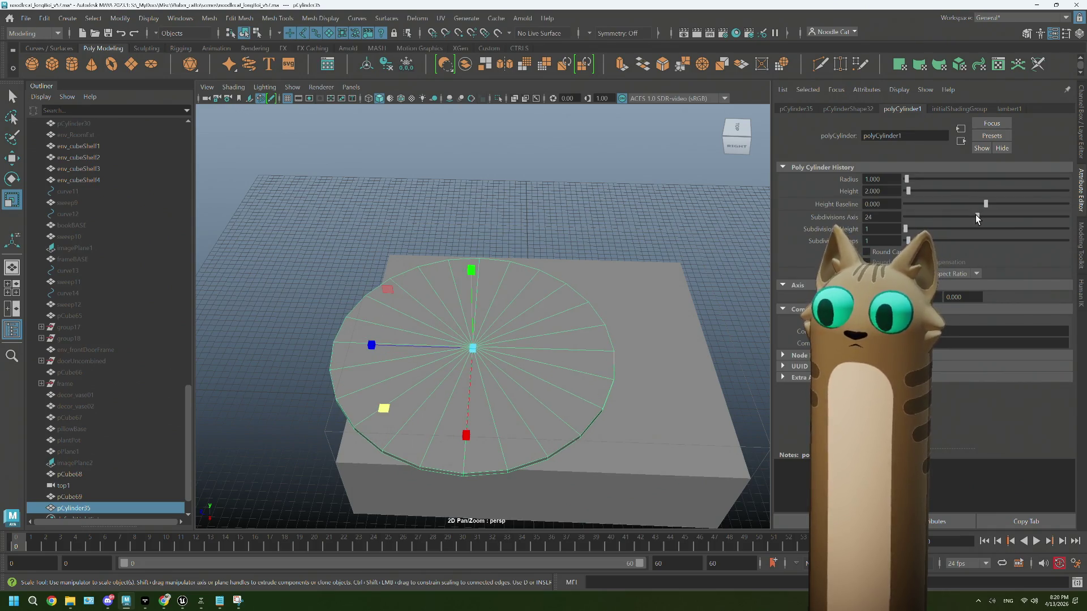
mouse_move(639, 284)
alt+mouse_down()
mouse_move(633, 267)
mouse_move(653, 262)
mouse_move(612, 269)
mouse_move(626, 296)
mouse_move(646, 279)
mouse_move(570, 328)
mouse_move(531, 306)
mouse_move(566, 305)
alt+mouse_up()
key(w)
drag(488, 189, 487, 175)
mouse_move(492, 234)
alt+mouse_down()
mouse_move(516, 249)
mouse_move(558, 240)
mouse_move(534, 270)
mouse_move(573, 335)
alt+mouse_up()
alt+middle_drag(594, 346, 538, 325)
click(164, 602)
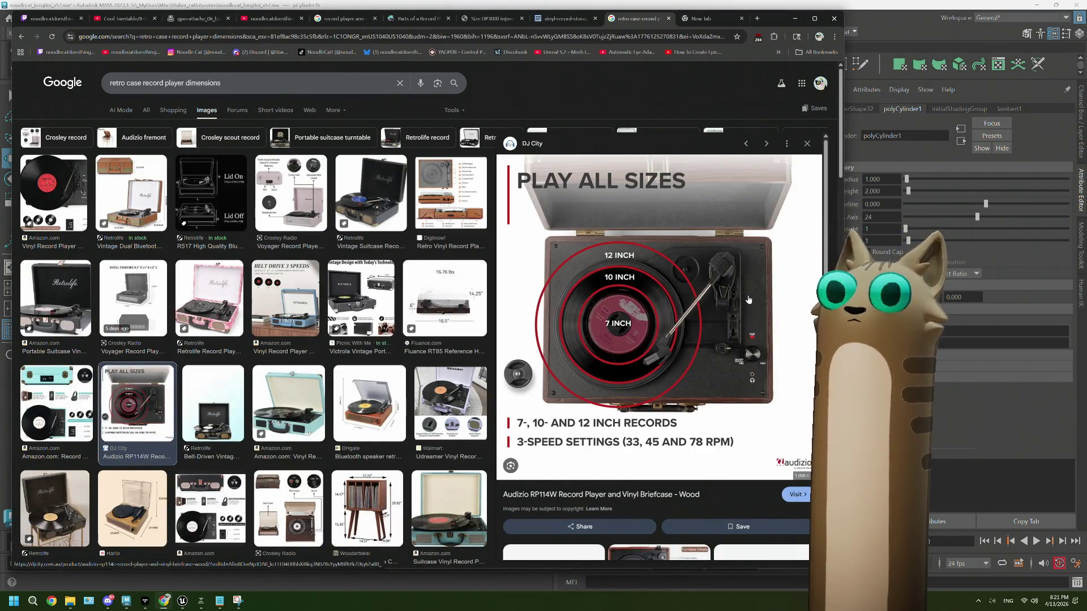
Step: View the green GPO Attache turntable photo, then return to Maya and select the case box
click(190, 23)
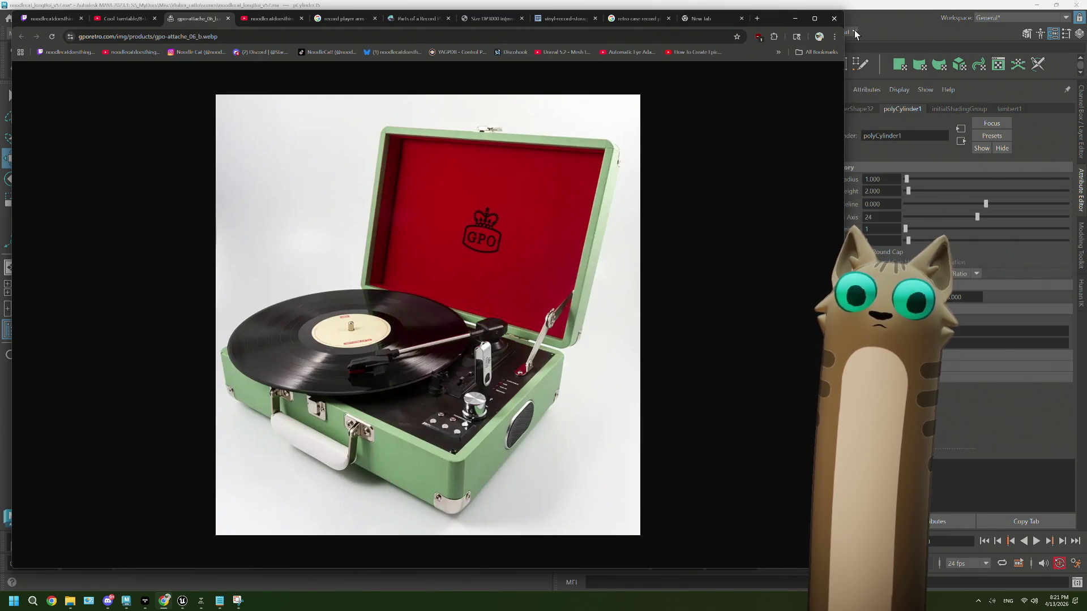
click(879, 15)
mouse_move(721, 195)
alt+mouse_down()
mouse_move(589, 308)
mouse_move(558, 308)
mouse_move(554, 326)
alt+mouse_up()
click(554, 327)
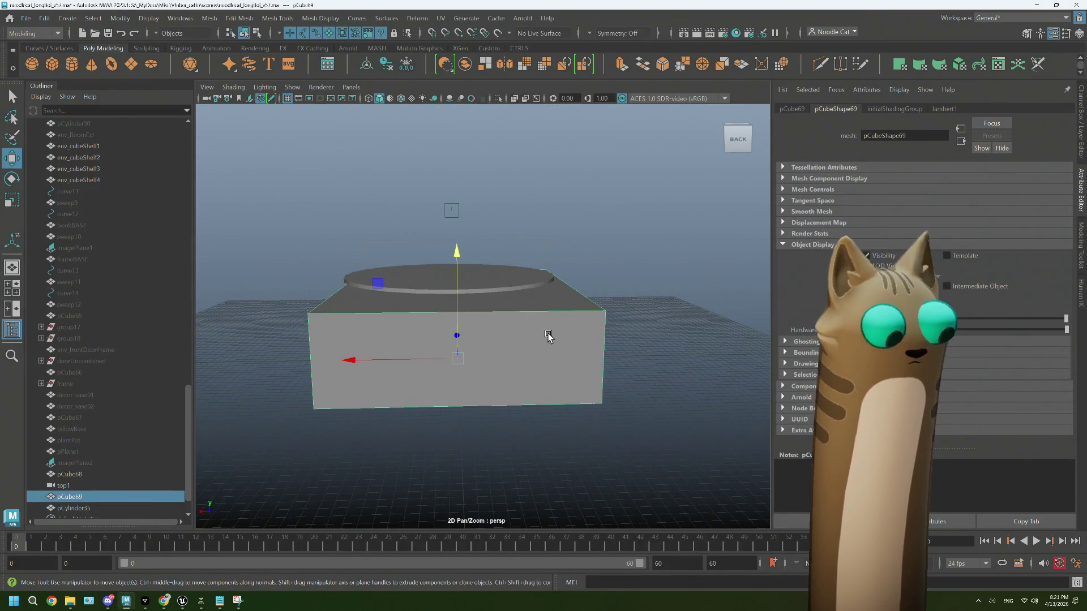
Step: Duplicate pCube69 as lid pCube70, lift it 10 on Y, and move its pivot to the right edge
alt+drag(488, 365, 485, 358)
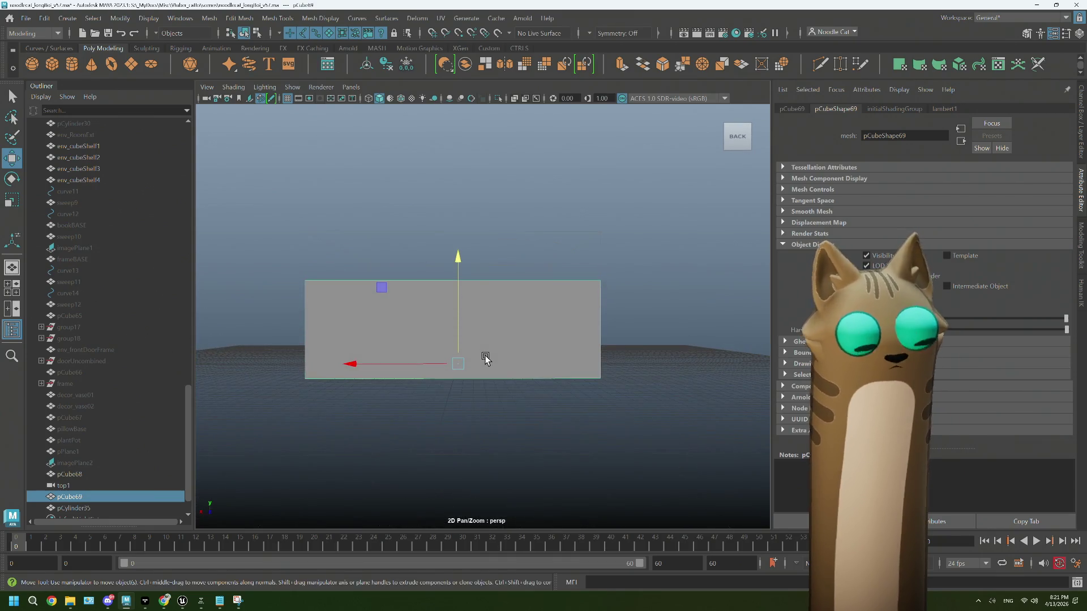
key(d)
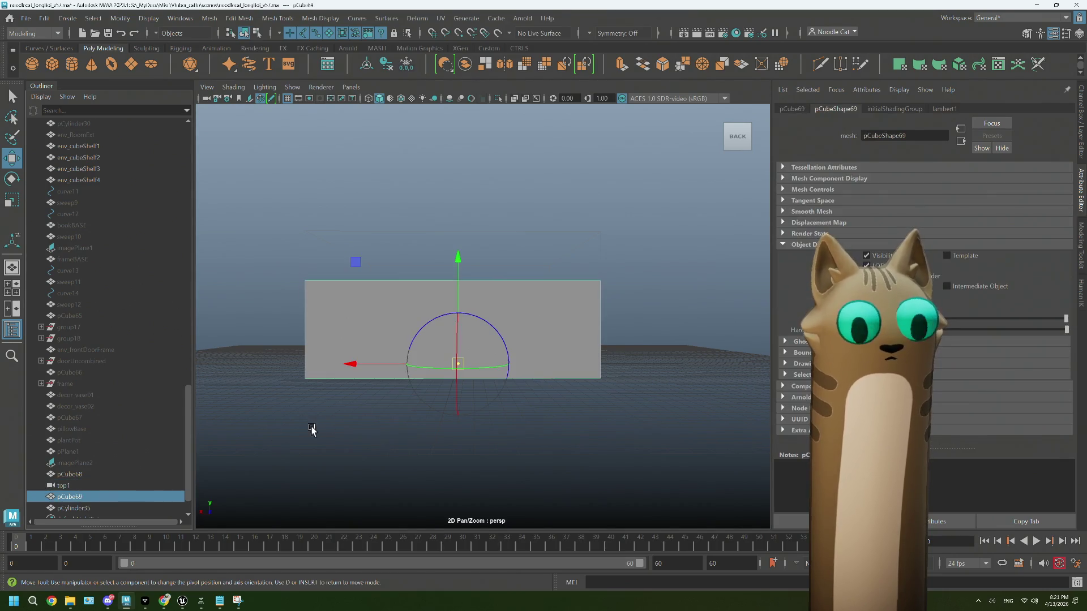
key(ctrl+d)
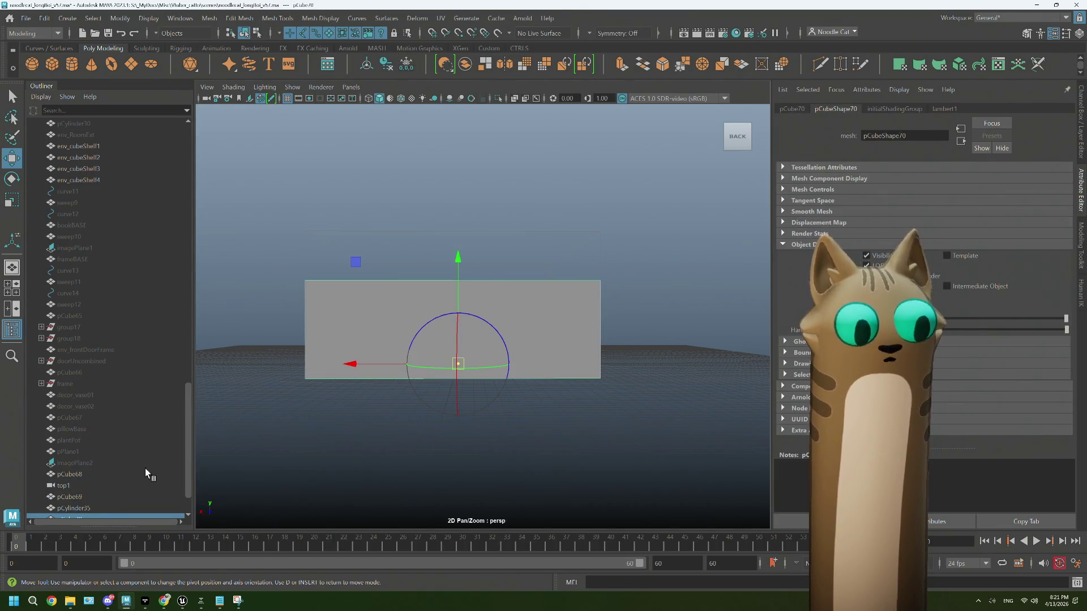
scroll(63, 504, down, 2)
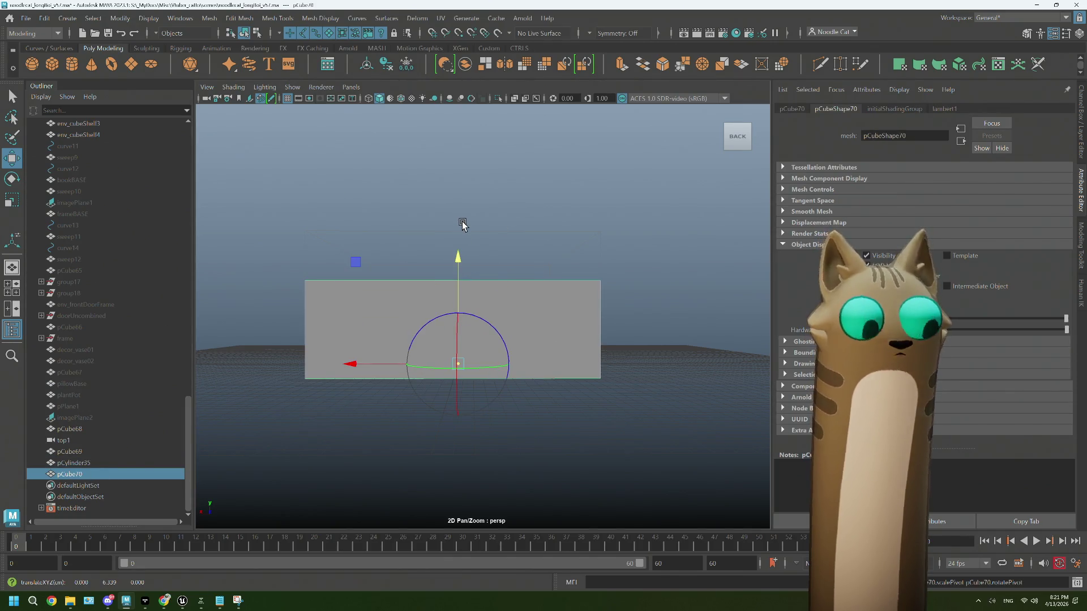
key(d)
drag(460, 261, 460, 165)
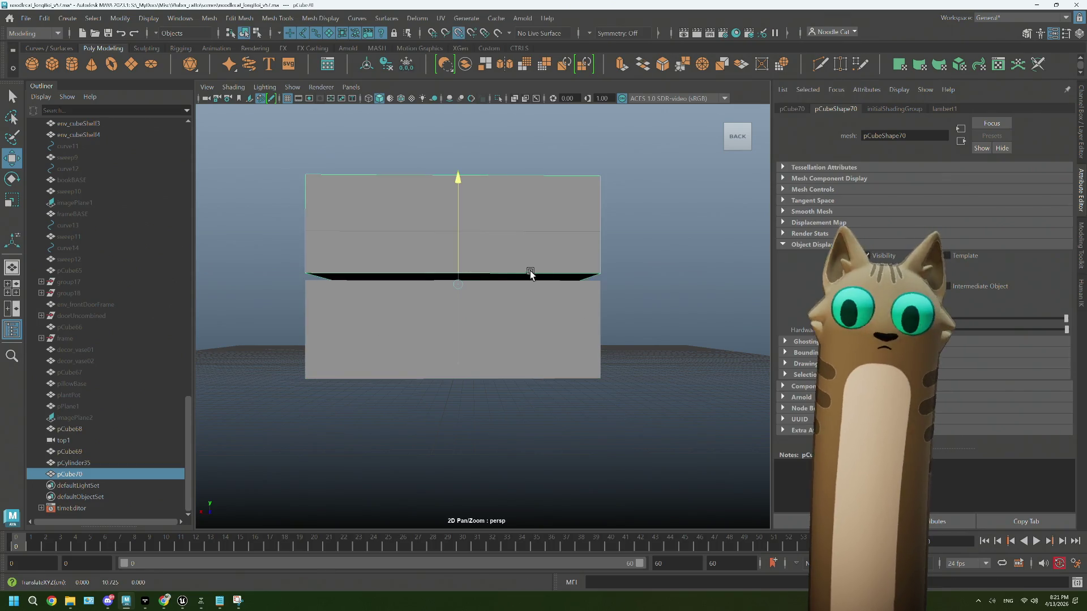
key(d)
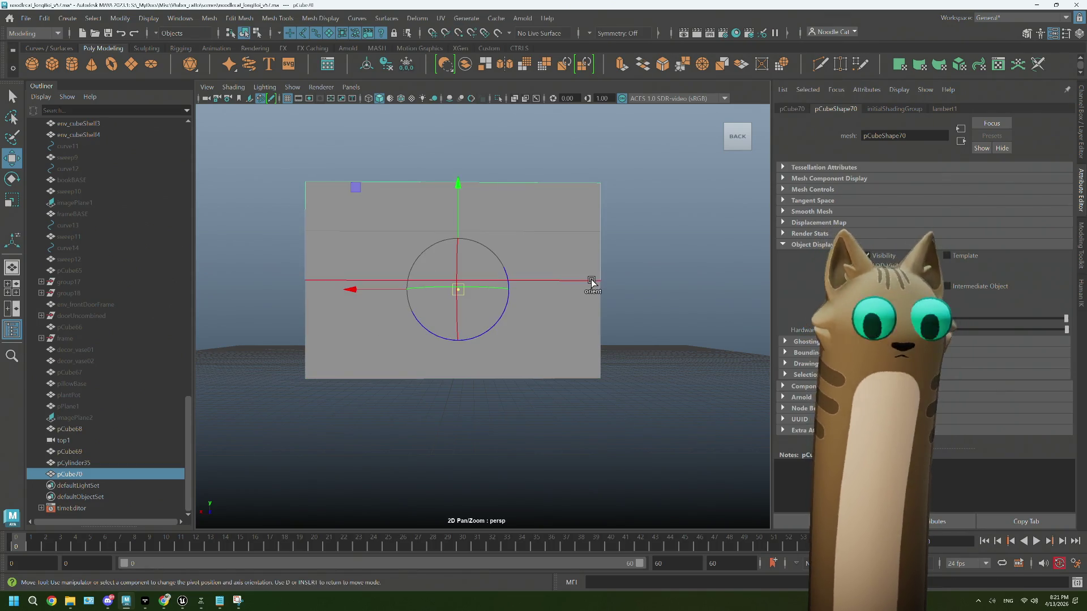
mouse_move(351, 290)
mouse_down()
mouse_move(615, 286)
mouse_move(613, 311)
mouse_up()
Step: Thin the lid to Scale Y 5 and rotate it to 105.115° on Z so it stands open
key(e)
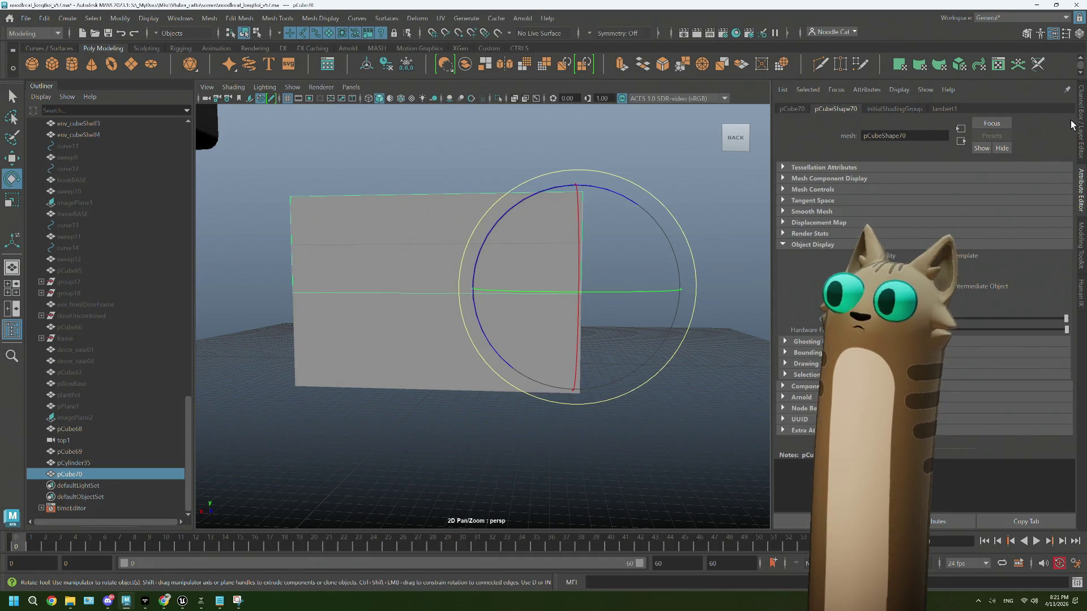
click(1081, 129)
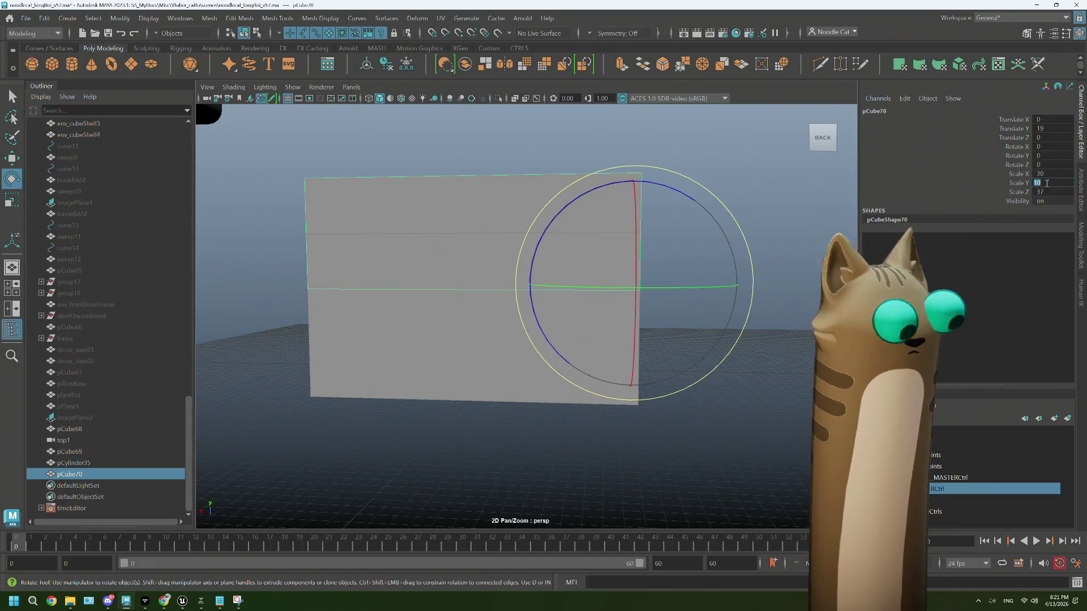
key(Tab)
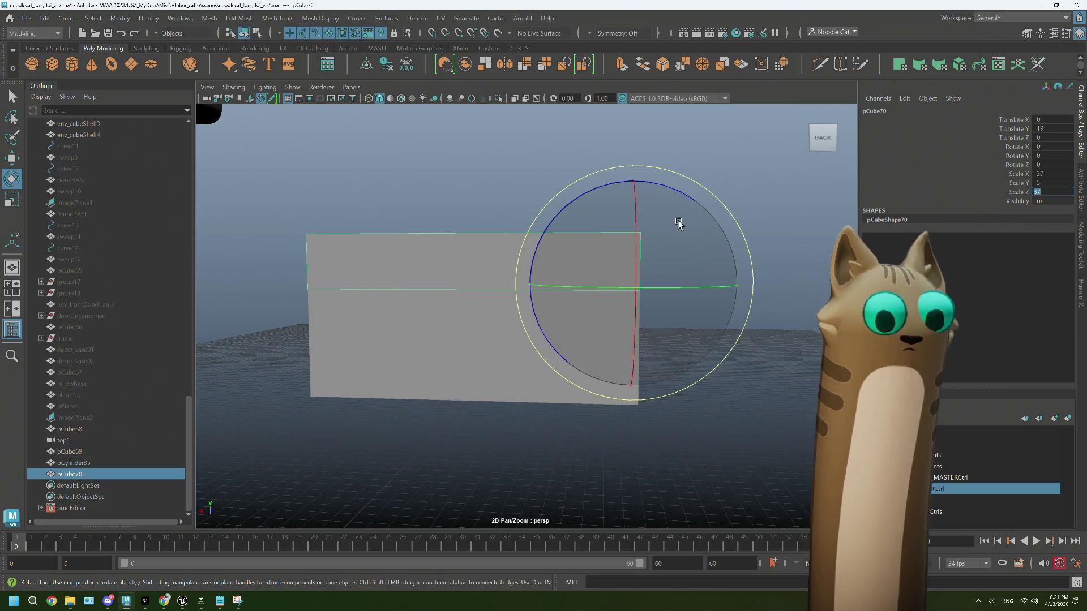
mouse_move(677, 189)
mouse_down()
mouse_move(772, 230)
mouse_move(801, 306)
mouse_move(770, 364)
mouse_move(714, 375)
mouse_move(543, 325)
mouse_move(495, 358)
mouse_move(510, 381)
mouse_move(456, 362)
mouse_move(491, 358)
mouse_move(484, 351)
mouse_up()
drag(521, 208, 493, 226)
mouse_move(427, 228)
alt+mouse_down()
mouse_move(395, 228)
mouse_move(432, 236)
mouse_move(400, 263)
mouse_move(447, 274)
mouse_move(407, 262)
mouse_move(389, 306)
mouse_move(439, 315)
alt+mouse_up()
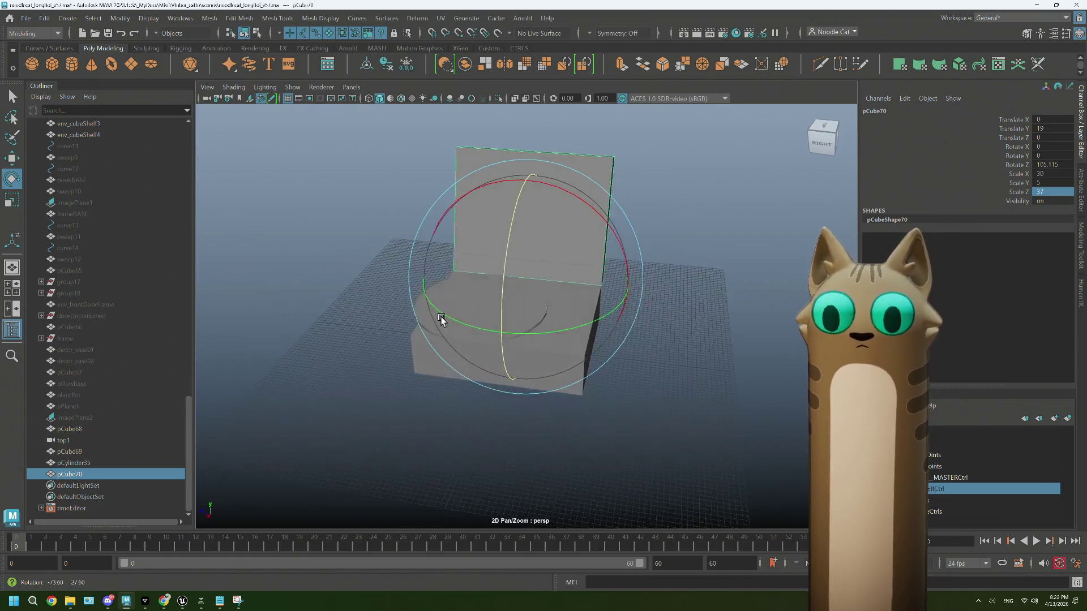
click(698, 306)
mouse_move(699, 306)
alt+mouse_down()
mouse_move(657, 321)
mouse_move(726, 313)
alt+mouse_up()
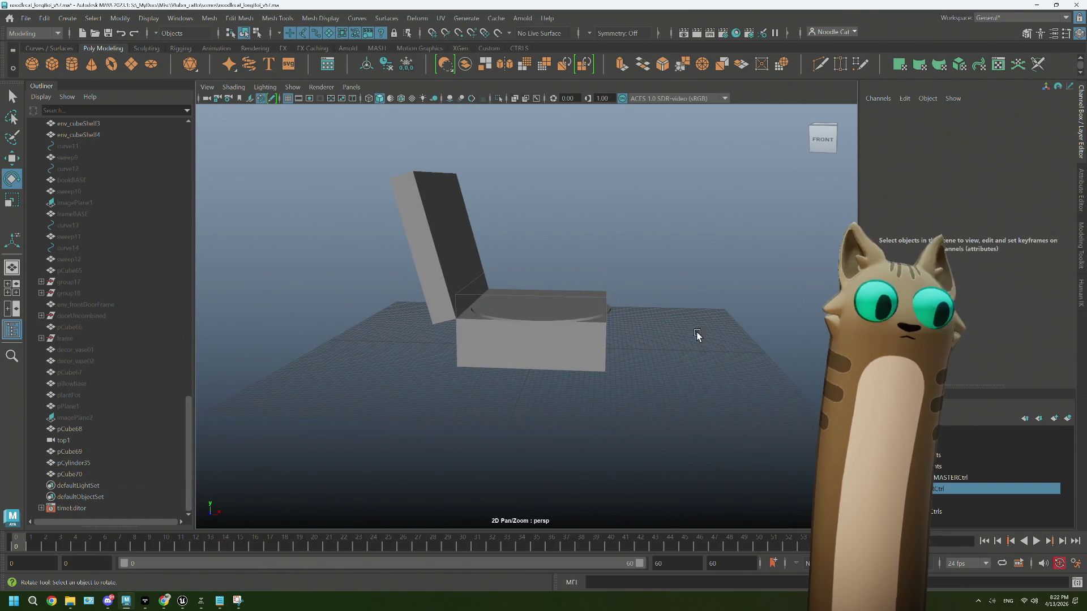
click(70, 447)
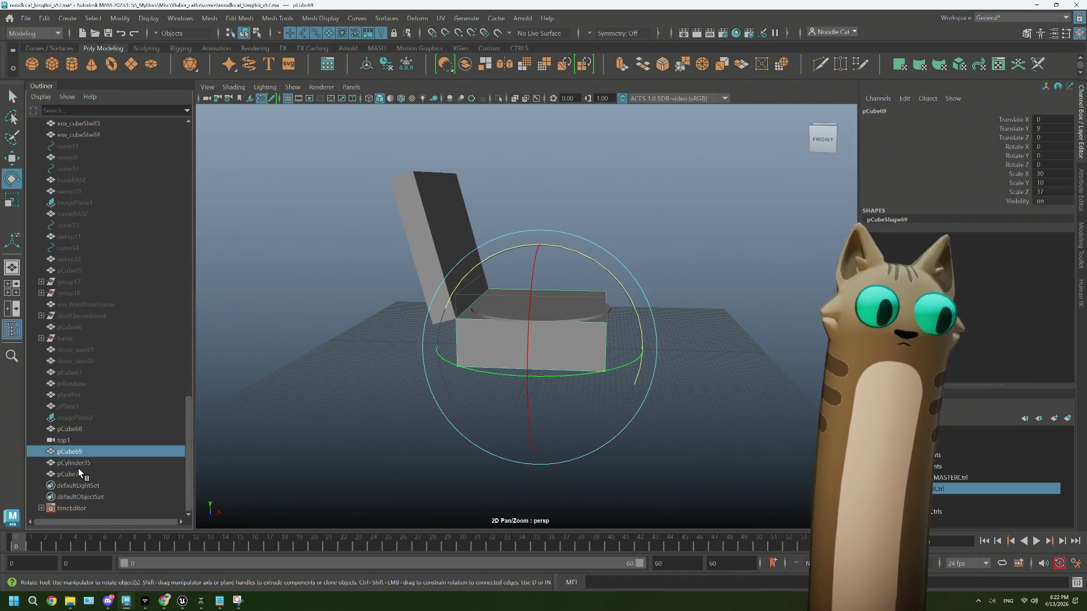
Step: Group the case, platter and lid, and unhide the env_Shelving object
shift+click(79, 470)
key(ctrl+g)
alt+drag(552, 443, 364, 450)
scroll(105, 394, up, 10)
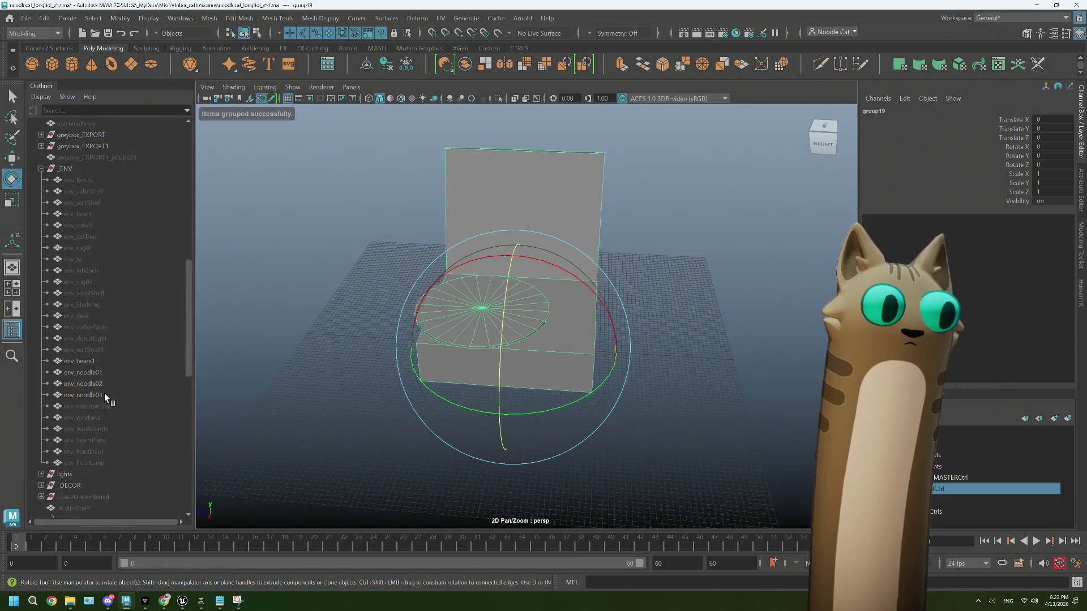
click(96, 309)
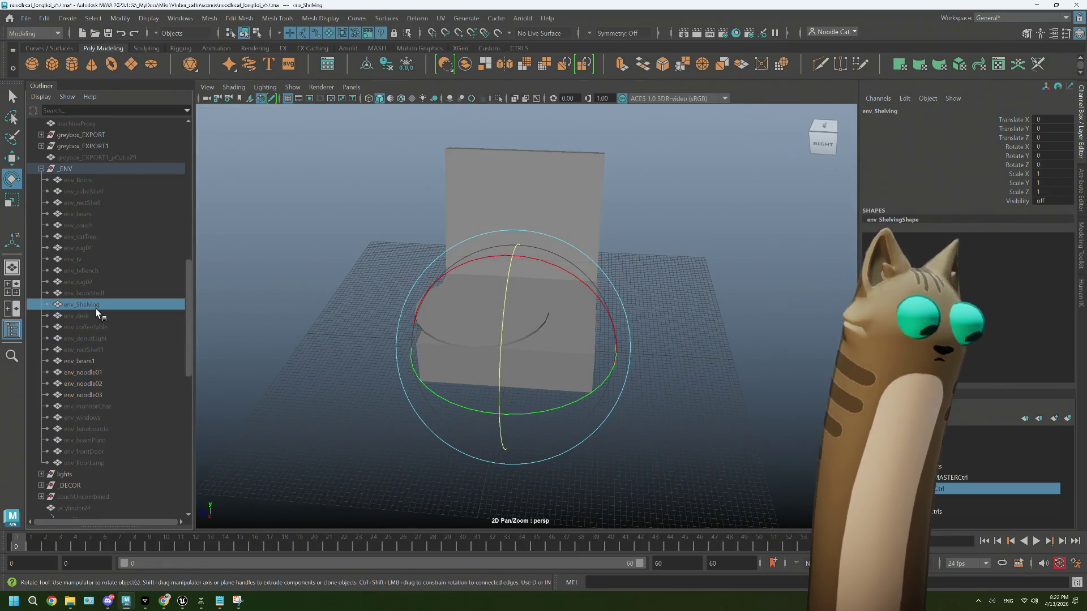
key(shift+h)
mouse_move(519, 406)
alt+mouse_down()
mouse_move(616, 393)
mouse_move(570, 408)
alt+mouse_up()
scroll(74, 470, down, 15)
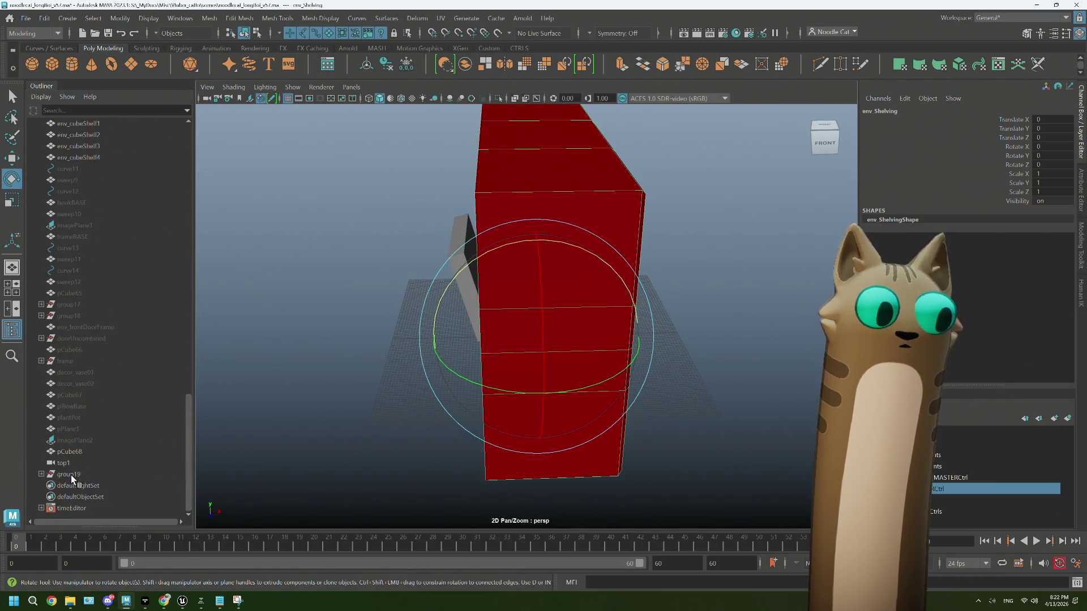
Step: Raise group19 onto the red cabinet top at Y 73.55, X 2.468
click(67, 452)
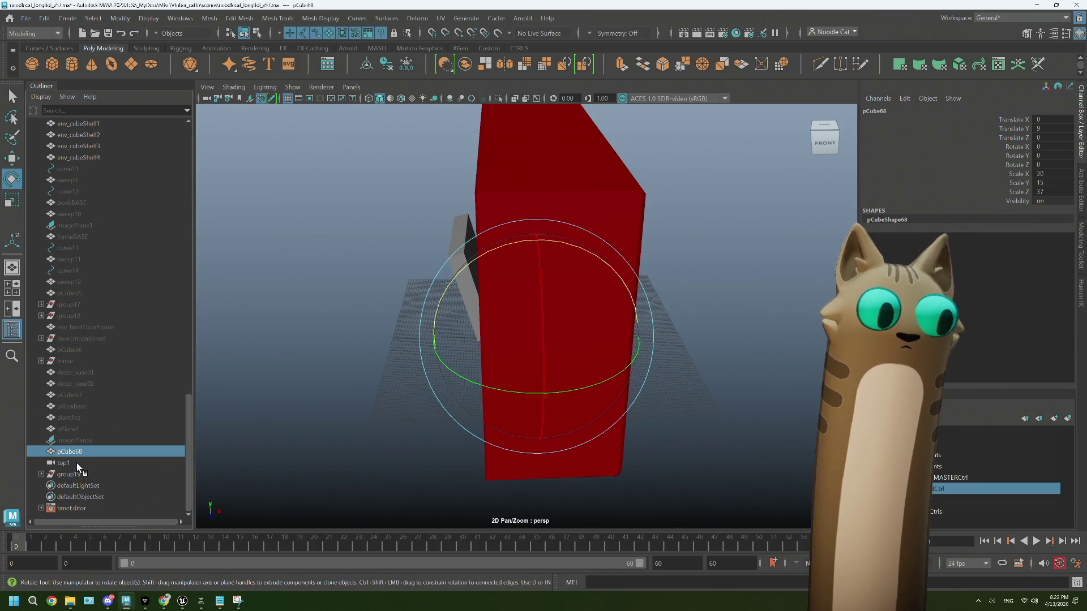
click(77, 476)
key(w)
drag(536, 254, 538, 33)
mouse_move(597, 223)
alt+mouse_down()
mouse_move(567, 245)
mouse_move(563, 303)
mouse_move(582, 245)
mouse_move(528, 165)
mouse_move(509, 105)
mouse_move(553, 189)
mouse_move(549, 287)
mouse_move(595, 347)
mouse_move(595, 390)
mouse_move(551, 381)
mouse_move(453, 413)
mouse_move(389, 417)
mouse_move(536, 417)
mouse_move(517, 415)
alt+mouse_up()
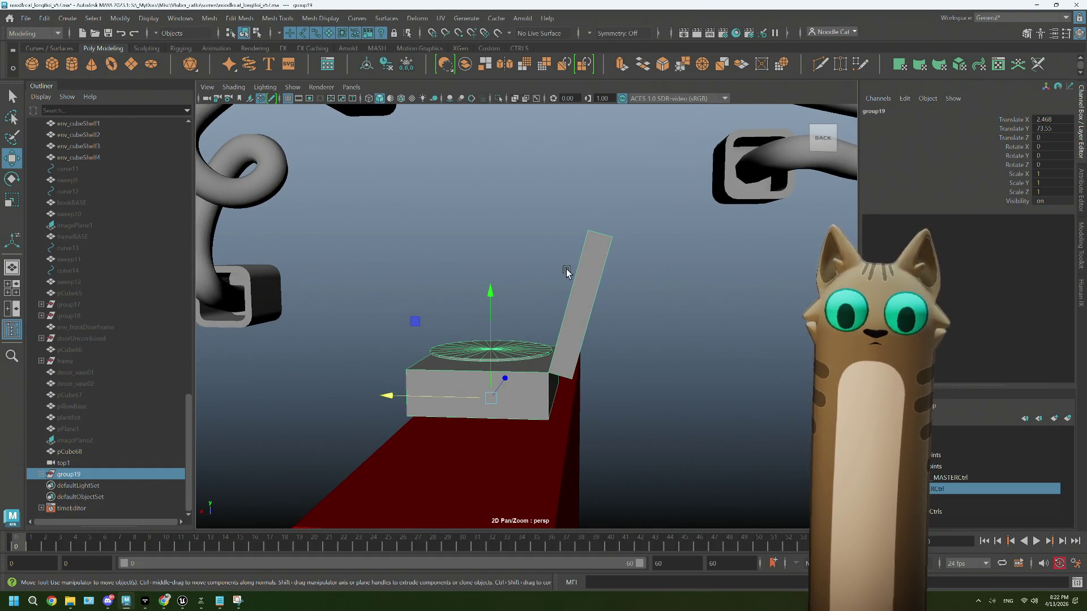
Step: Orbit around the record player on the cabinet, then reset group19's translate to 0, 0, 0
mouse_move(549, 369)
alt+mouse_down()
mouse_move(513, 390)
mouse_move(488, 371)
mouse_move(644, 376)
mouse_move(606, 379)
mouse_move(617, 412)
mouse_move(572, 377)
alt+mouse_up()
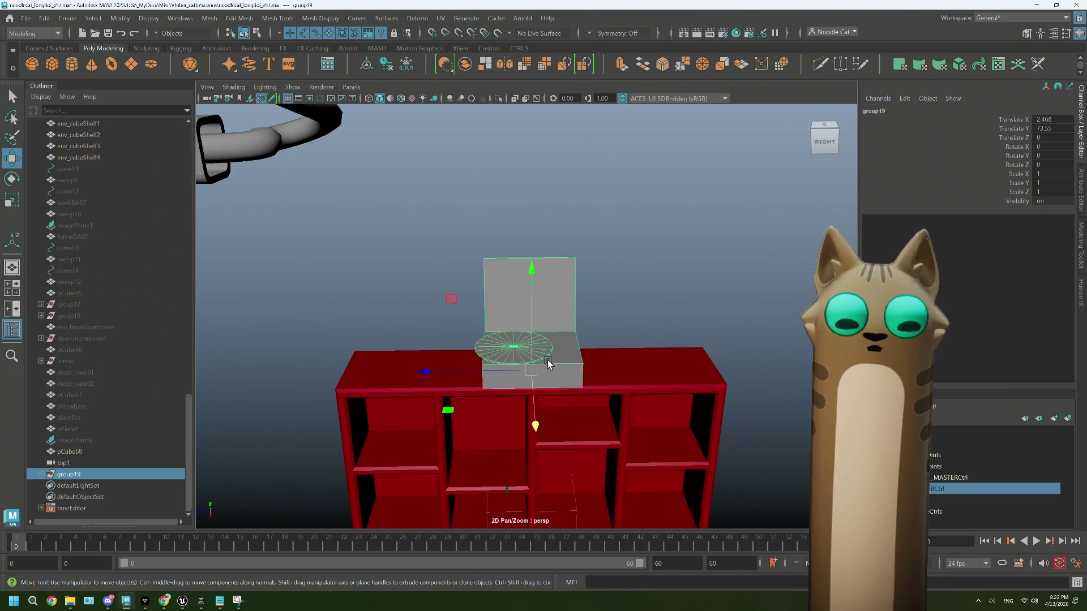
mouse_move(560, 381)
alt+mouse_down()
mouse_move(714, 355)
mouse_move(656, 365)
mouse_move(590, 296)
mouse_move(593, 366)
alt+mouse_up()
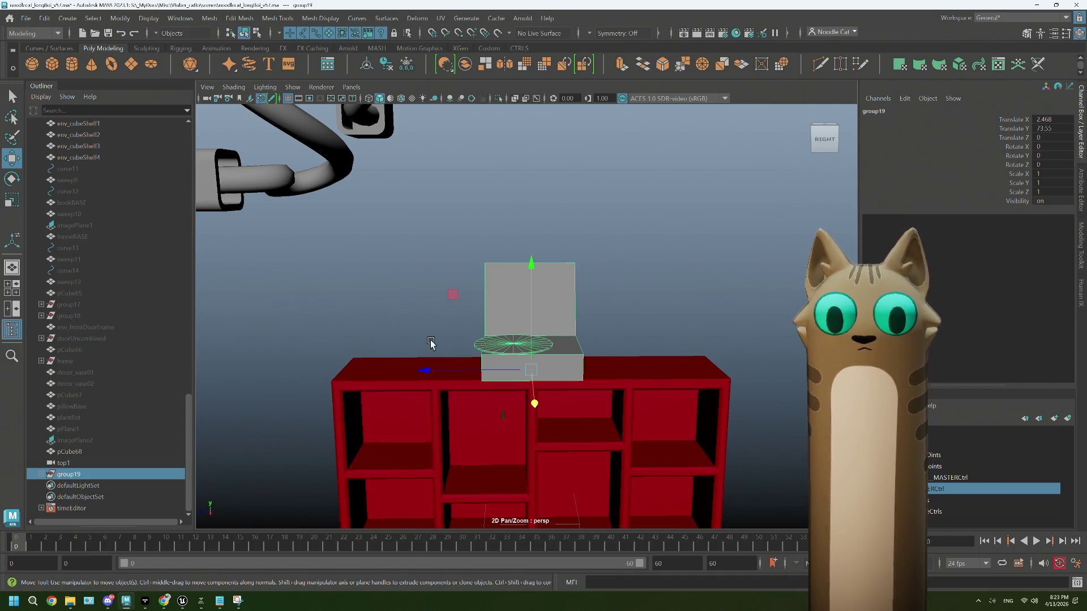
mouse_move(441, 376)
alt+mouse_down()
mouse_move(504, 375)
mouse_move(556, 427)
mouse_move(549, 395)
mouse_move(530, 388)
mouse_move(541, 357)
alt+mouse_up()
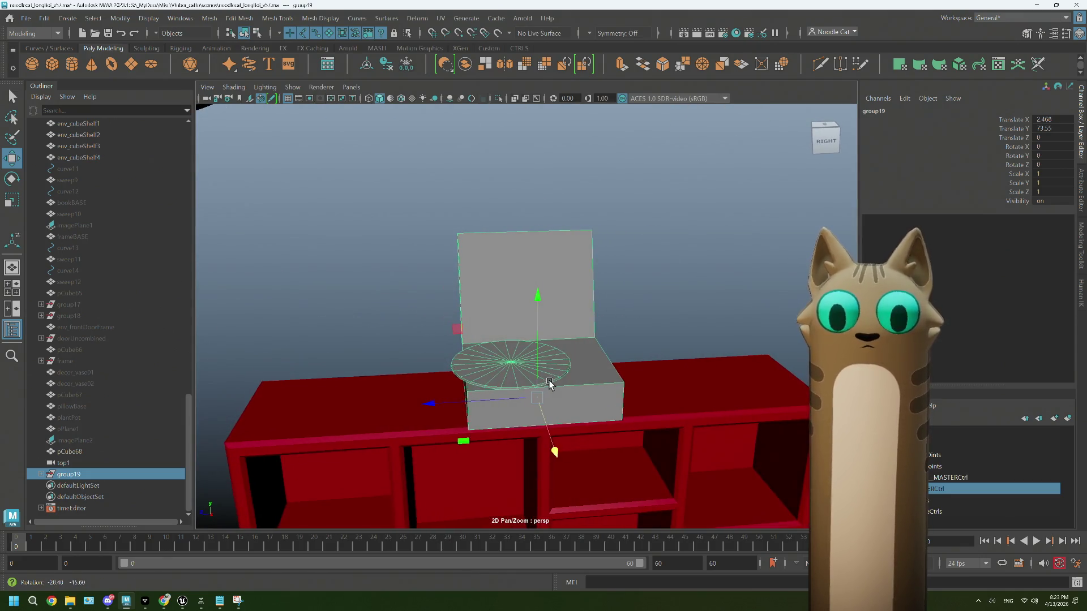
key(ctrl+h)
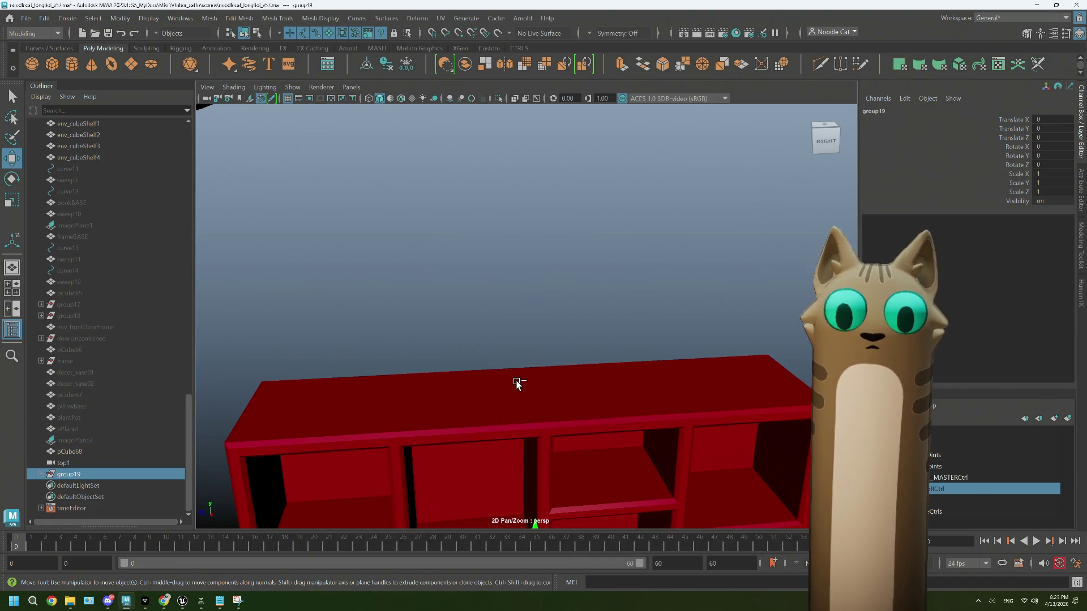
Step: Hide the red env_Shelving cabinet, ungroup group19 and frame the record-player pieces
click(517, 382)
key(ctrl+h)
key(ctrl+z)
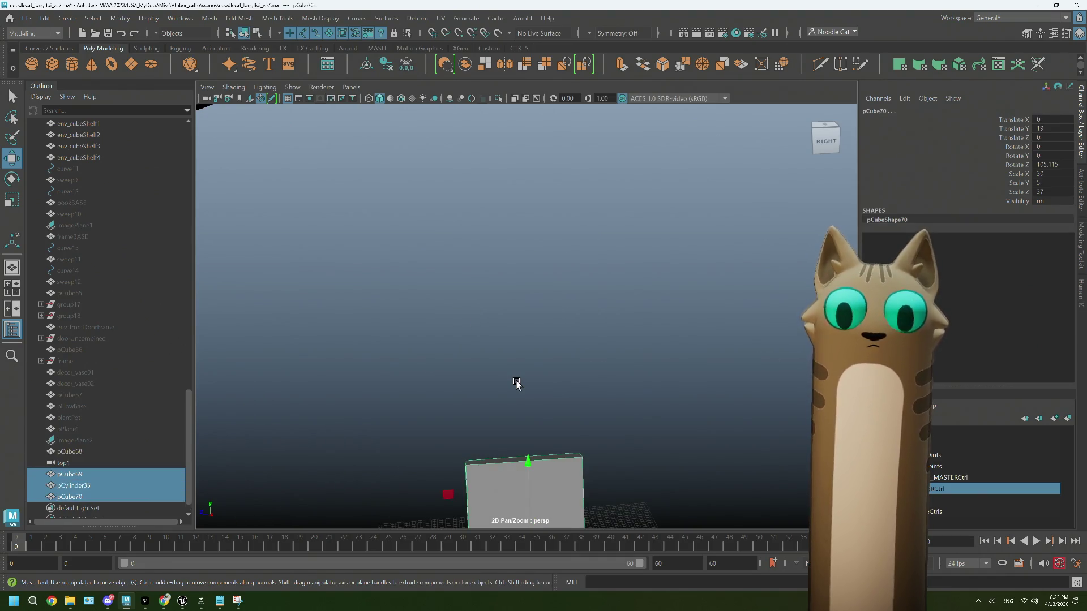
key(f)
alt+drag(602, 390, 556, 381)
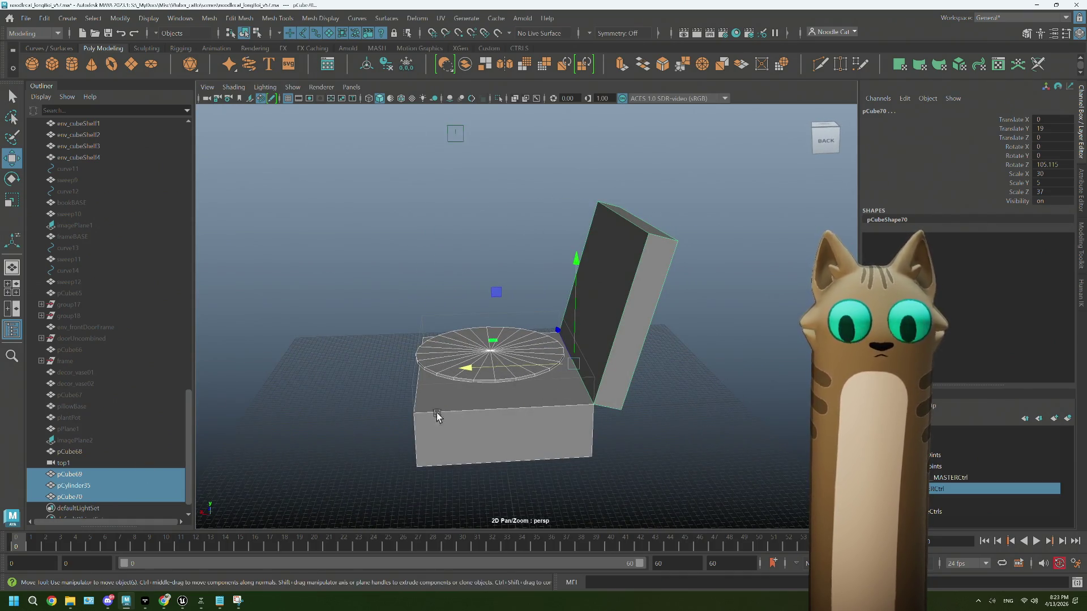
Step: Hide the lid slab pCube70 and disc pCylinder35, leaving base box pCube69 selected
click(71, 497)
key(h)
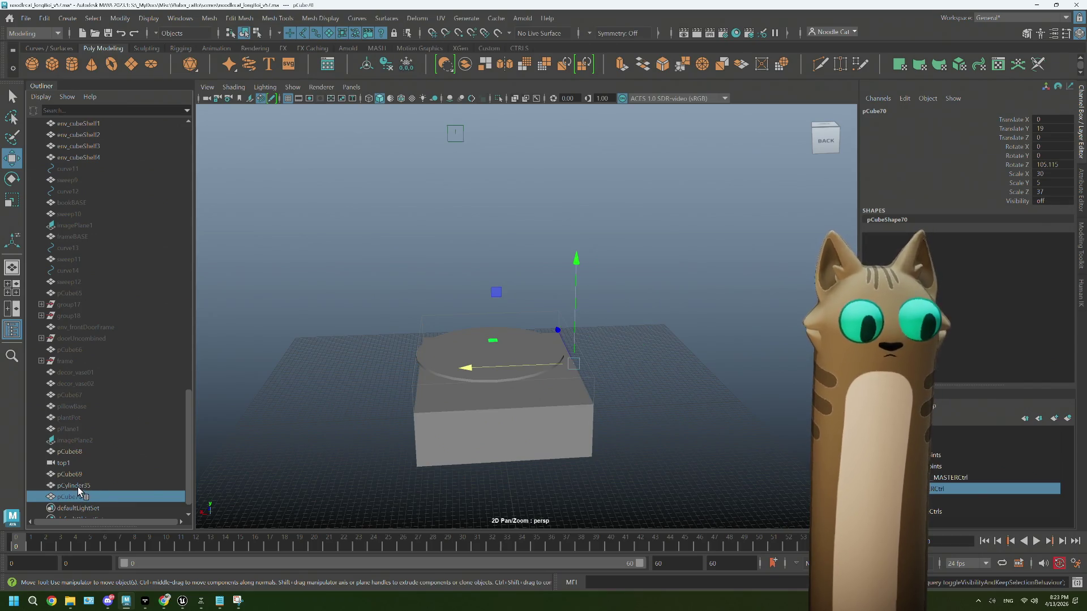
click(77, 487)
alt+drag(572, 396, 589, 395)
mouse_move(519, 422)
alt+mouse_down()
mouse_move(546, 417)
mouse_move(529, 425)
mouse_move(517, 396)
mouse_move(588, 424)
alt+mouse_up()
click(515, 399)
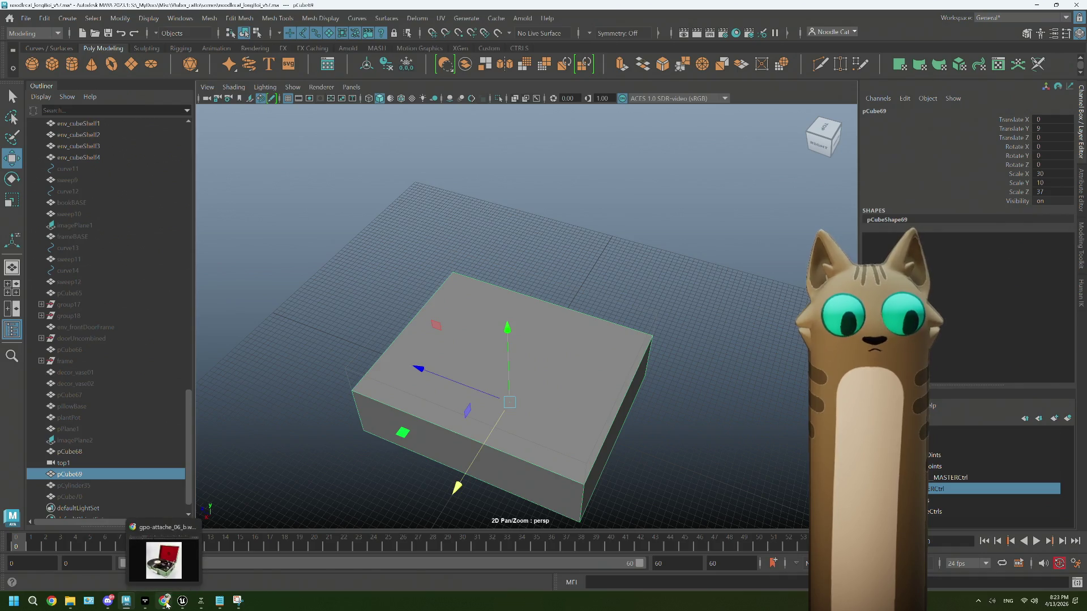
Step: Check the record-player reference in Chrome, then return to the box in Maya
click(166, 602)
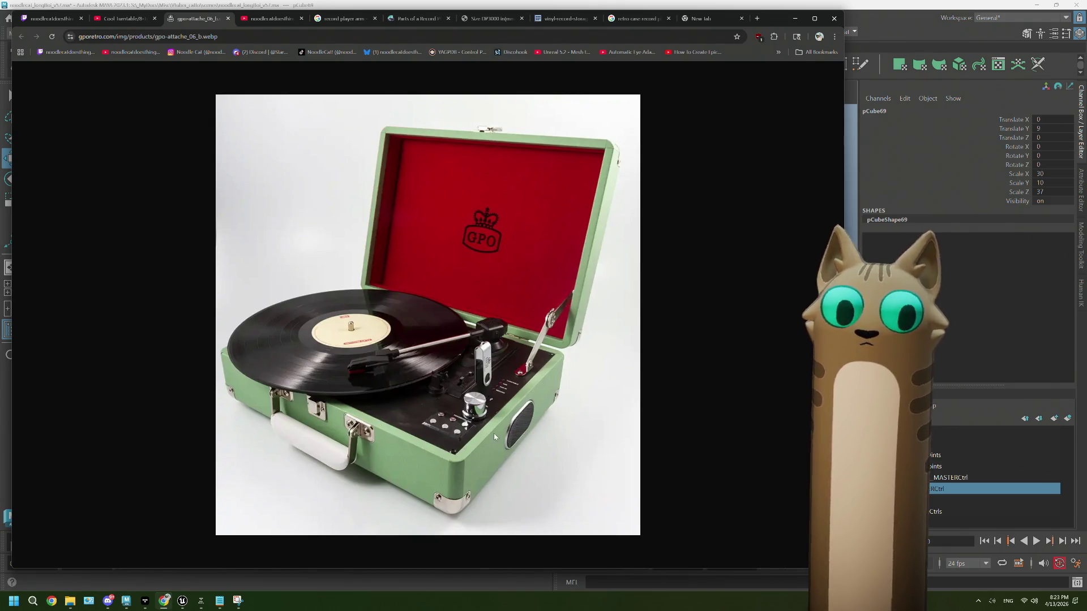
click(872, 21)
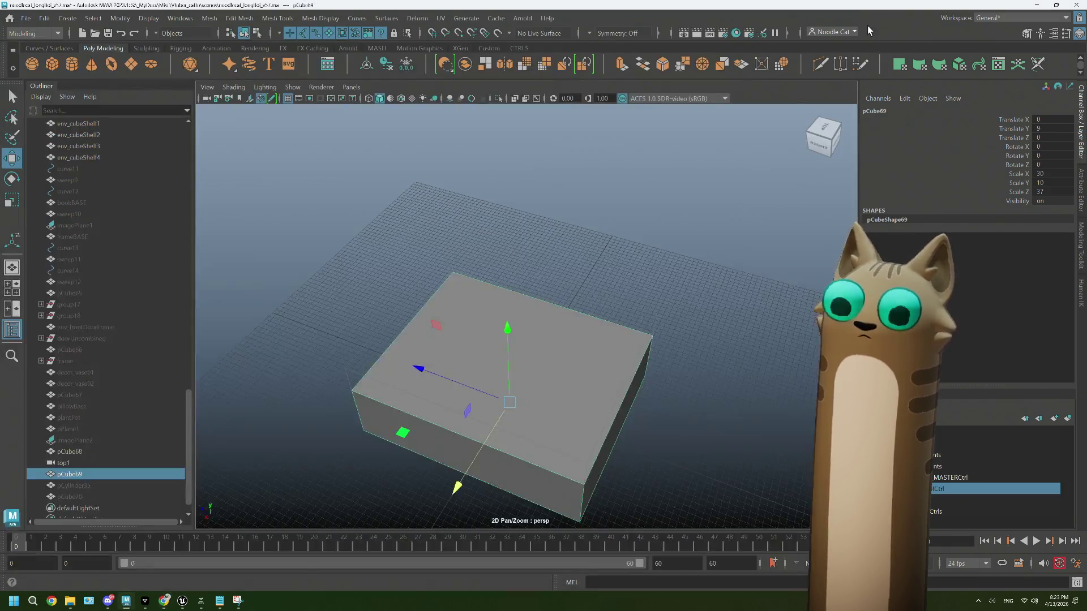
alt+drag(576, 387, 582, 371)
mouse_move(589, 278)
right_down()
mouse_move(590, 305)
mouse_move(589, 245)
mouse_move(613, 362)
mouse_move(614, 309)
right_up()
Step: Try a first extrusion on the box's top face and preview it with smoothing
click(593, 428)
shift+click(359, 408)
click(564, 364)
key(ctrl+e)
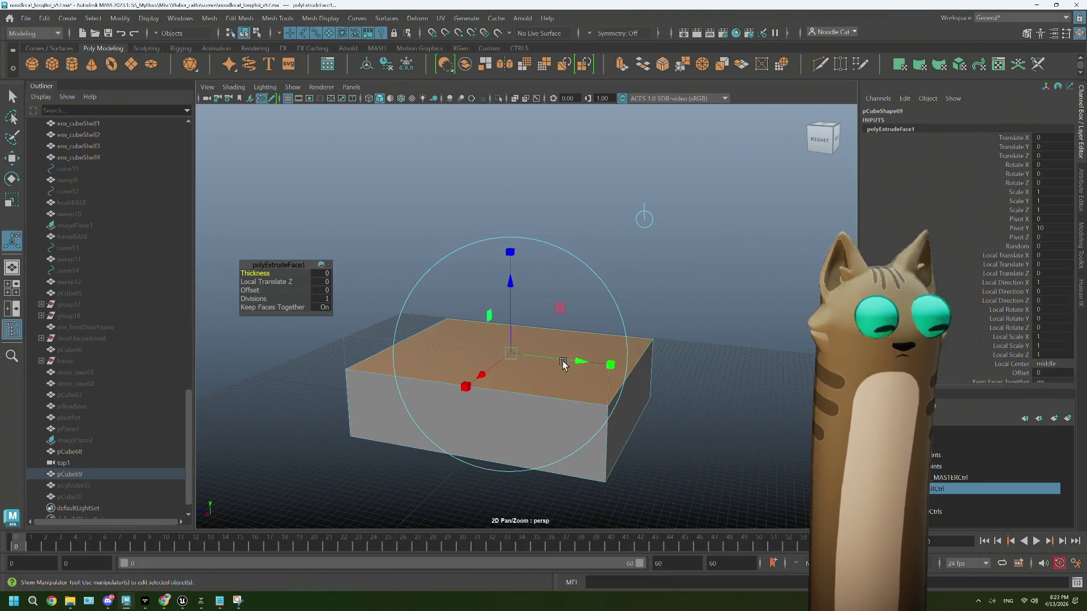
key(r)
key(F8)
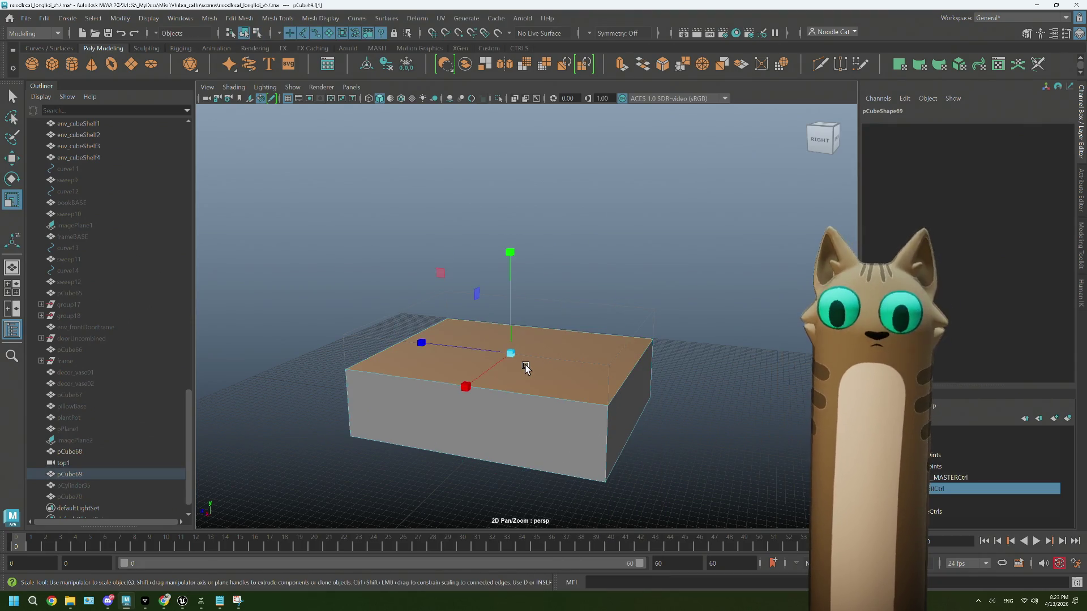
ctrl+click(523, 369)
key(3)
key(1)
Step: Inset the top face by 1.5 and extrude it down about -0.66 into a tray
click(603, 376)
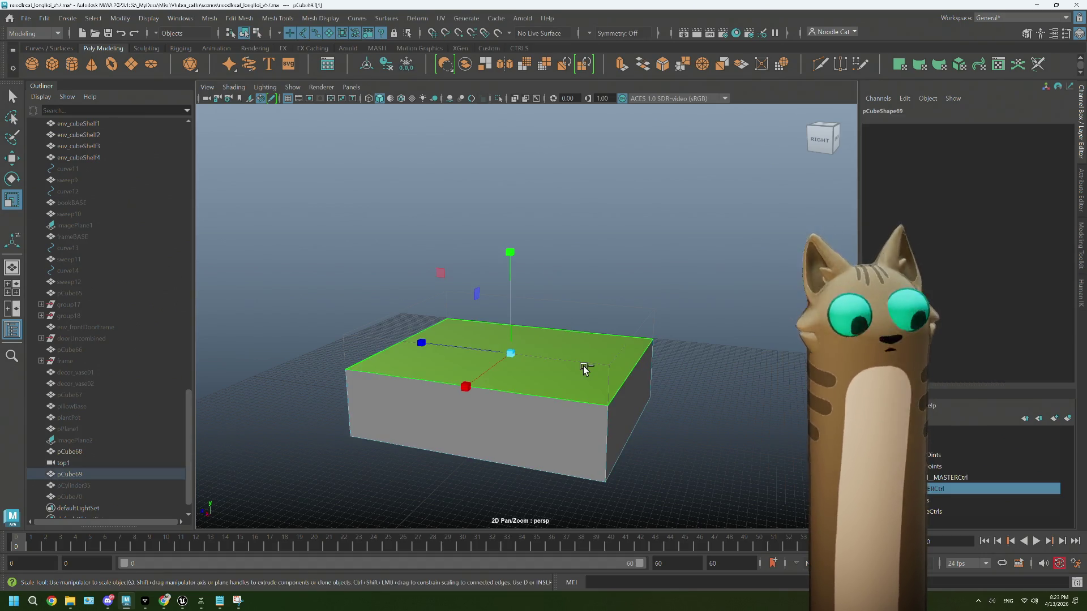
key(ctrl+e)
alt+drag(371, 364, 334, 347)
drag(251, 290, 262, 290)
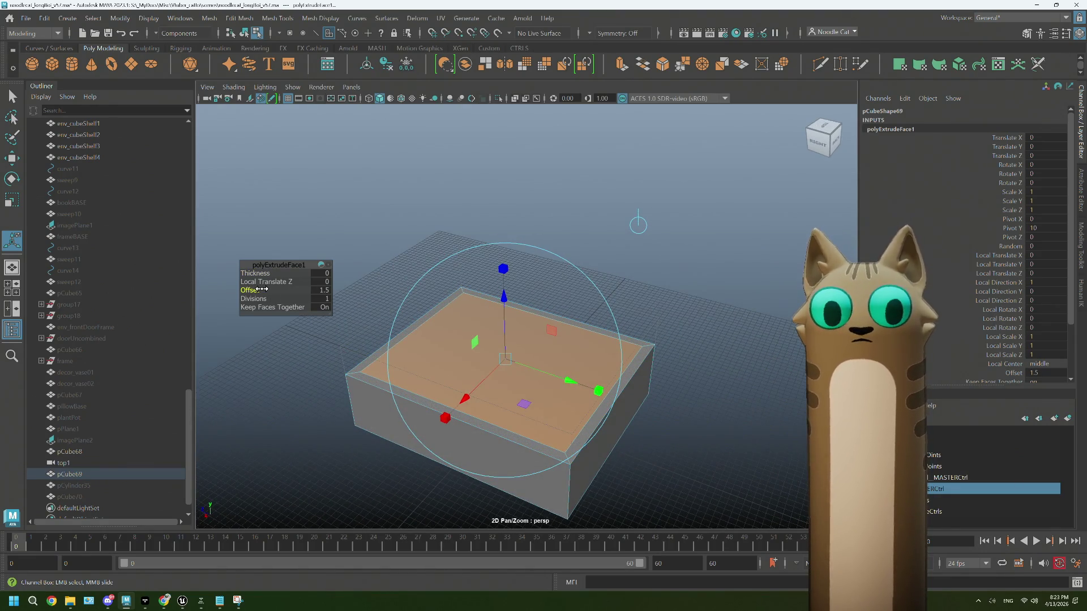
key(ctrl+e)
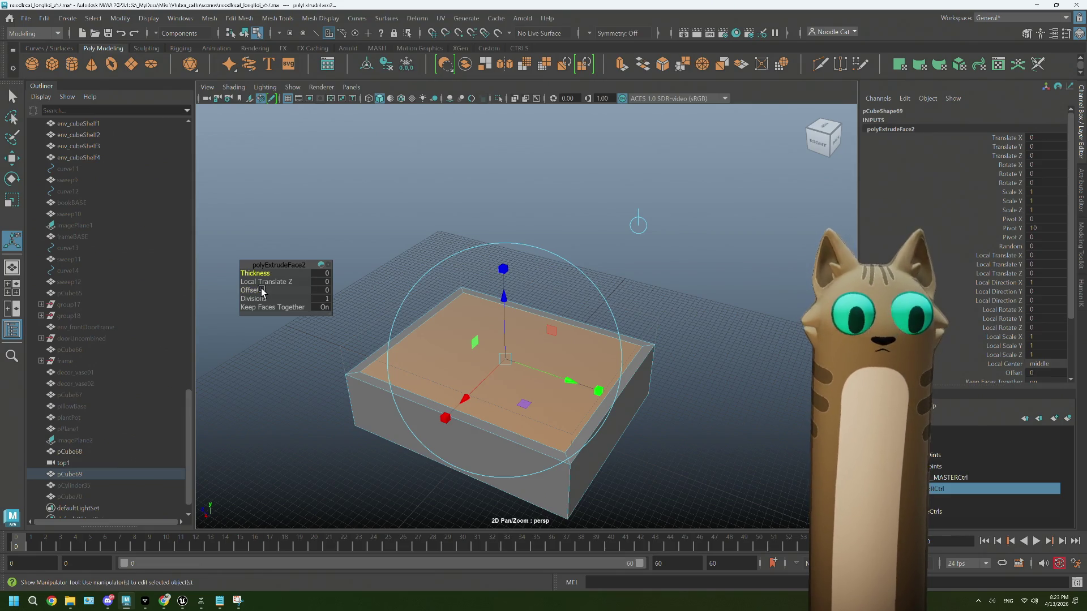
drag(505, 304, 504, 306)
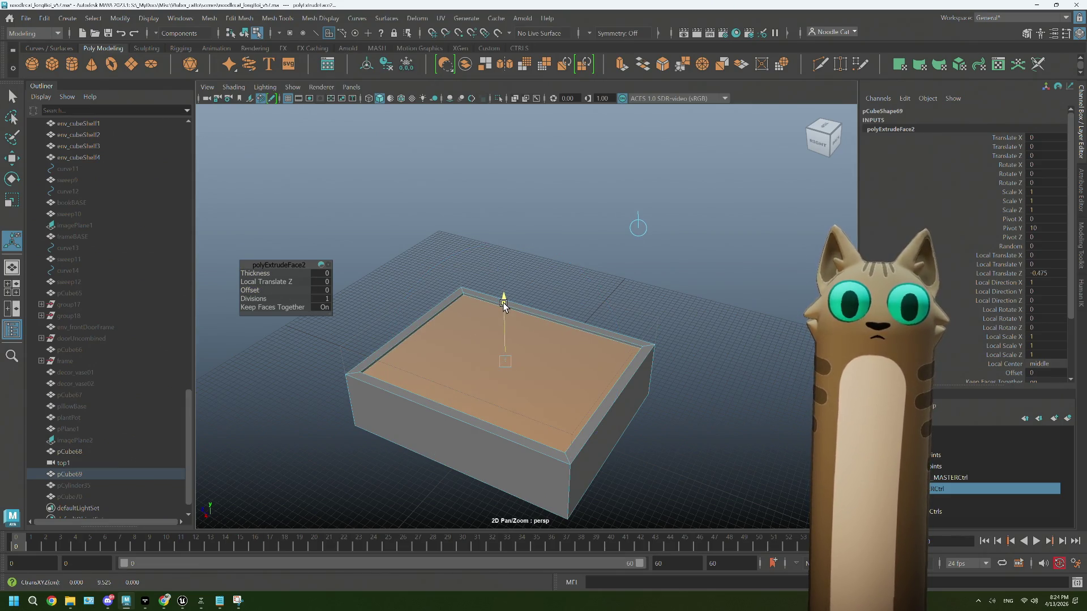
key(t)
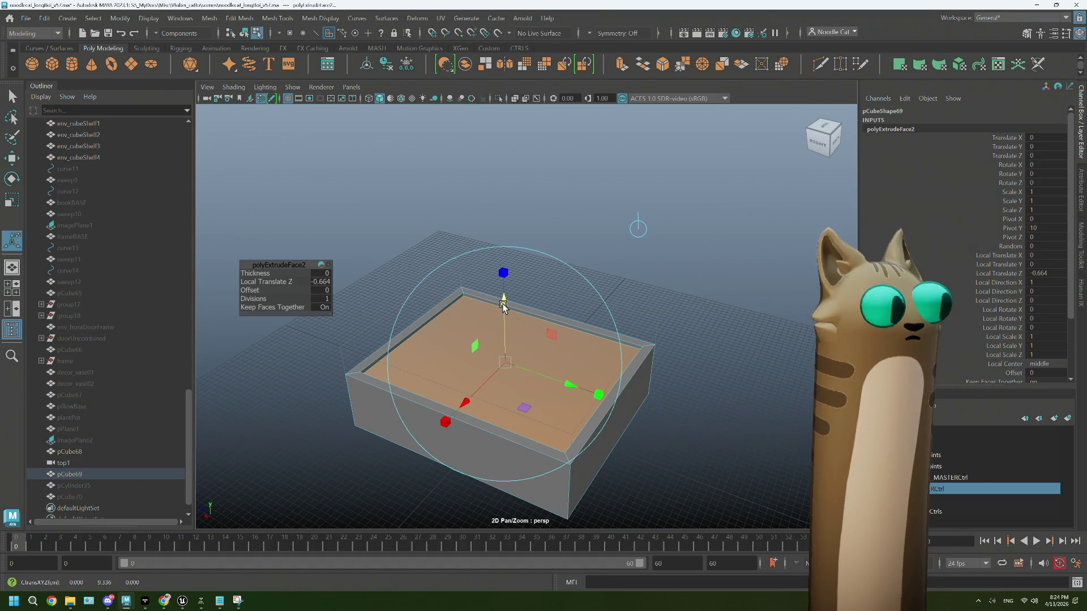
scroll(533, 363, up, 1)
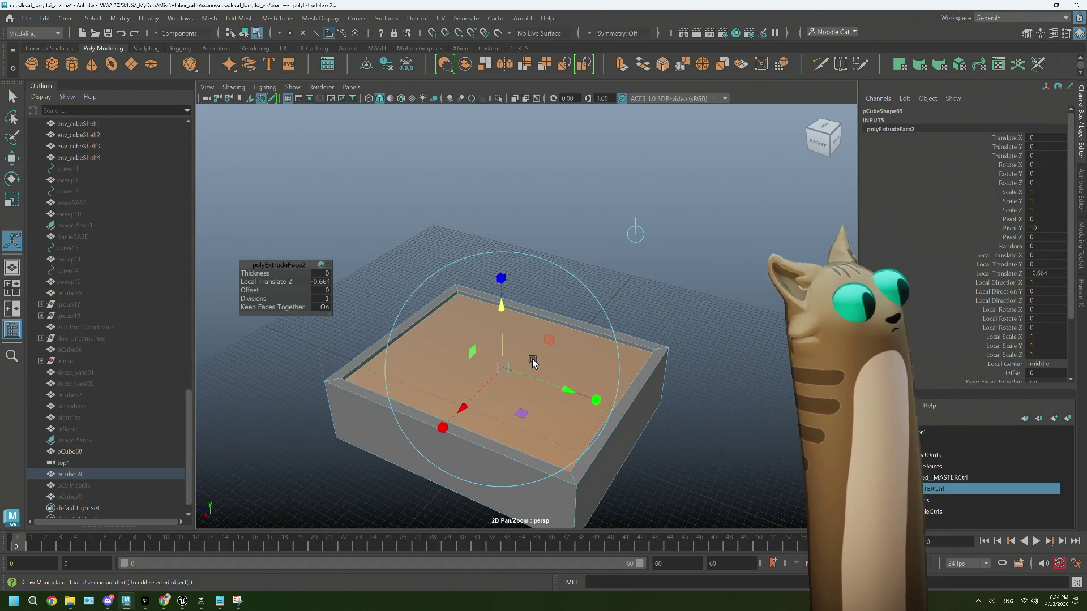
Step: Orbit around the recessed box and select one of its edges
mouse_move(585, 393)
alt+mouse_down()
mouse_move(629, 444)
mouse_move(614, 436)
mouse_move(634, 436)
alt+mouse_up()
alt+drag(677, 436, 662, 436)
mouse_move(663, 276)
right_down()
mouse_move(670, 325)
mouse_move(664, 245)
right_up()
alt+drag(637, 306, 631, 381)
click(660, 409)
mouse_move(443, 448)
alt+mouse_down()
mouse_move(502, 437)
mouse_move(747, 449)
alt+mouse_up()
mouse_move(412, 431)
alt+mouse_down()
mouse_move(573, 432)
mouse_move(547, 439)
alt+mouse_up()
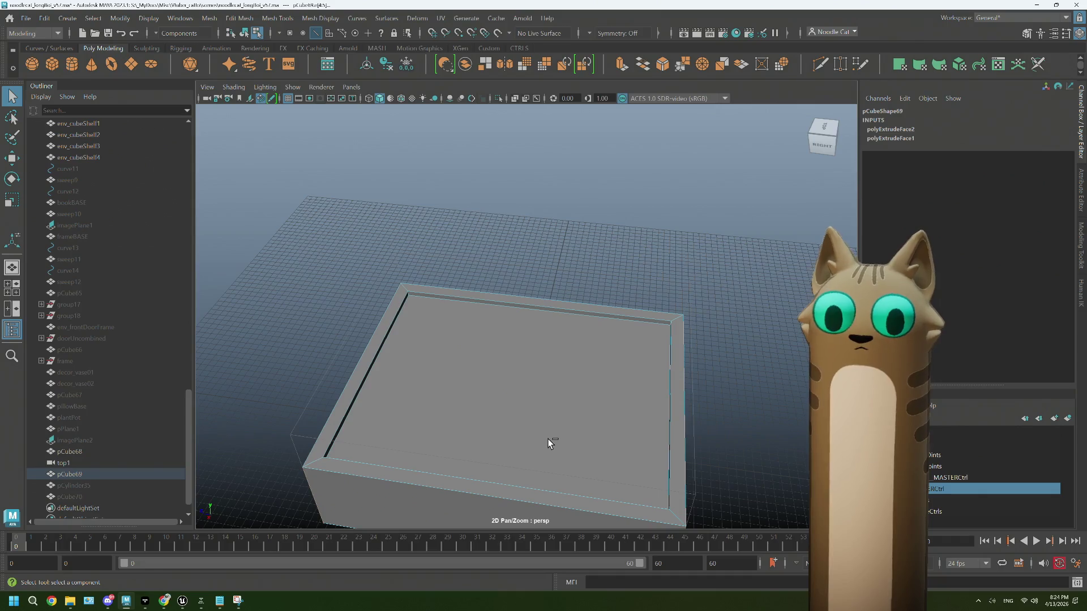
Step: Undo the top-face extrusions and select the box's vertical corner edges
key(ctrl+z)
key(ctrl+z)
key(ctrl+z)
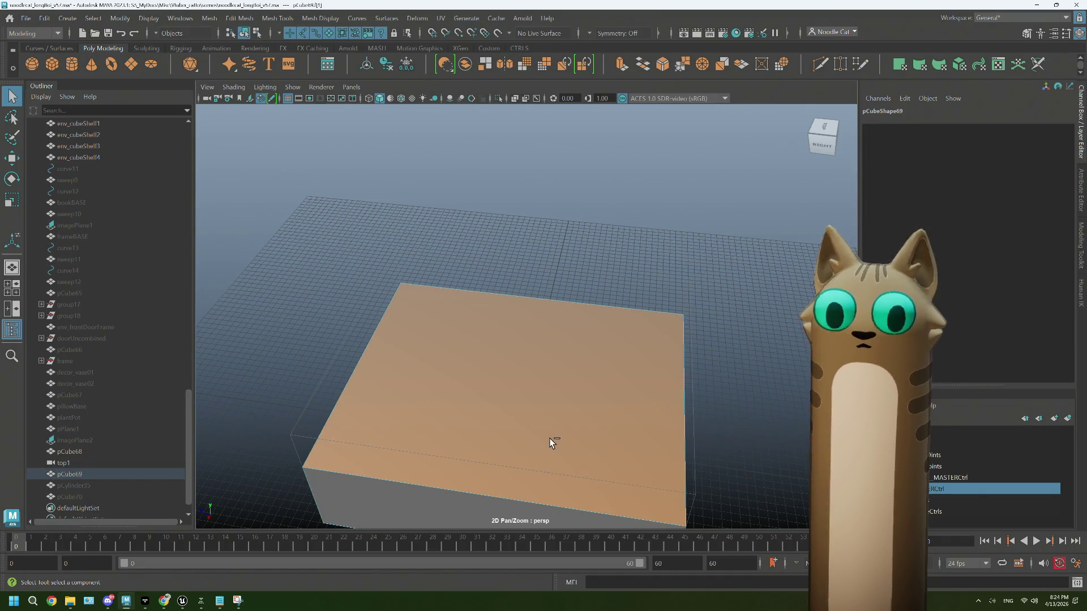
key(ctrl+z)
mouse_move(555, 439)
alt+mouse_down()
mouse_move(614, 443)
mouse_move(600, 438)
alt+mouse_up()
click(583, 444)
right_drag(470, 276, 470, 246)
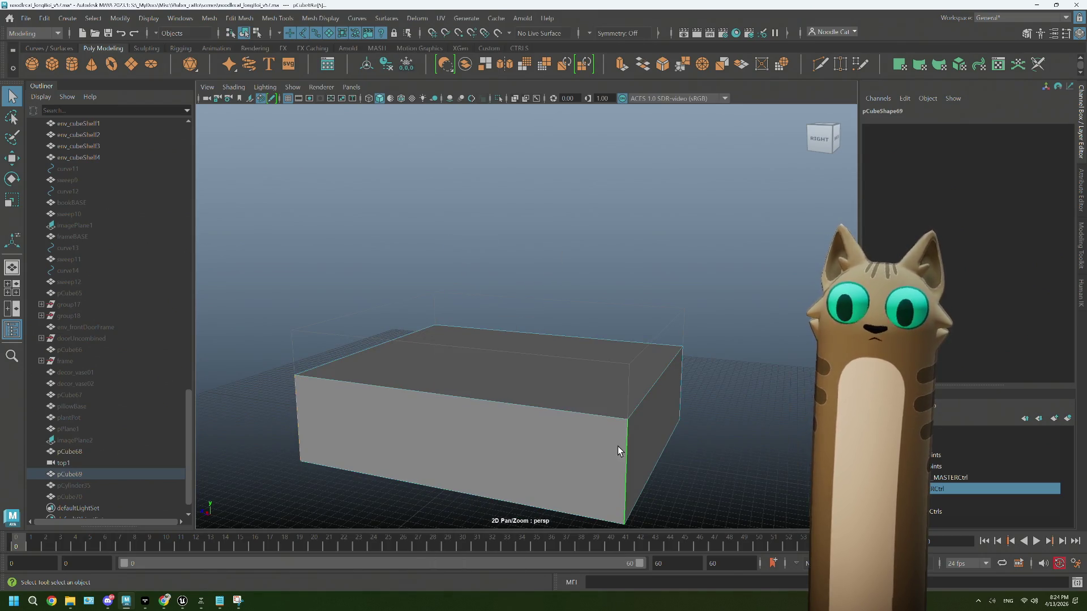
mouse_move(681, 383)
alt+mouse_down()
mouse_move(556, 432)
mouse_move(459, 440)
mouse_move(696, 417)
mouse_move(590, 425)
mouse_move(652, 421)
mouse_move(638, 426)
alt+mouse_up()
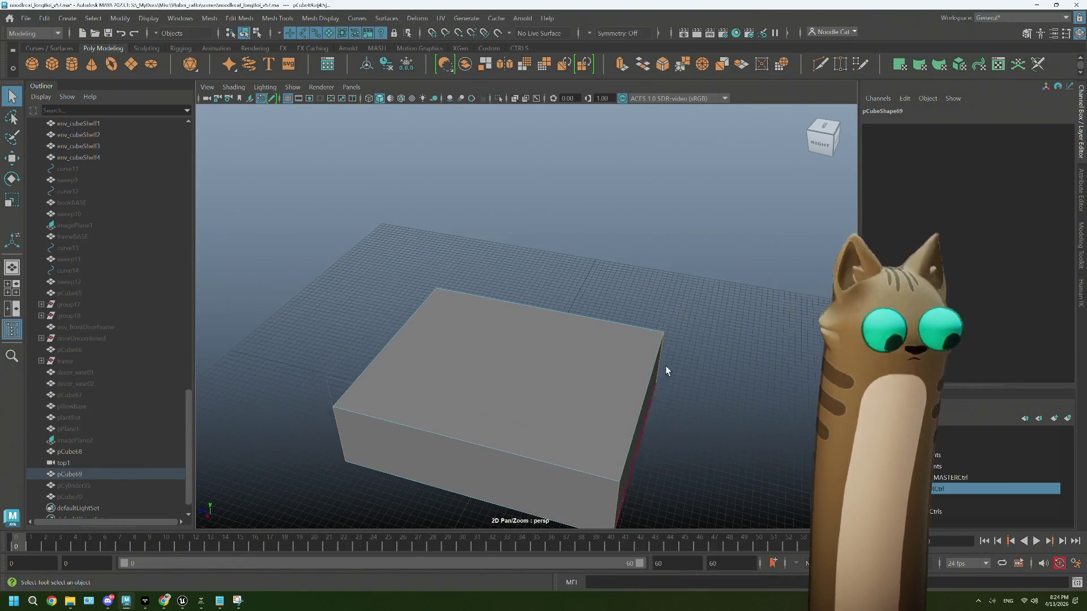
Step: Bevel the selected edges with fraction 0.2 and 4 segments
key(ctrl+b)
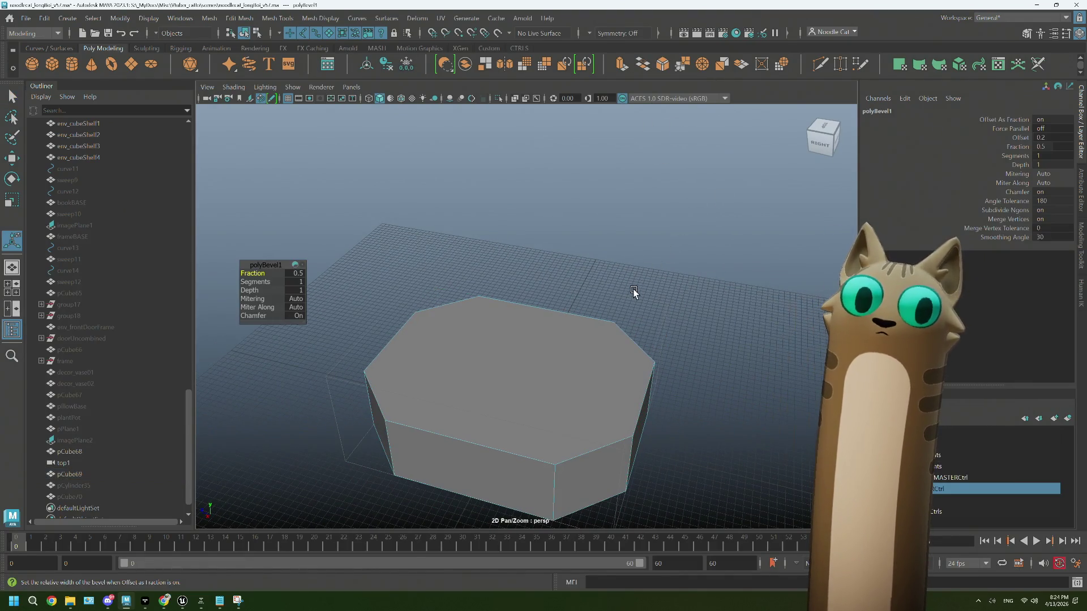
drag(263, 283, 266, 283)
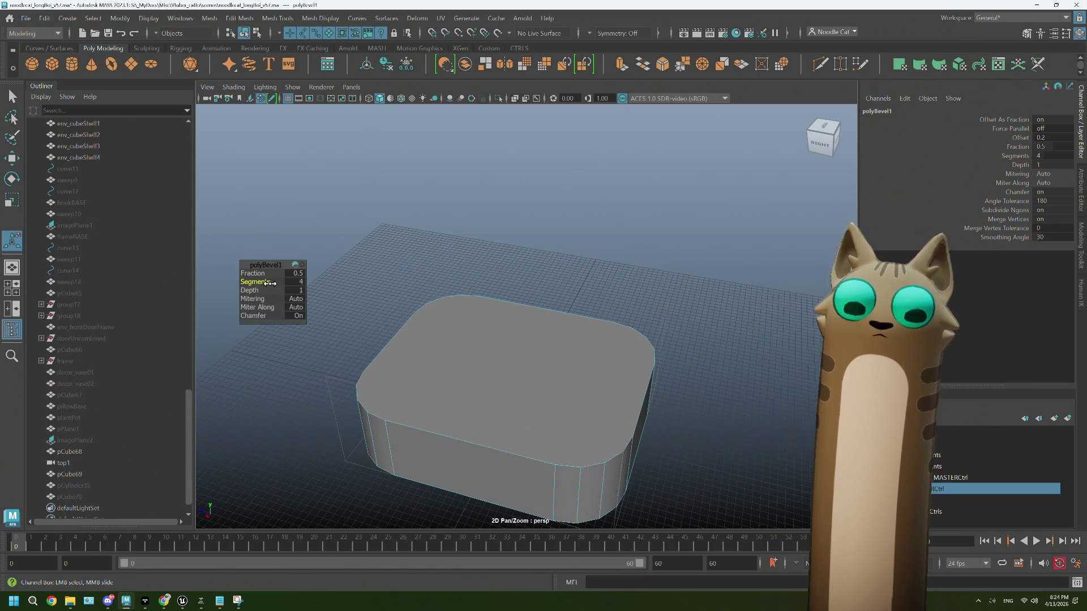
mouse_move(258, 289)
mouse_down()
mouse_move(244, 290)
mouse_move(259, 290)
mouse_move(258, 274)
mouse_up()
mouse_move(442, 340)
alt+mouse_down()
mouse_move(507, 323)
mouse_move(417, 302)
mouse_move(442, 310)
mouse_move(498, 298)
mouse_move(468, 301)
mouse_move(461, 313)
mouse_move(490, 297)
alt+mouse_up()
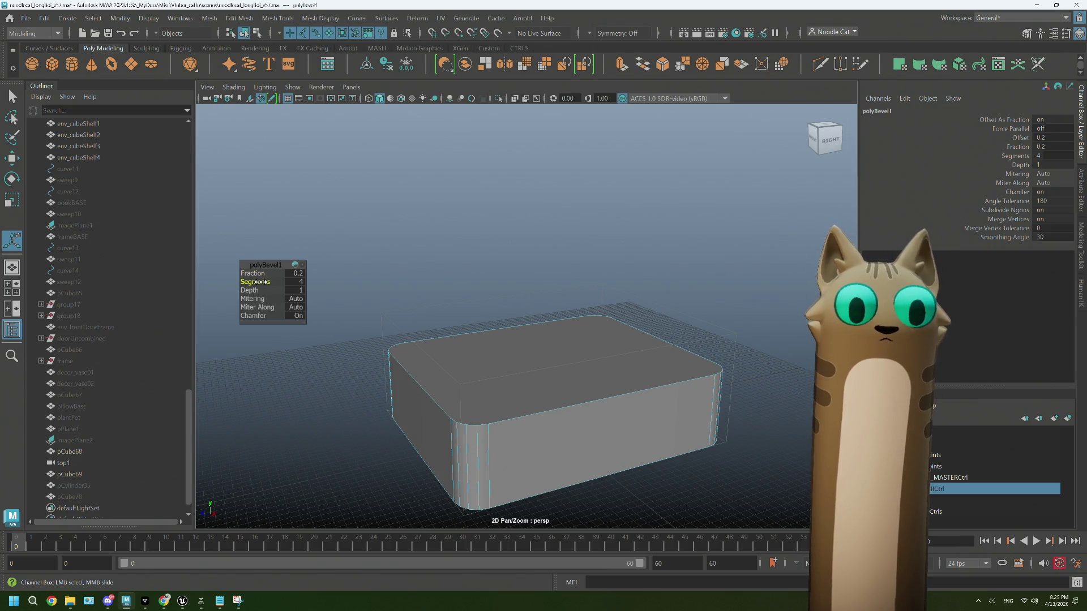
Step: Inset the beveled case's top face by 1.3 and shift it vertically to form the deck
mouse_move(253, 284)
alt+mouse_down()
mouse_move(453, 323)
mouse_move(434, 325)
alt+mouse_up()
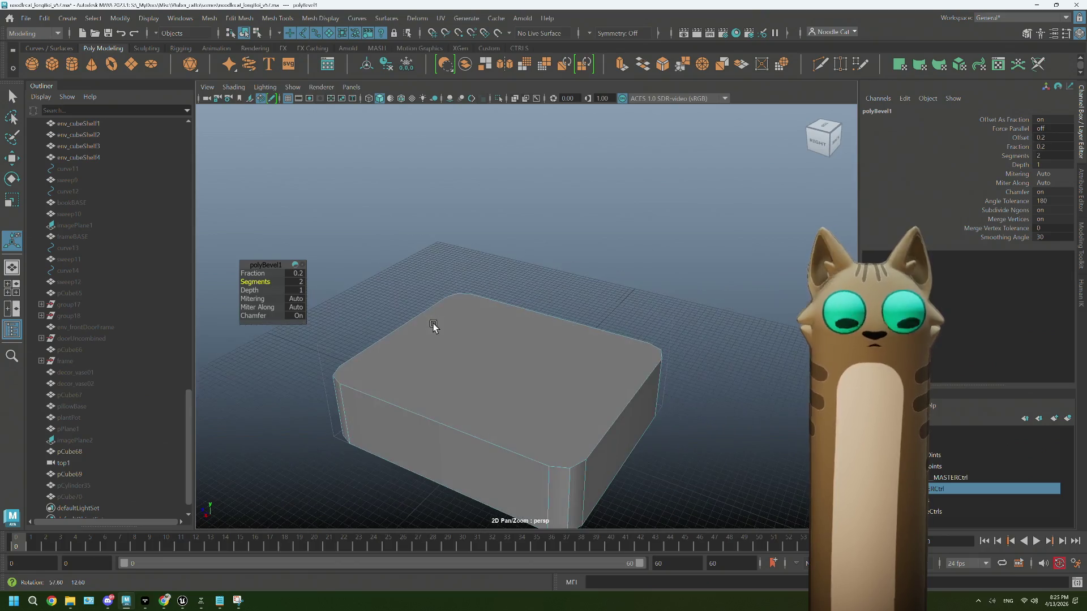
click(586, 314)
mouse_move(545, 338)
alt+mouse_down()
mouse_move(478, 330)
mouse_move(560, 342)
mouse_move(526, 311)
mouse_move(543, 326)
alt+mouse_up()
right_drag(544, 326, 548, 306)
click(575, 355)
key(ctrl+e)
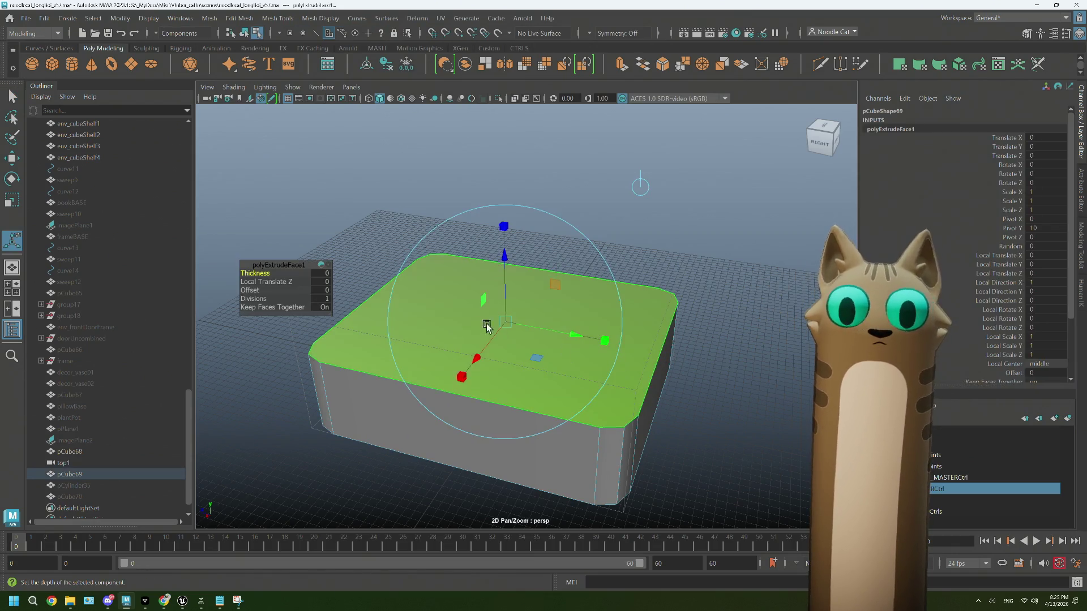
drag(251, 290, 258, 290)
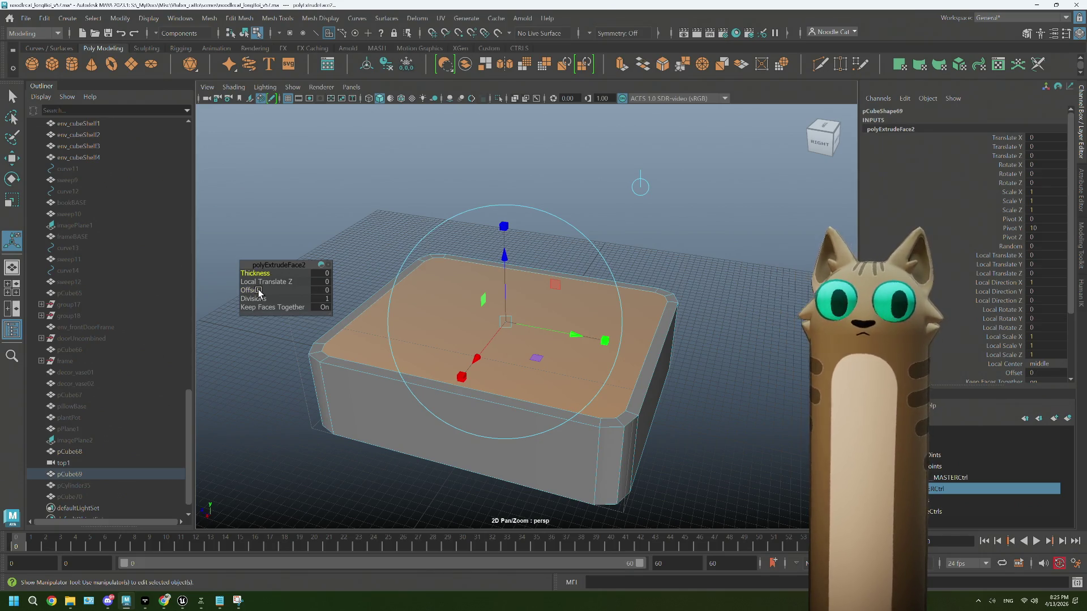
key(w)
drag(504, 229, 501, 232)
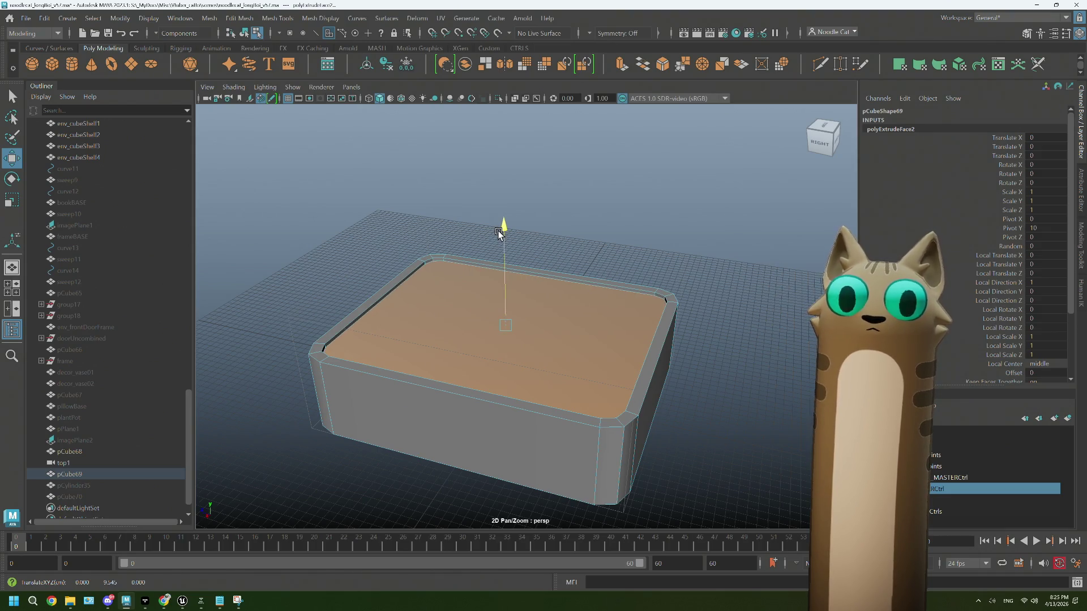
click(165, 601)
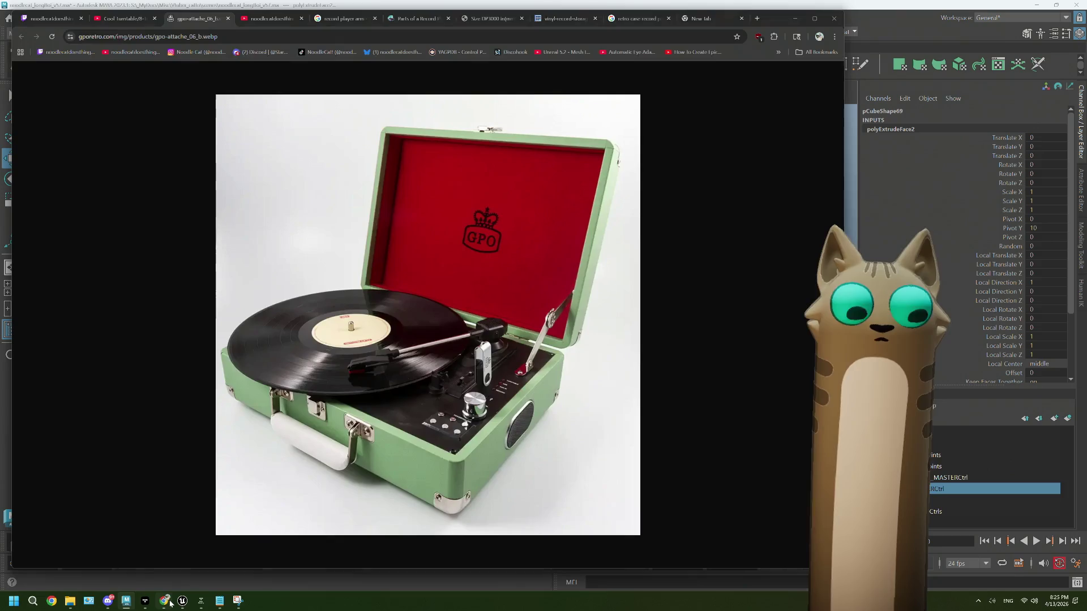
Step: View the pink Retrolife suitcase record player photo full-size in a new tab, then return to Maya
click(620, 21)
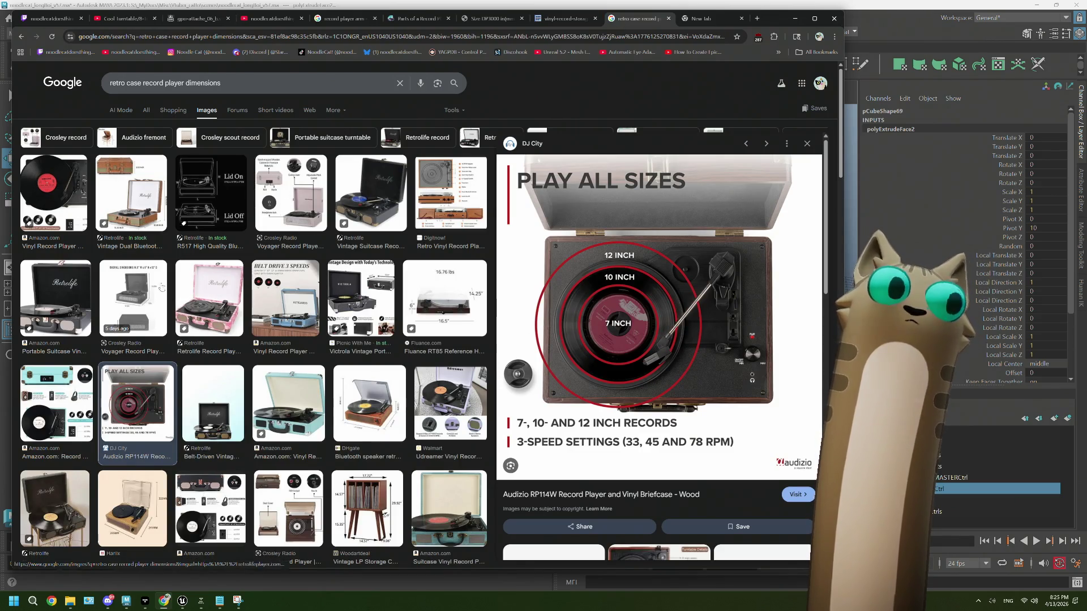
click(145, 204)
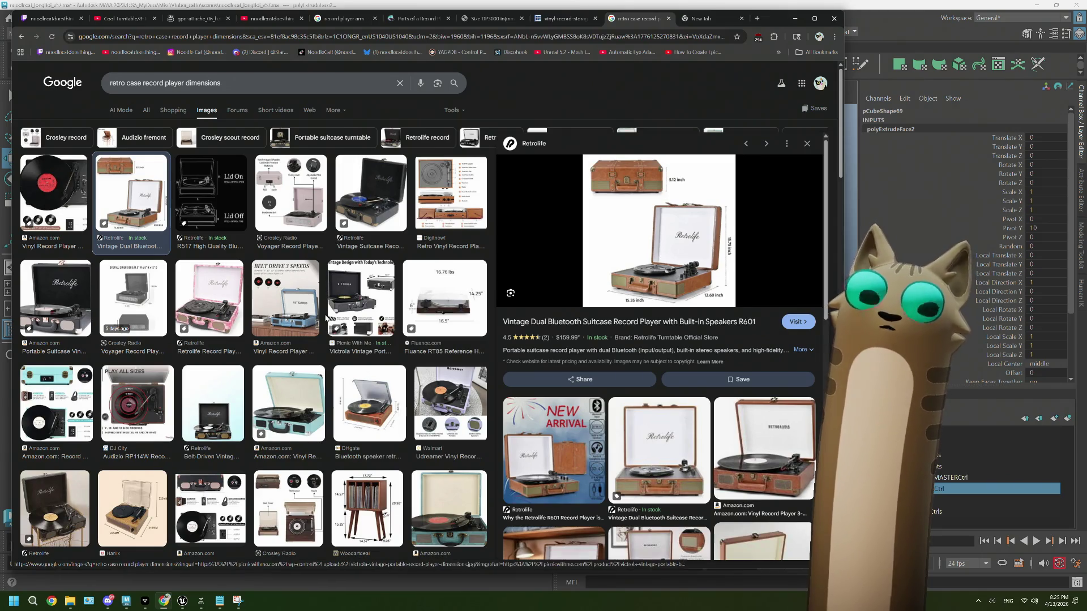
click(201, 306)
right_click(568, 295)
click(623, 418)
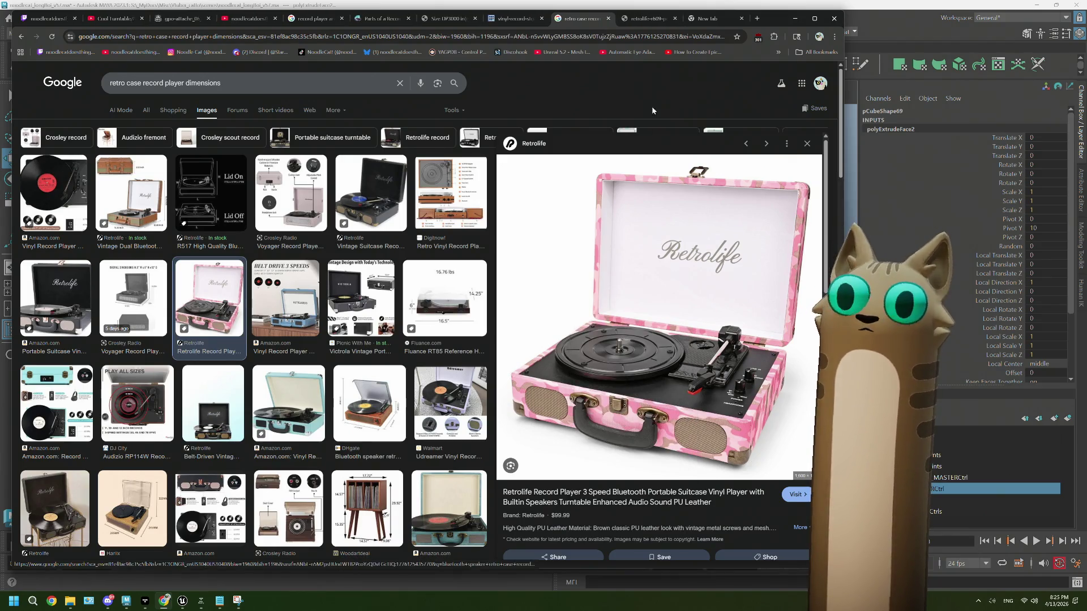
key(ctrl+Tab)
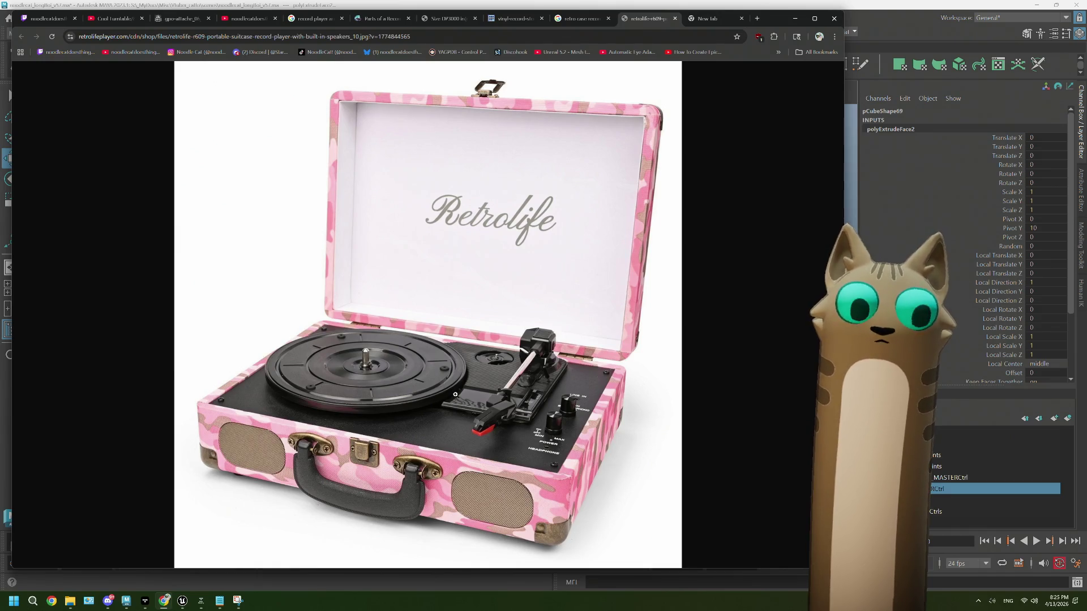
click(872, 34)
alt+drag(575, 272, 581, 291)
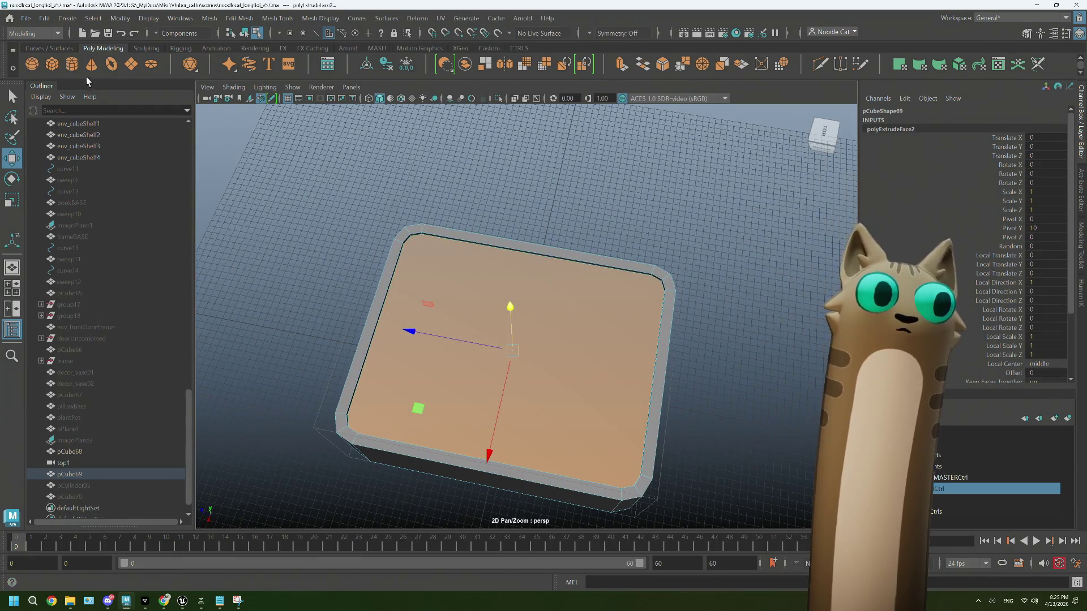
Step: Unhide the pCylinder35 disc on the case deck and open its Attribute Editor
alt+drag(397, 317, 365, 306)
click(74, 486)
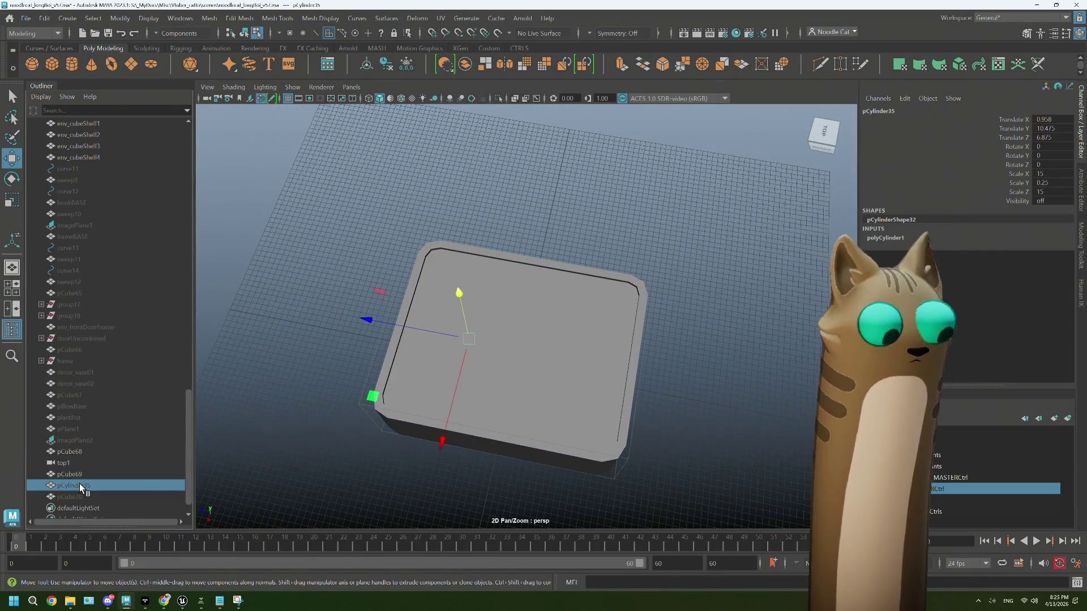
key(h)
mouse_move(573, 417)
alt+mouse_down()
mouse_move(580, 382)
mouse_move(551, 403)
mouse_move(561, 423)
mouse_move(539, 405)
alt+mouse_up()
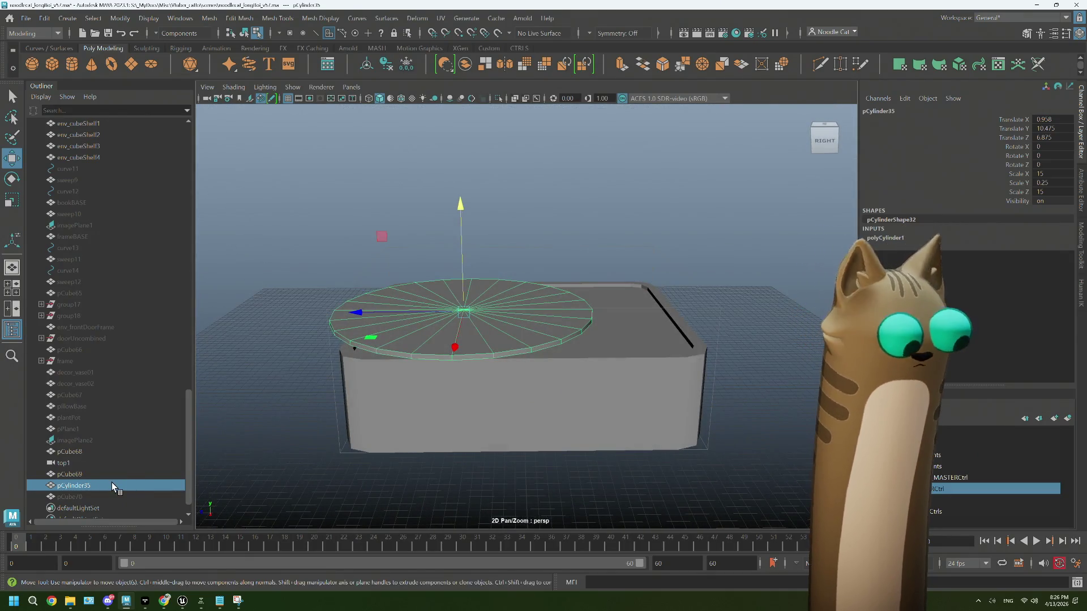
click(1082, 178)
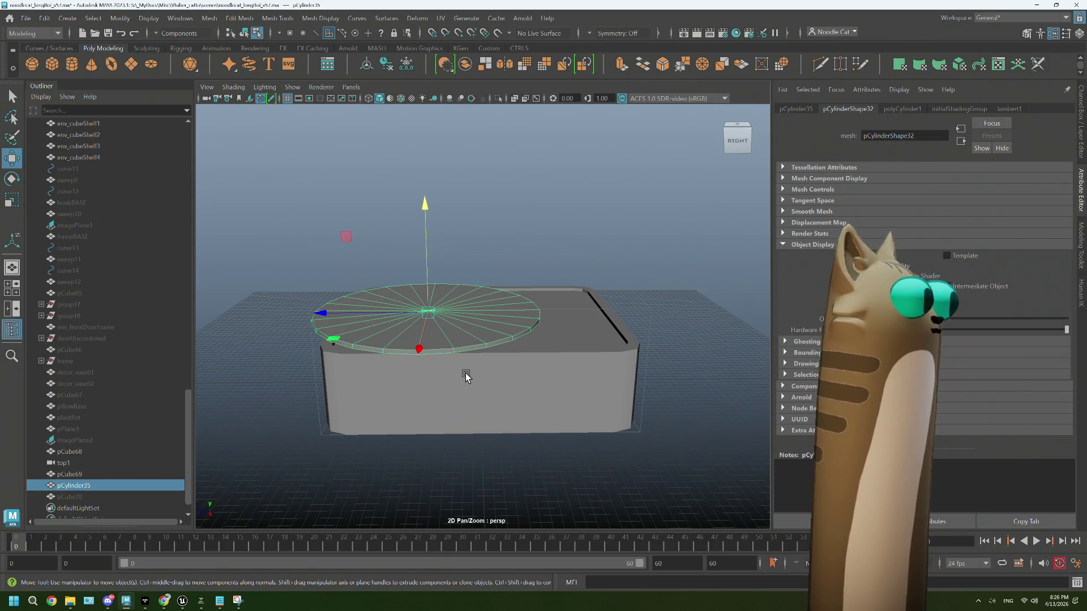
Step: Duplicate pCylinder35 into pCylinder36 and hide the original disc
click(73, 474)
click(76, 483)
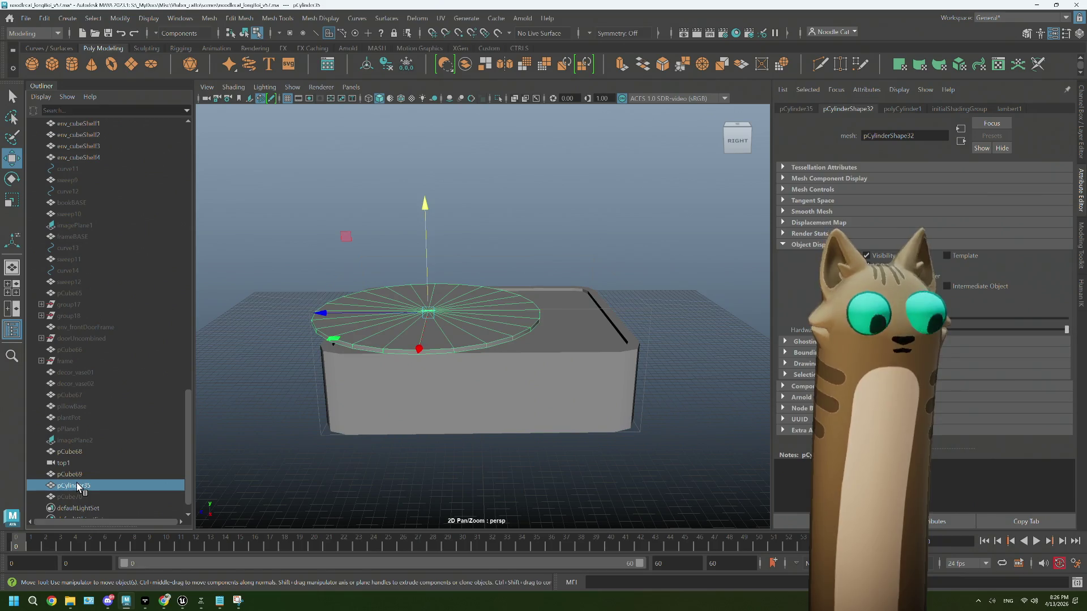
key(ctrl+d)
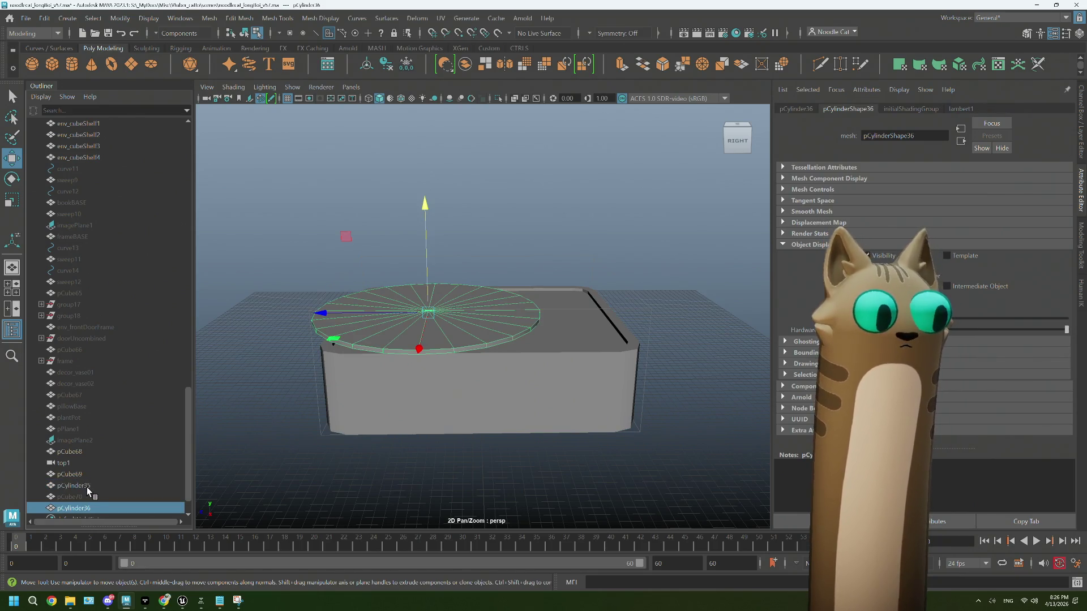
click(87, 487)
key(h)
scroll(449, 340, up, 3)
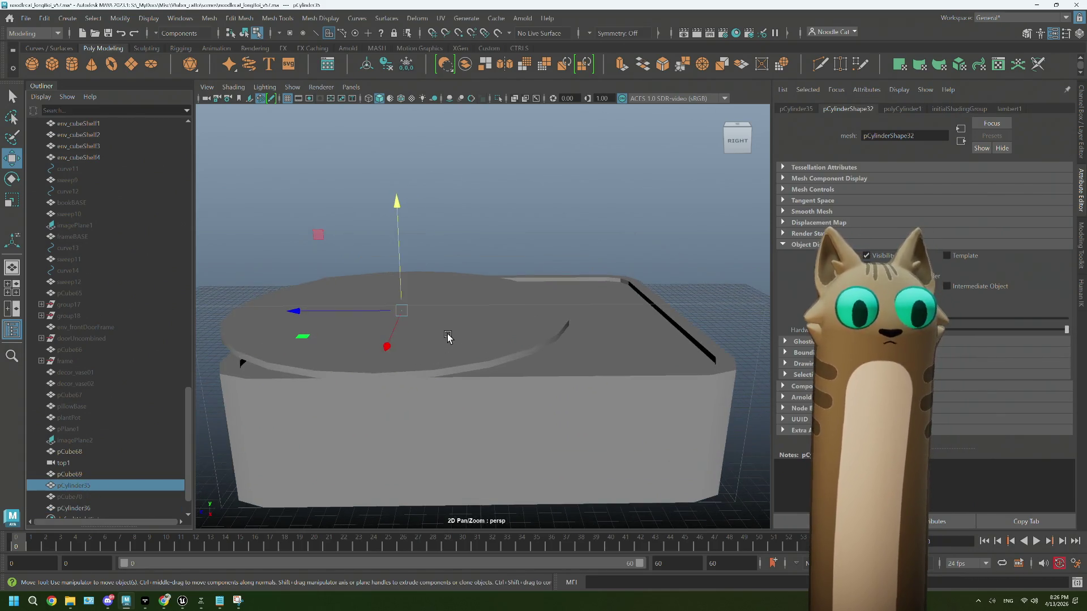
click(73, 508)
scroll(456, 339, up, 2)
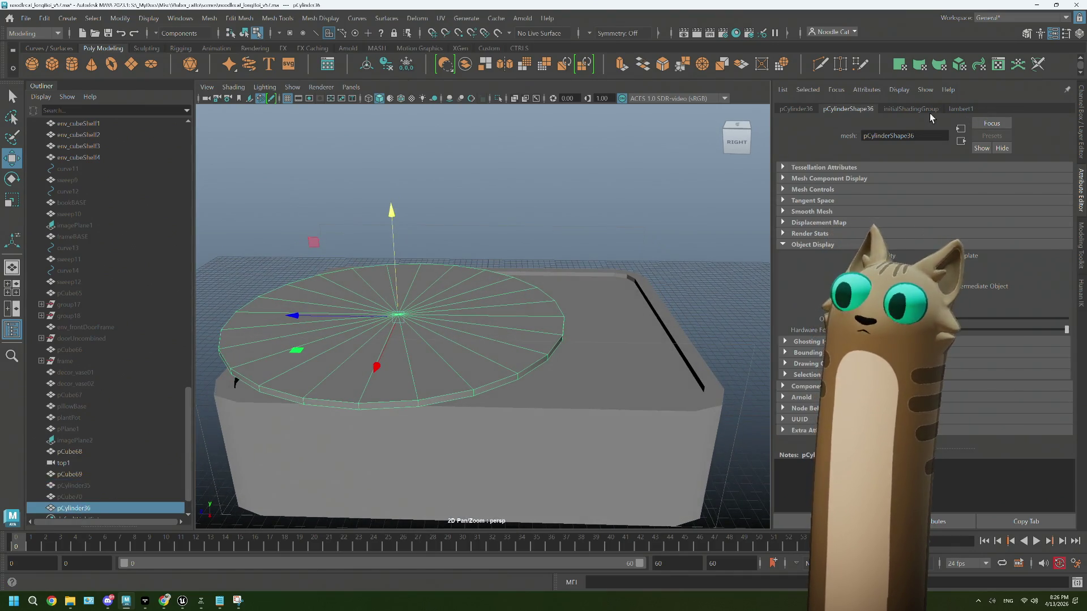
Step: Inspect the cylinder's shading group and construction settings, then duplicate pCylinder35 again
click(911, 108)
click(1081, 152)
click(1082, 190)
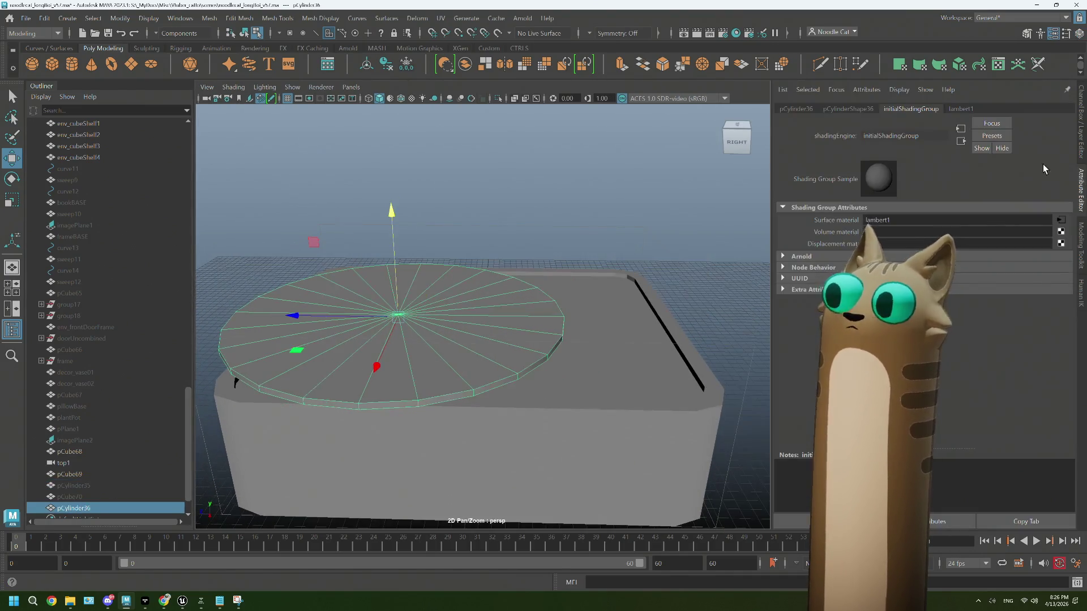
click(493, 235)
click(114, 485)
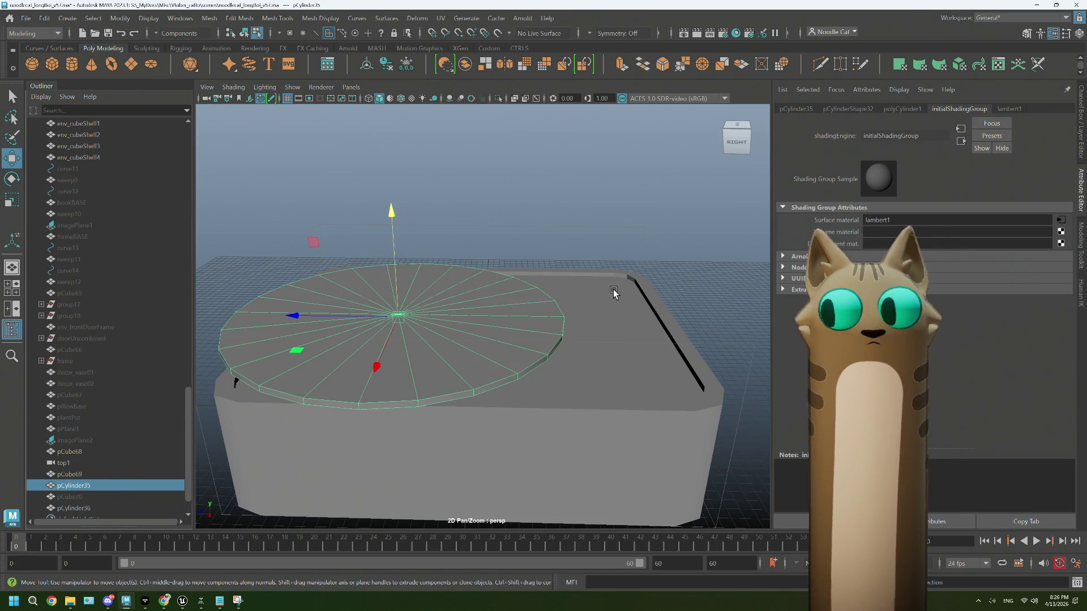
click(903, 109)
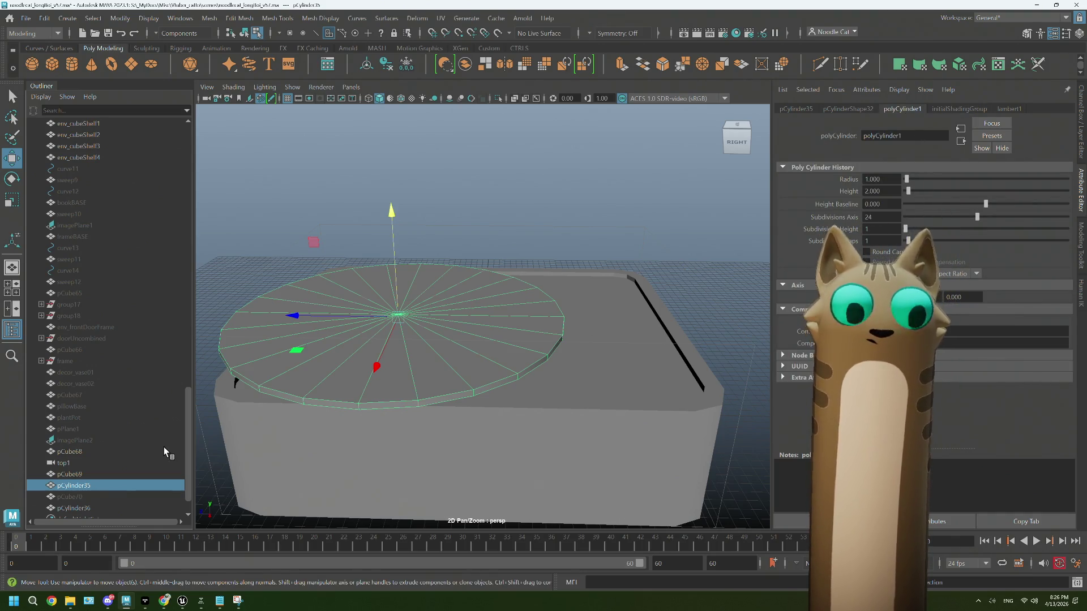
key(ctrl+d)
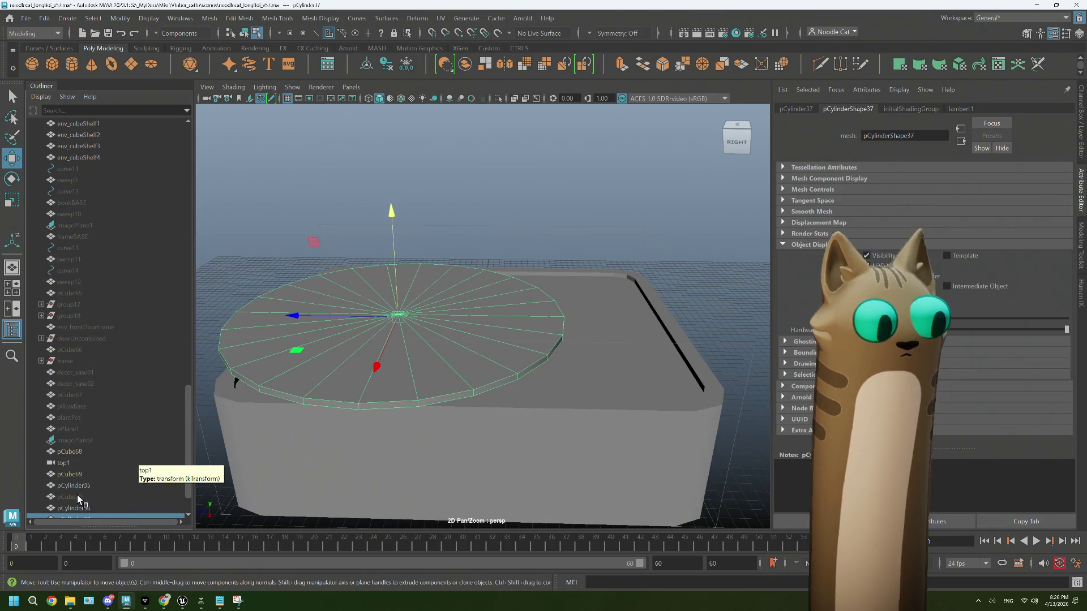
Step: Rename the new pCylinder37 to 'record'
double_click(89, 475)
text(re)
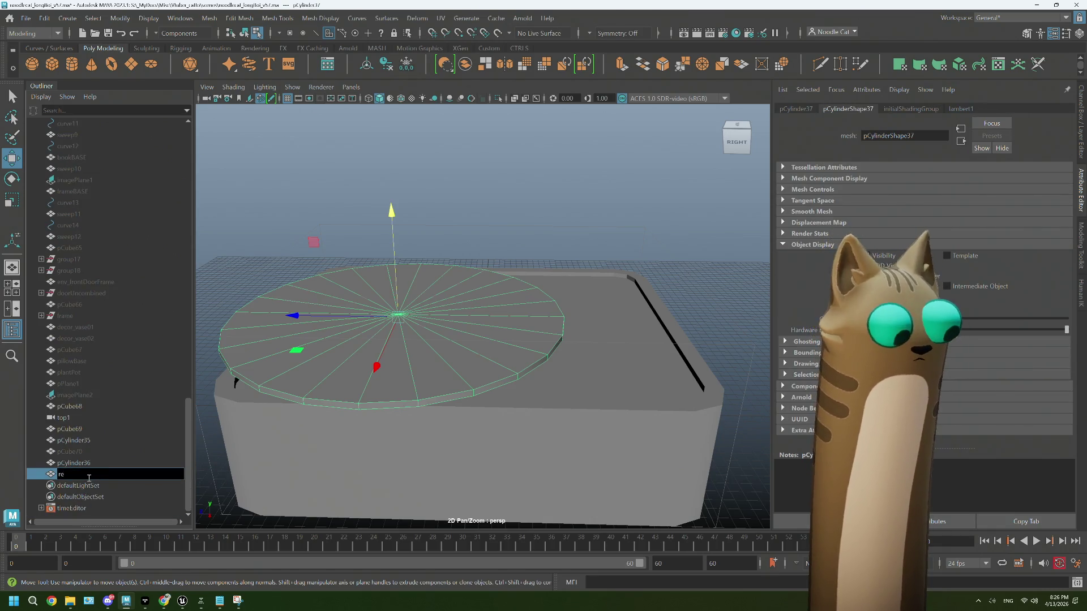
text(cord)
key(Return)
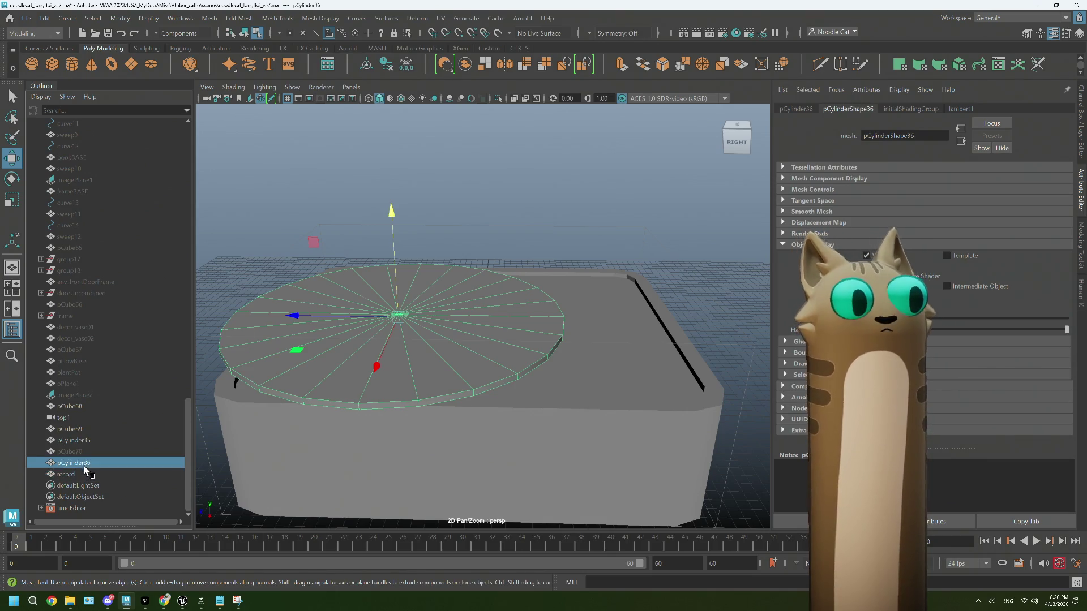
key(F11)
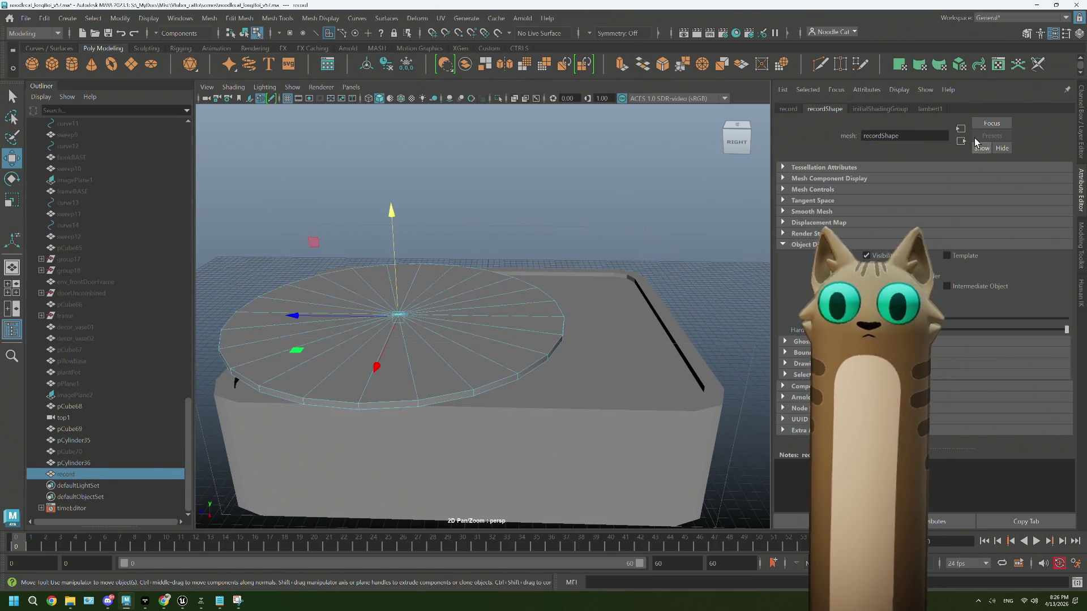
right_drag(505, 276, 563, 264)
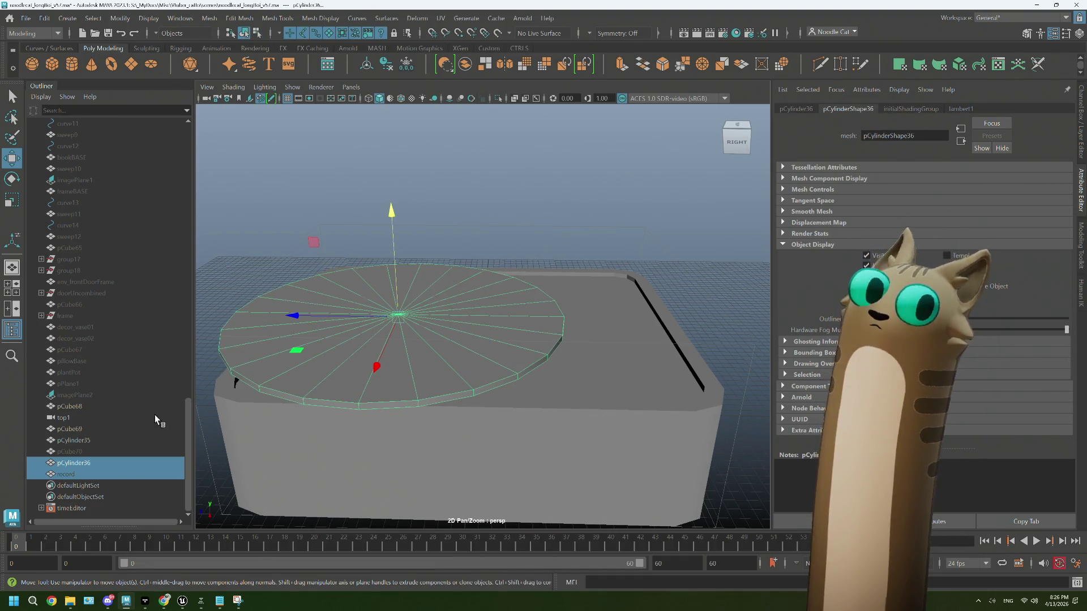
Step: Reselect pCylinder35 and show its polyCylinder1 settings: radius 1, height 2, 24 subdivisions
click(89, 463)
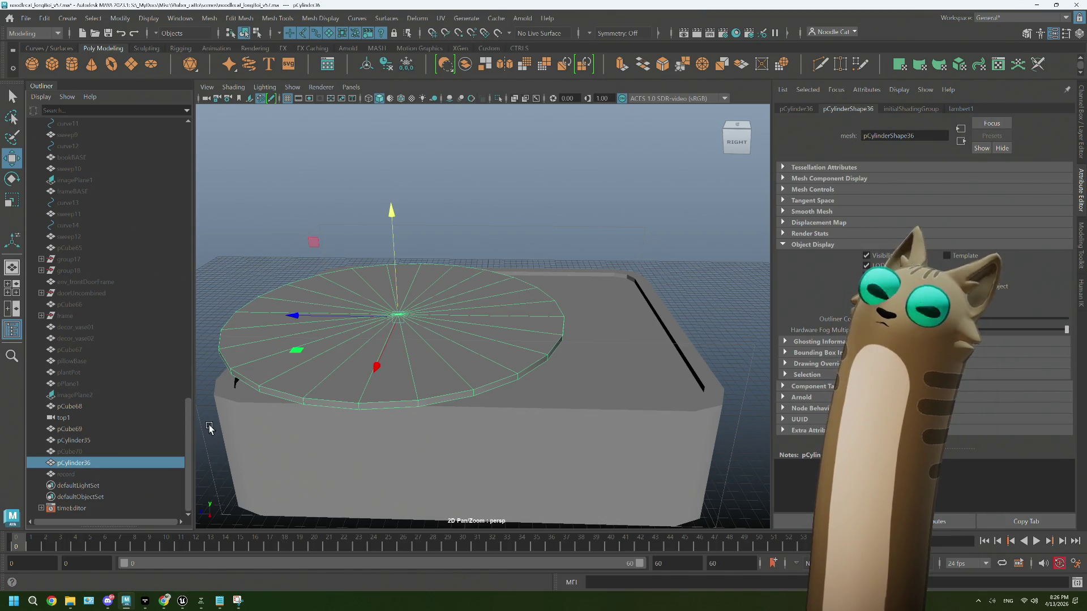
click(73, 475)
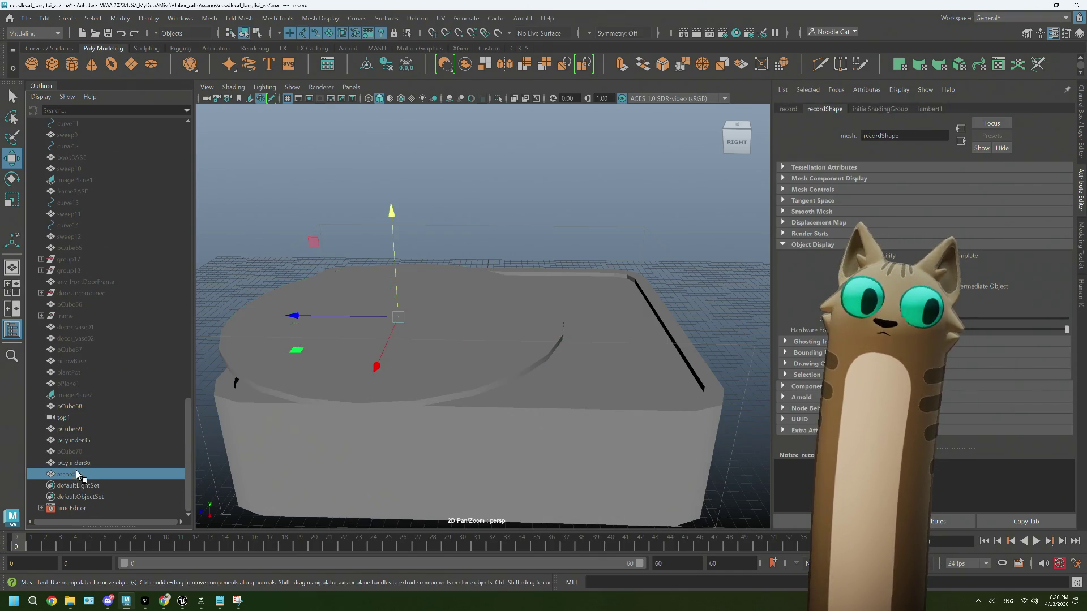
click(79, 464)
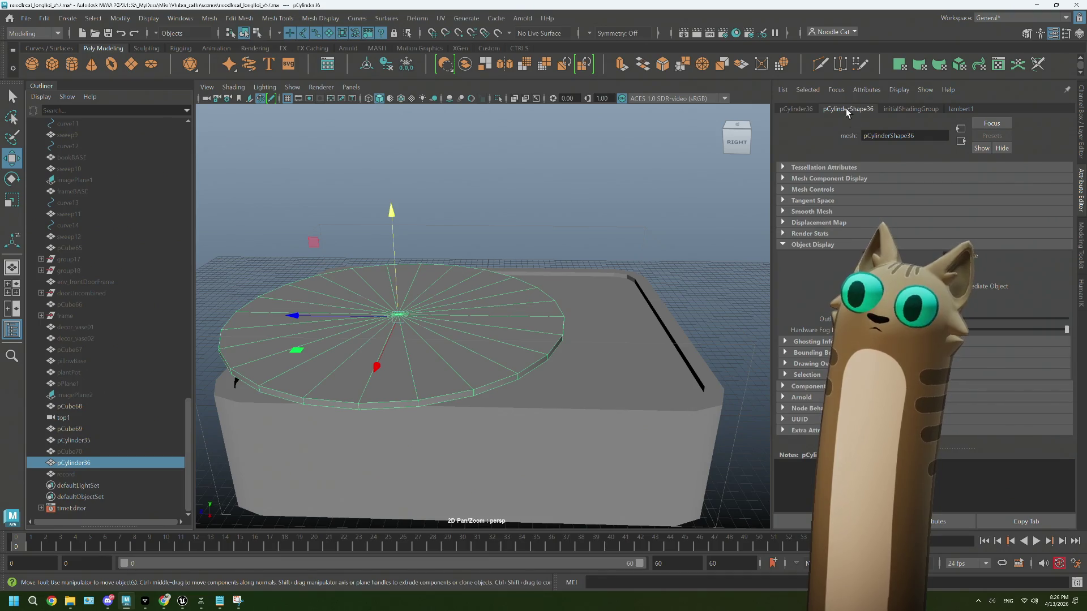
ctrl+click(82, 464)
scroll(85, 455, up, 1)
click(90, 451)
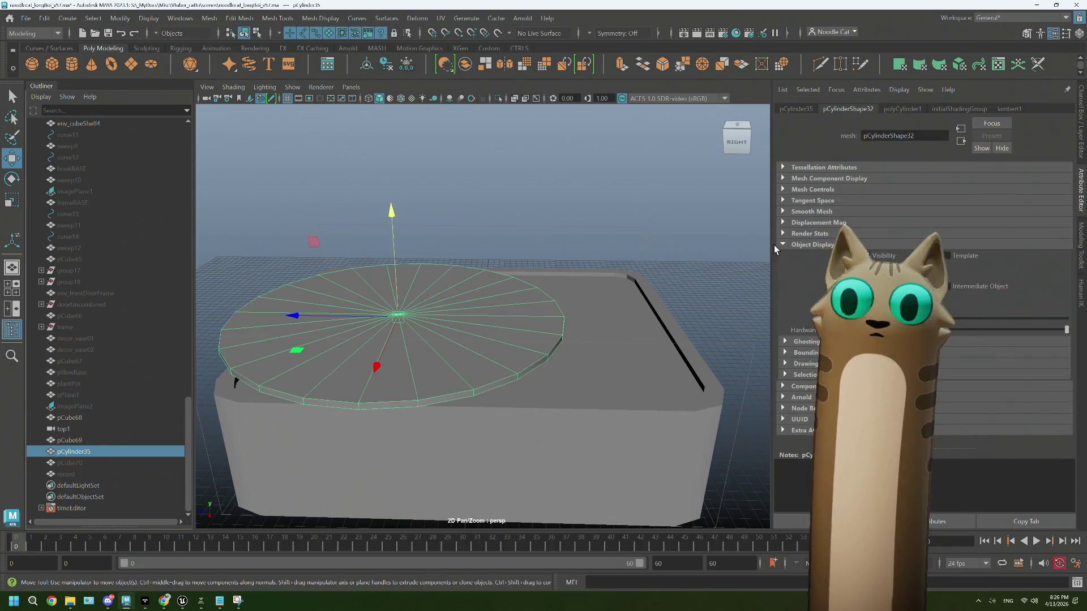
click(905, 110)
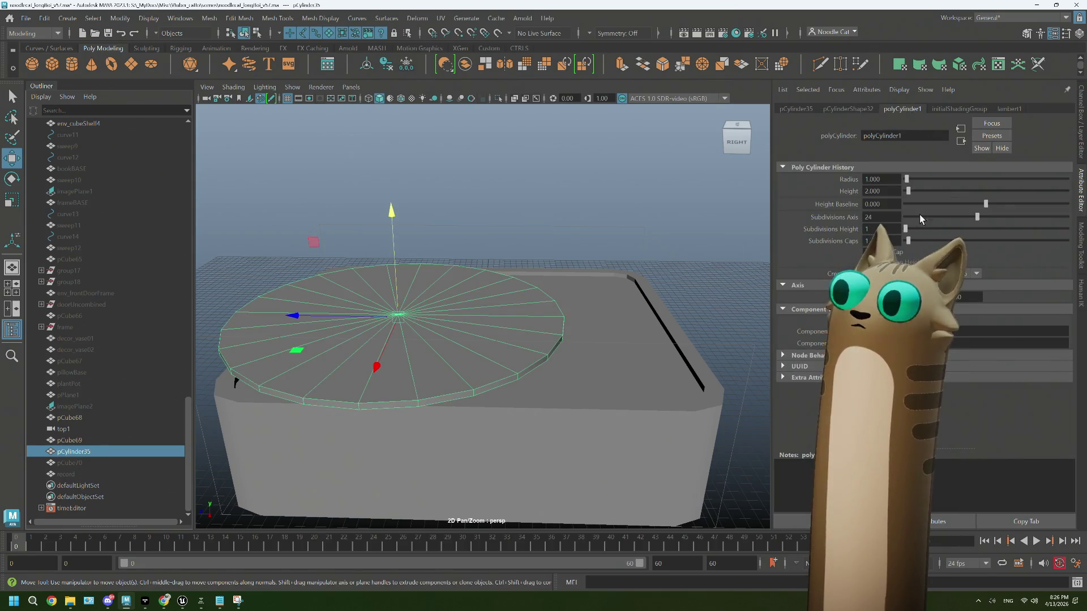
Step: Reduce the platter's Subdivisions Axis from 24 to 16 and scale it up uniformly
drag(984, 219, 951, 218)
key(r)
alt+drag(453, 328, 311, 400)
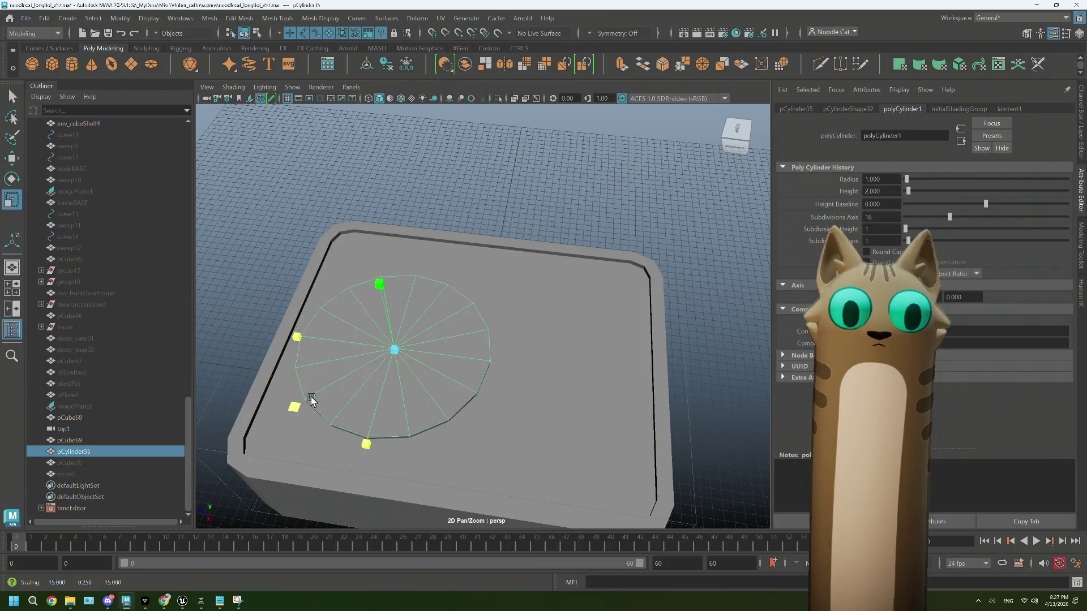
middle_drag(311, 399, 308, 399)
mouse_move(308, 399)
alt+mouse_down()
mouse_move(439, 381)
mouse_move(425, 340)
mouse_move(521, 311)
mouse_move(481, 328)
mouse_move(491, 296)
mouse_move(536, 277)
mouse_move(534, 296)
mouse_move(504, 311)
mouse_move(504, 338)
mouse_move(497, 306)
mouse_move(488, 395)
alt+mouse_up()
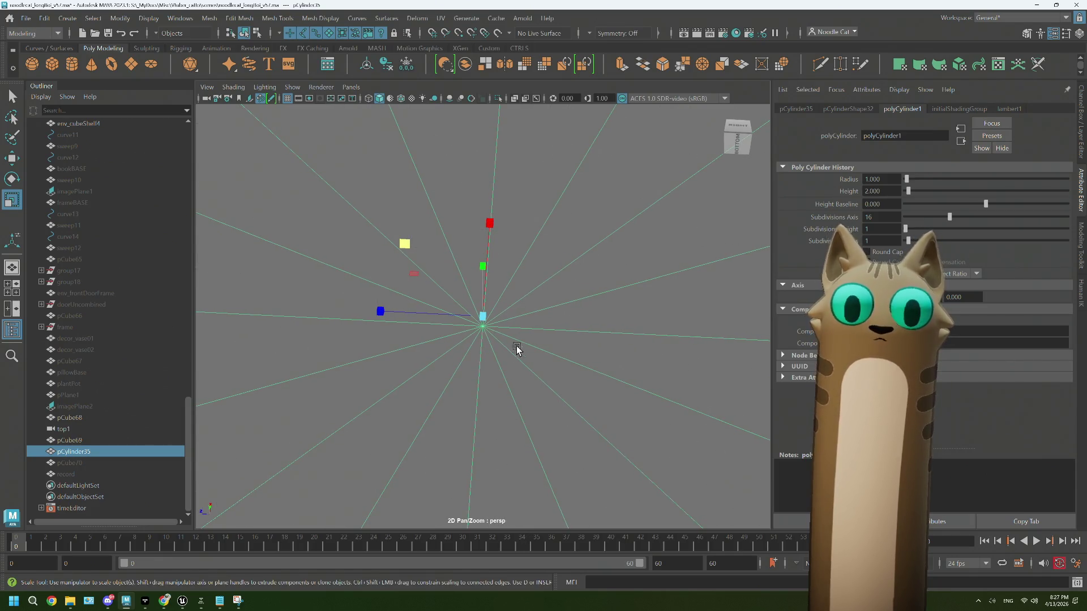
Step: Select a ring of faces on the platter cylinder and delete it
right_click(525, 274)
click(522, 311)
click(534, 264)
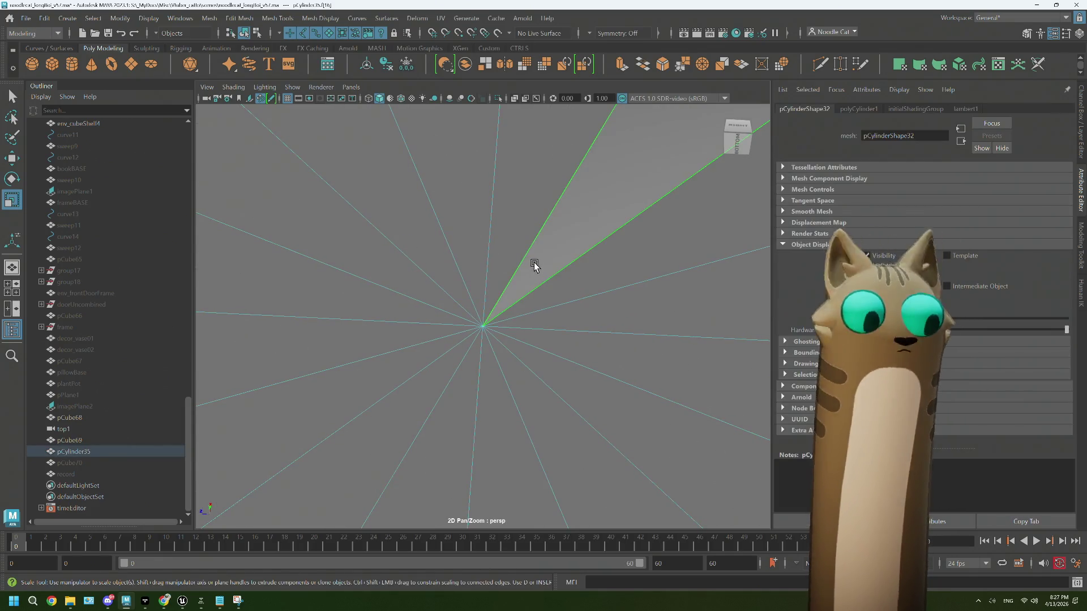
double_click(419, 283)
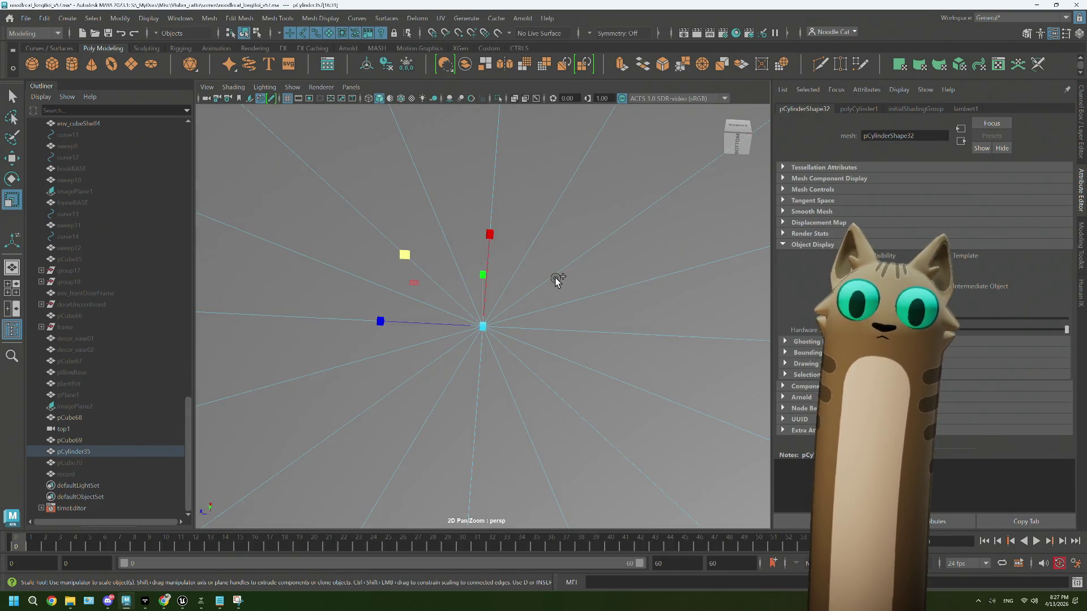
key(Delete)
scroll(555, 282, up, 3)
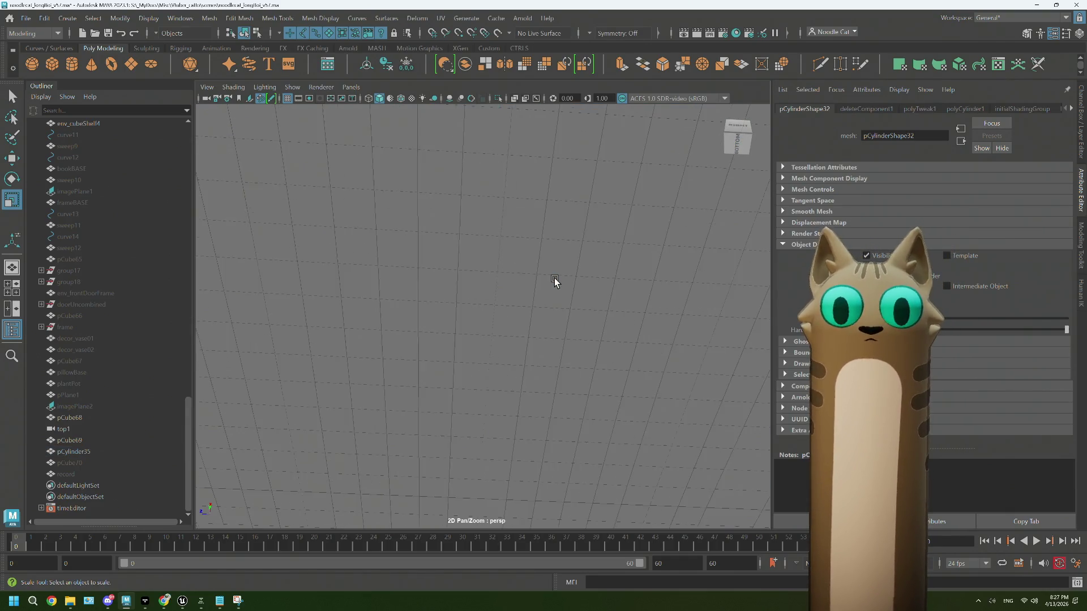
scroll(485, 330, down, 10)
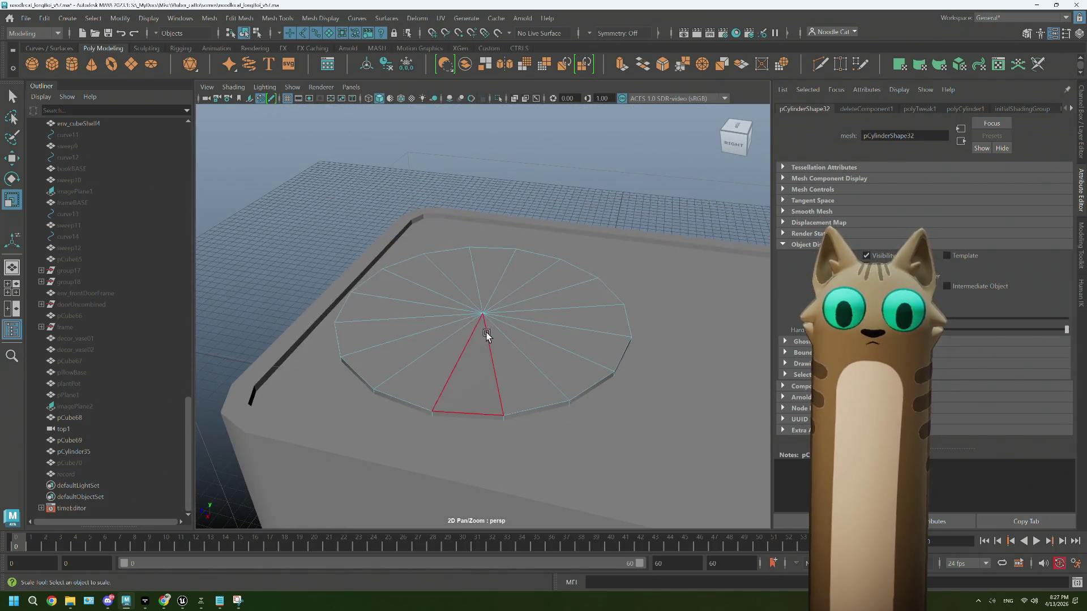
scroll(481, 352, up, 2)
Step: Raise the disc's top faces slightly, then recheck the pink Retrolife reference photo
right_drag(497, 303, 490, 267)
mouse_move(459, 270)
shift+mouse_down()
mouse_move(429, 298)
mouse_move(527, 293)
shift+mouse_up()
shift+click(496, 279)
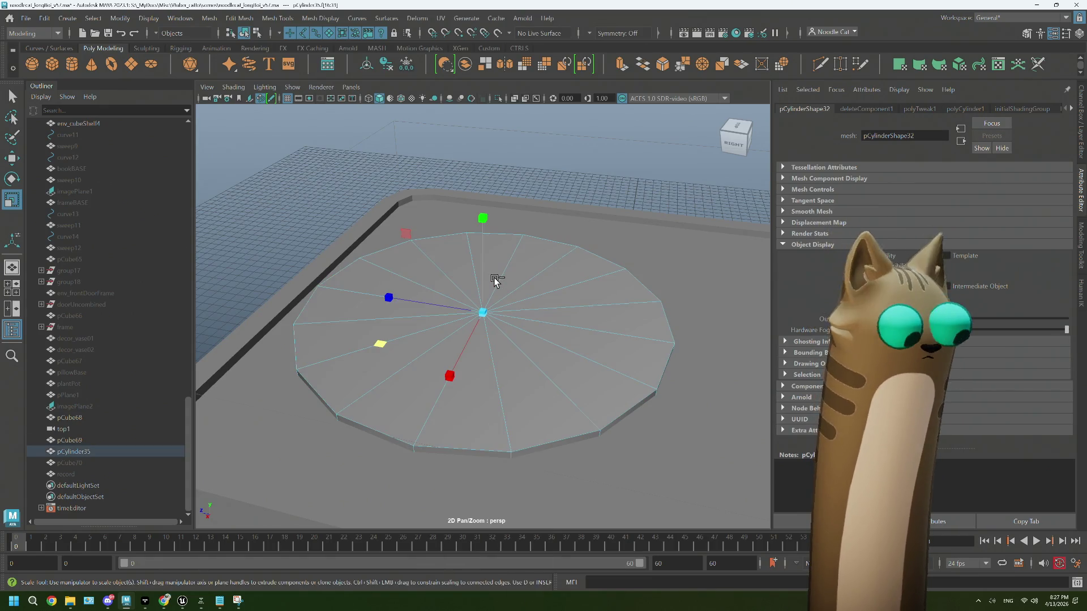
key(w)
drag(484, 241, 484, 238)
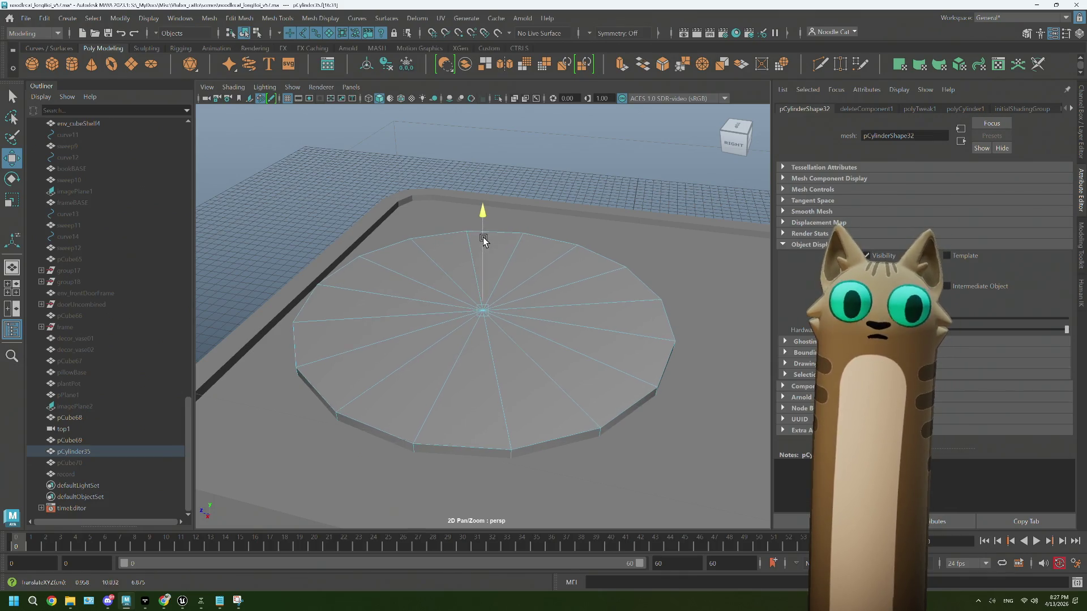
click(169, 599)
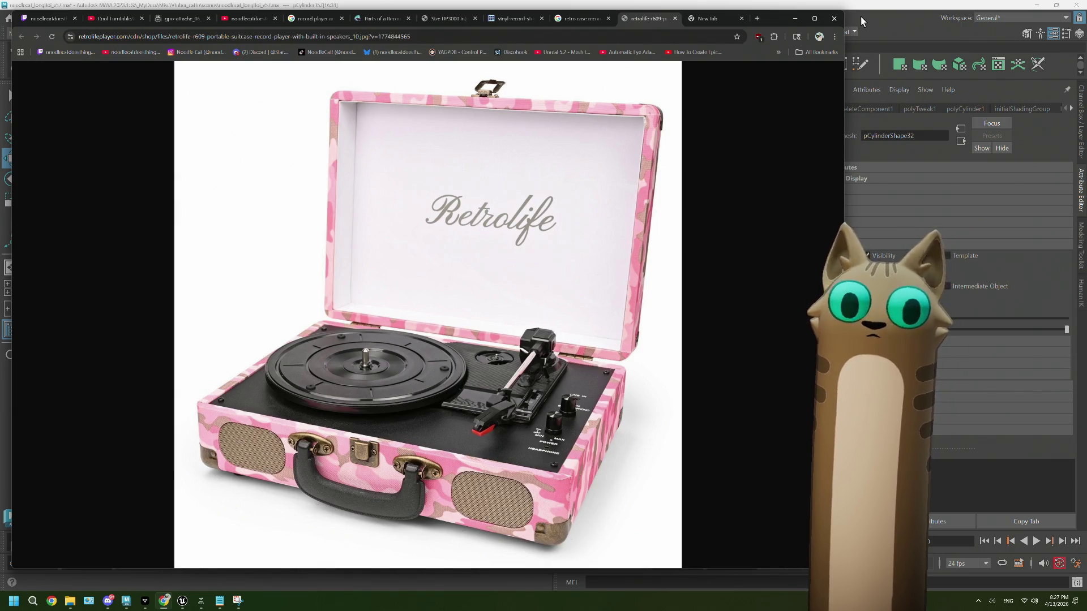
click(862, 21)
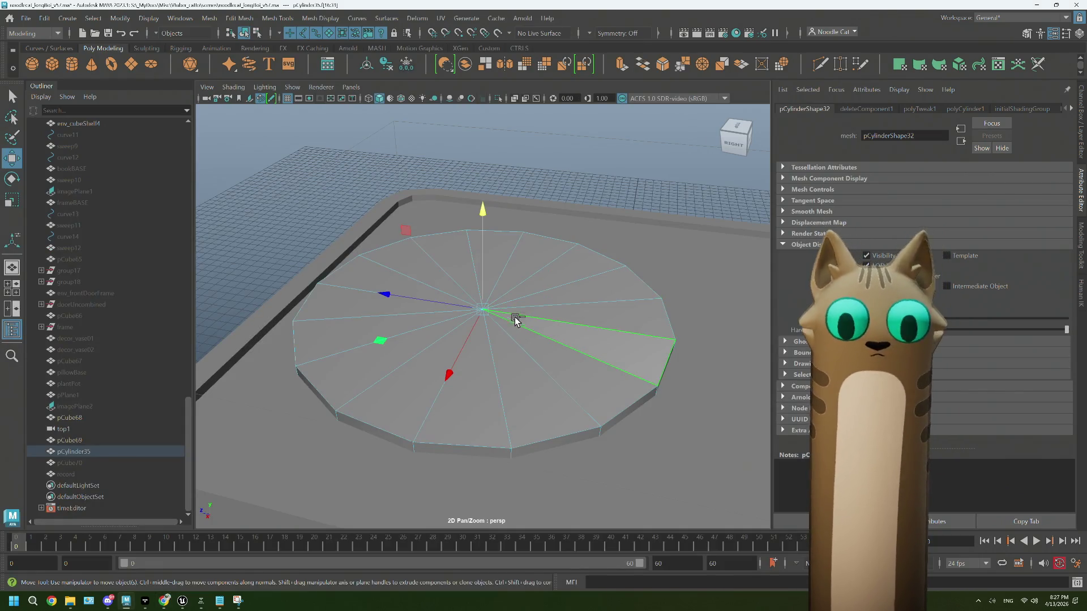
Step: Extrude the platter's top faces and scale them inward to a small centre face
mouse_move(511, 322)
right_down()
mouse_move(504, 340)
mouse_move(230, 304)
mouse_move(238, 291)
right_up()
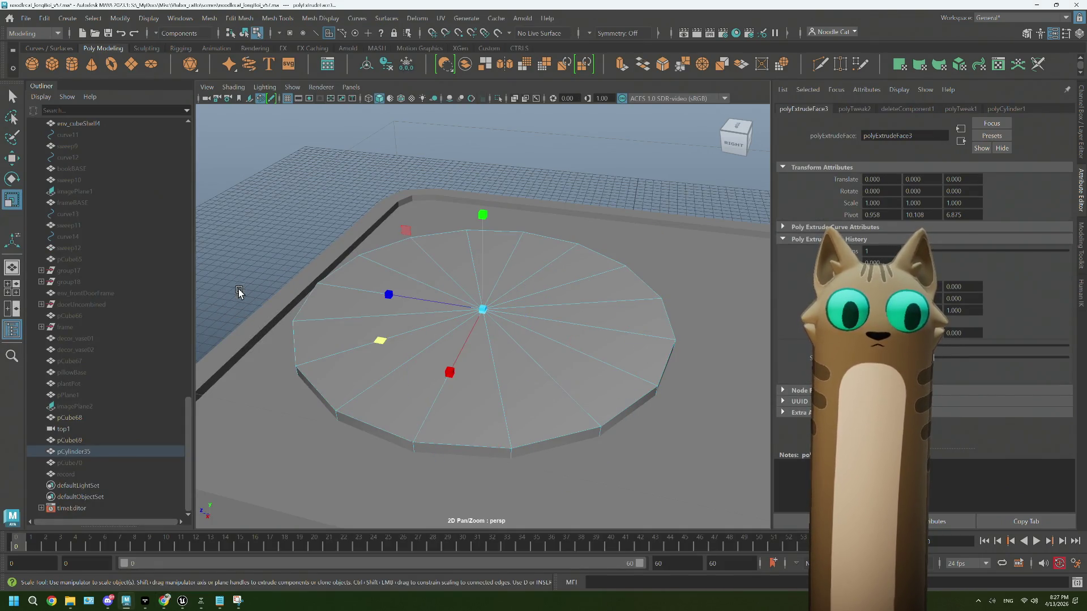
drag(381, 341, 426, 336)
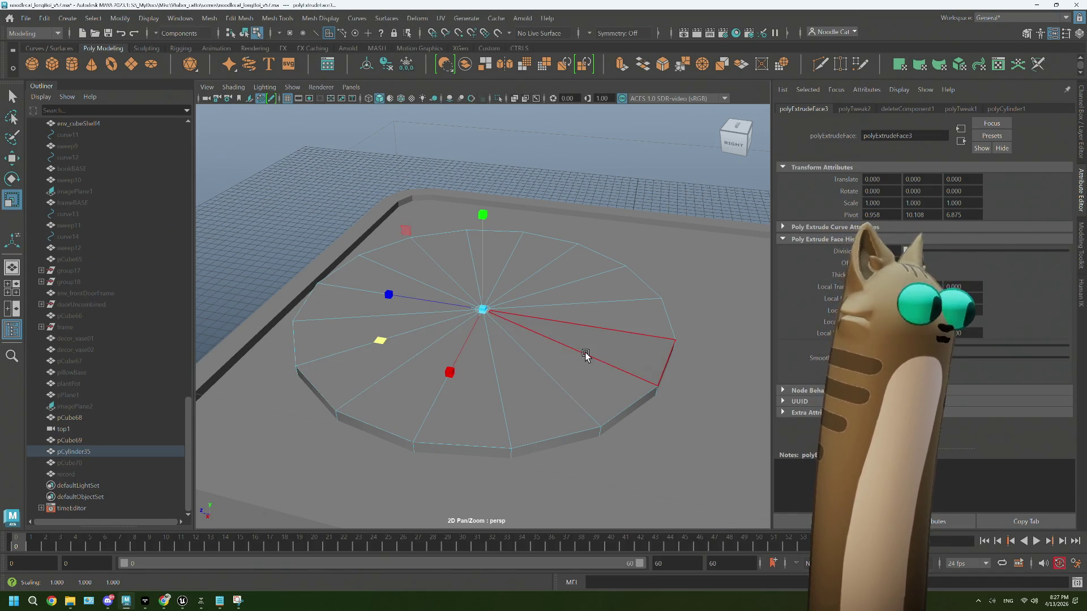
alt+drag(624, 393, 590, 388)
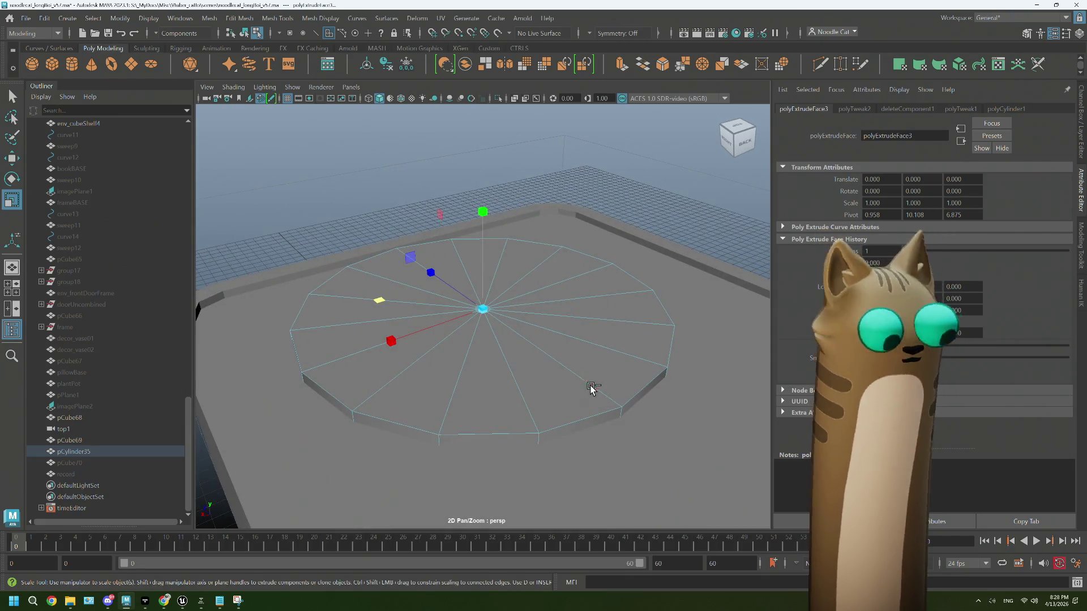
key(ctrl+e)
Step: Extrude the centre face upward in two stages to form the spindle shaft
key(w)
mouse_move(481, 243)
mouse_down()
mouse_move(481, 218)
mouse_move(509, 358)
mouse_move(529, 361)
mouse_move(515, 371)
mouse_up()
key(ctrl+e)
mouse_move(519, 430)
alt+mouse_down()
mouse_move(538, 407)
mouse_move(504, 313)
alt+mouse_up()
key(w)
drag(486, 260, 485, 214)
Step: Taper the spindle's top face smaller and lift its tip slightly higher
key(r)
drag(381, 282, 413, 289)
key(e)
key(w)
drag(484, 203, 485, 175)
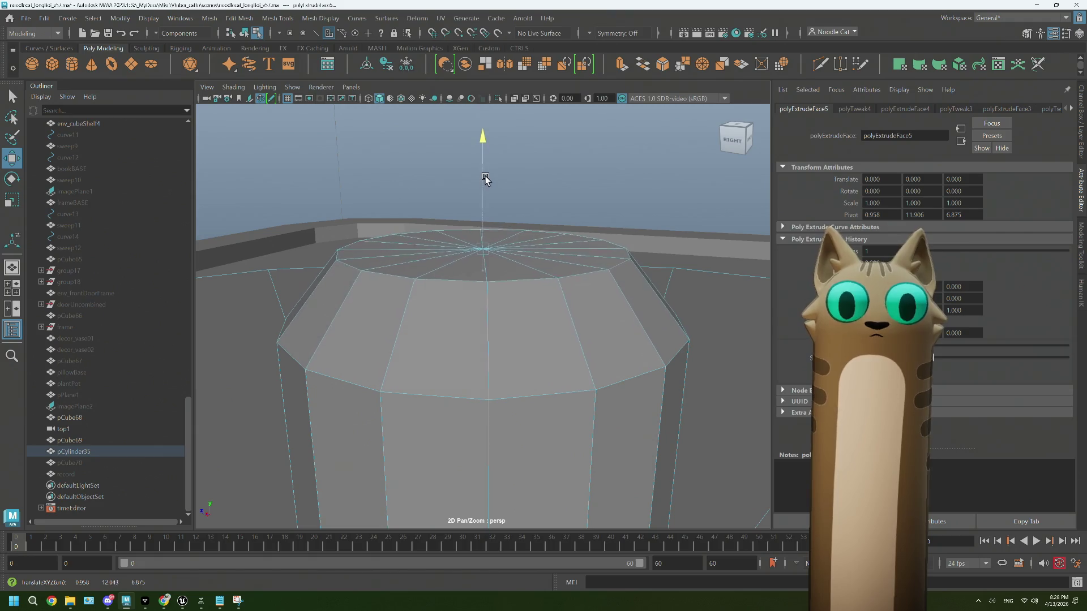
scroll(556, 288, down, 5)
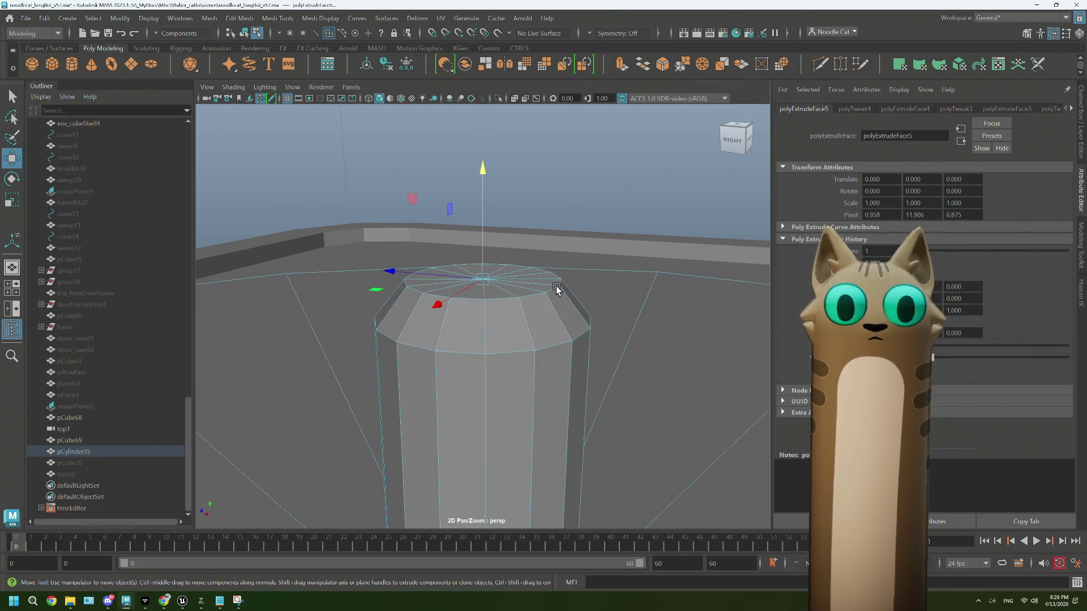
scroll(555, 289, up, 3)
scroll(556, 289, down, 5)
scroll(555, 289, up, 8)
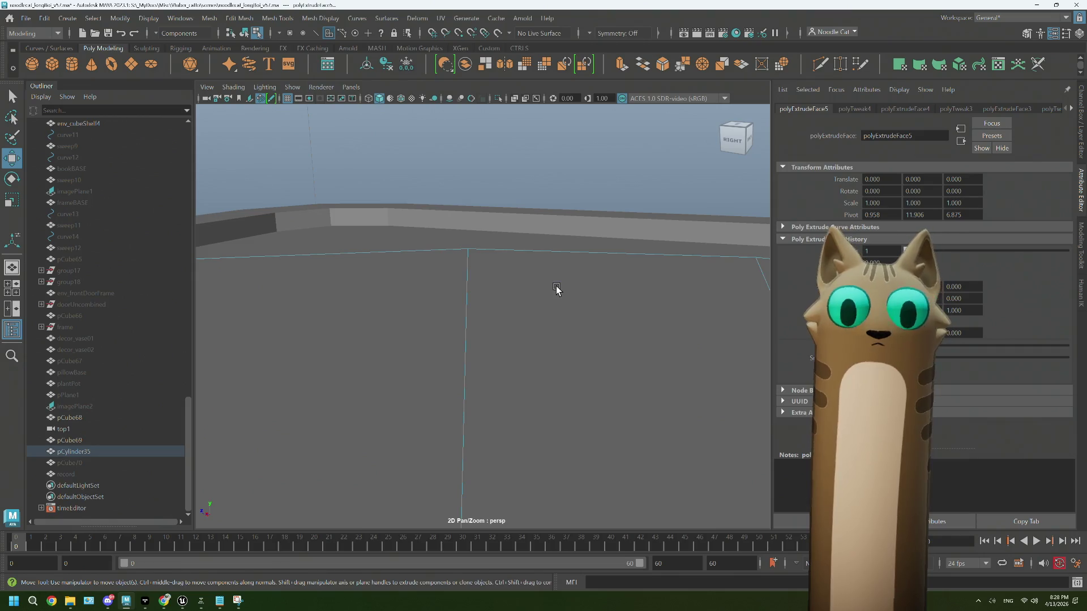
Step: Delete the stray spoke edge from the platter top and return to object selection
mouse_move(556, 289)
alt+mouse_down()
mouse_move(555, 340)
mouse_move(578, 352)
alt+mouse_up()
right_drag(498, 271, 518, 194)
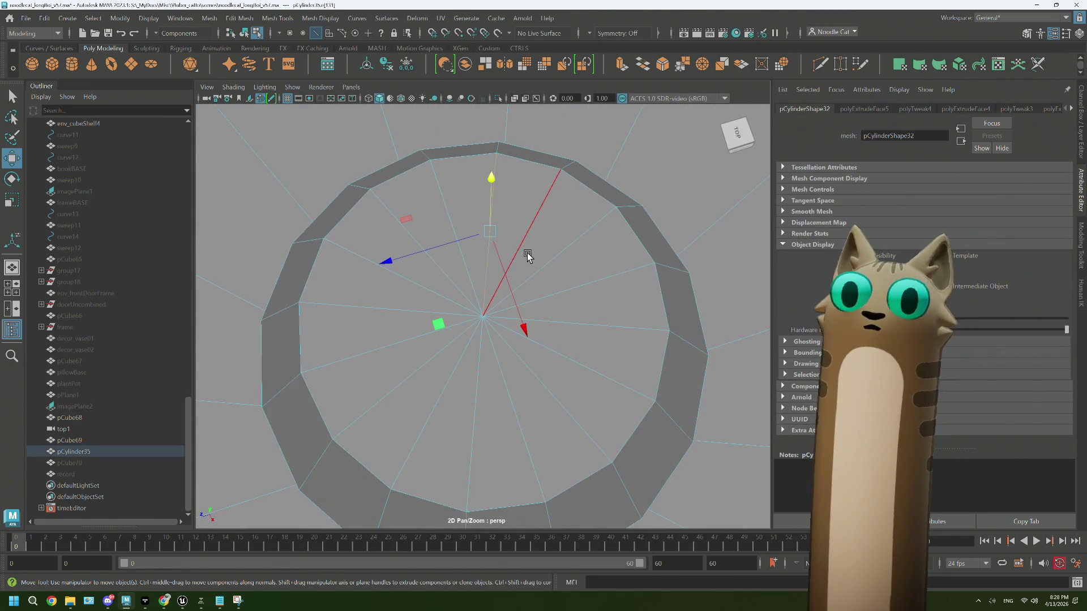
key(q)
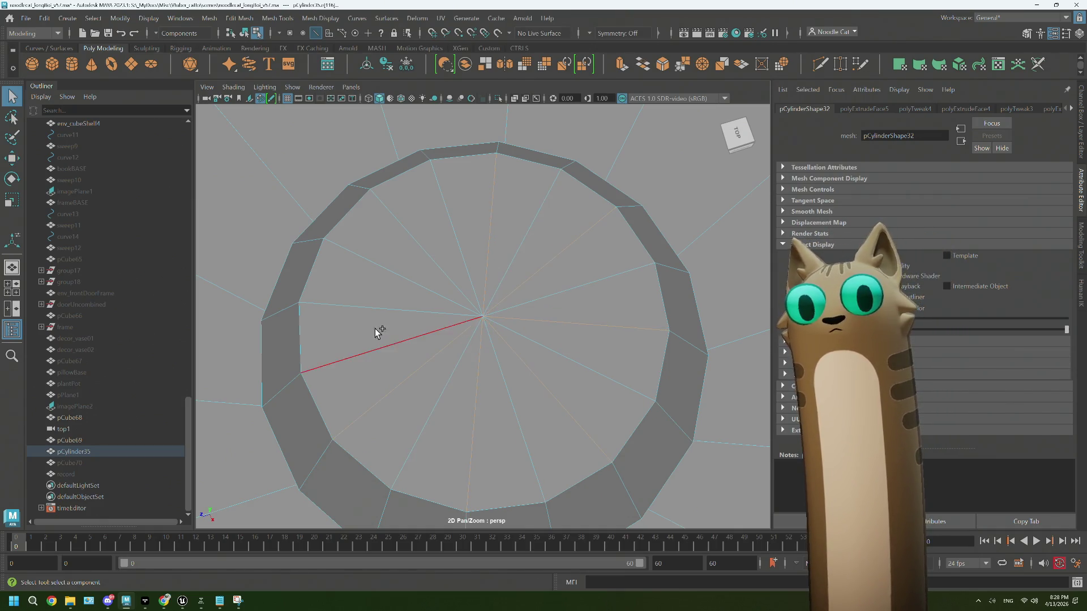
key(Delete)
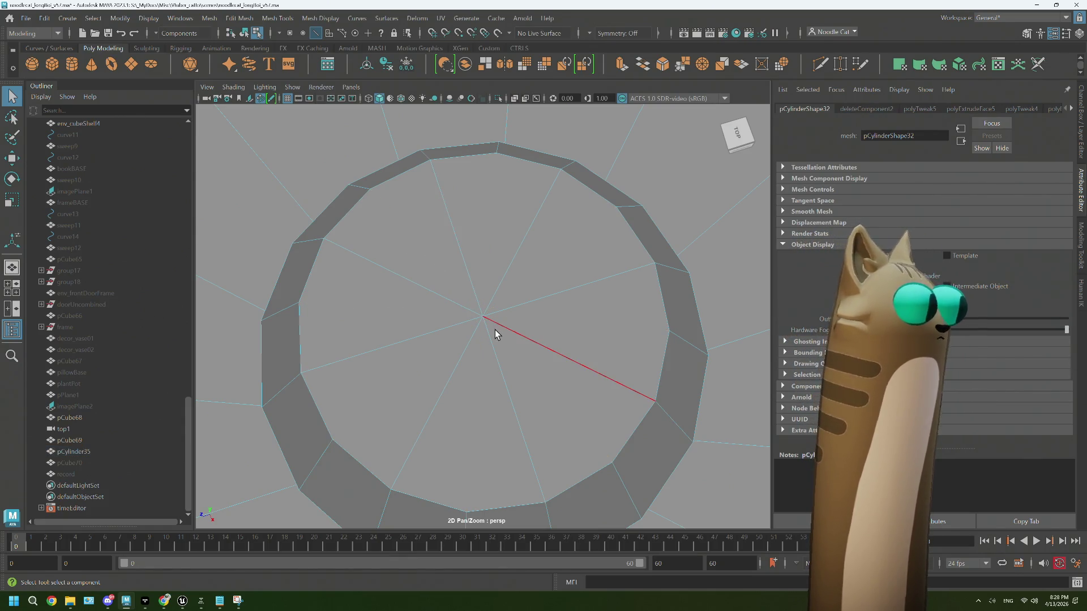
scroll(494, 330, down, 15)
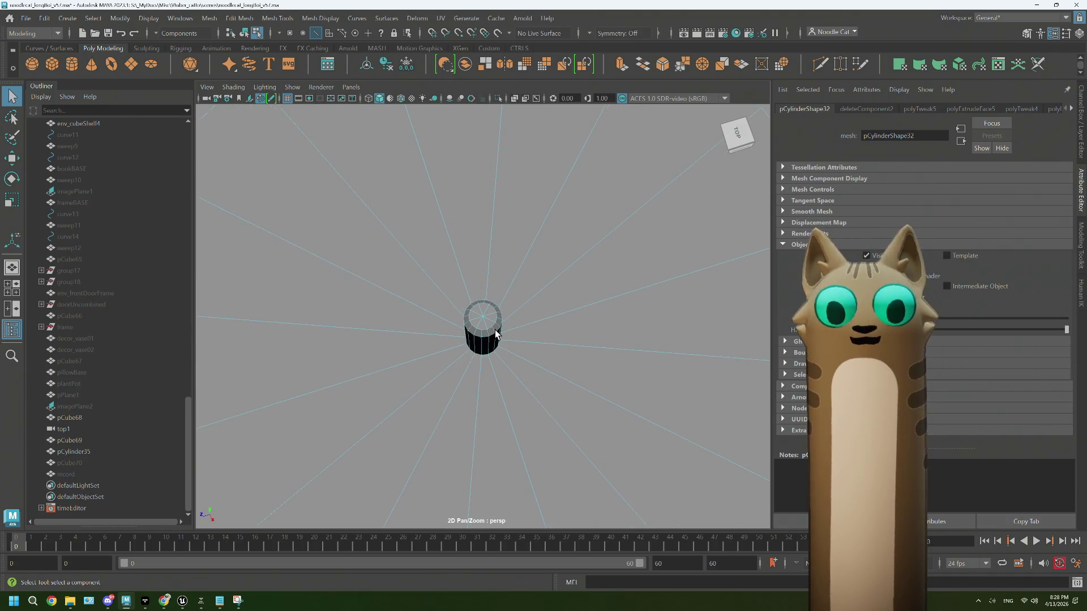
scroll(495, 330, down, 5)
mouse_move(495, 330)
alt+mouse_down()
mouse_move(444, 300)
mouse_move(468, 306)
mouse_move(369, 219)
alt+mouse_up()
key(F8)
Step: Select the 'record' object in the Outliner and frame it in the view
click(437, 189)
mouse_move(598, 342)
alt+mouse_down()
mouse_move(561, 337)
mouse_move(615, 339)
alt+mouse_up()
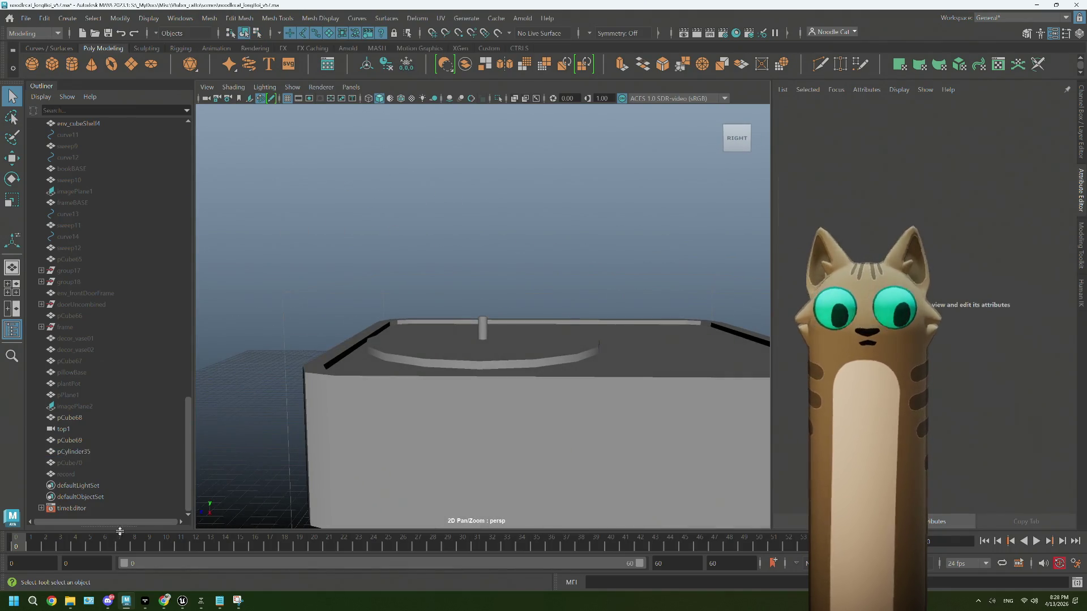
click(79, 453)
click(79, 472)
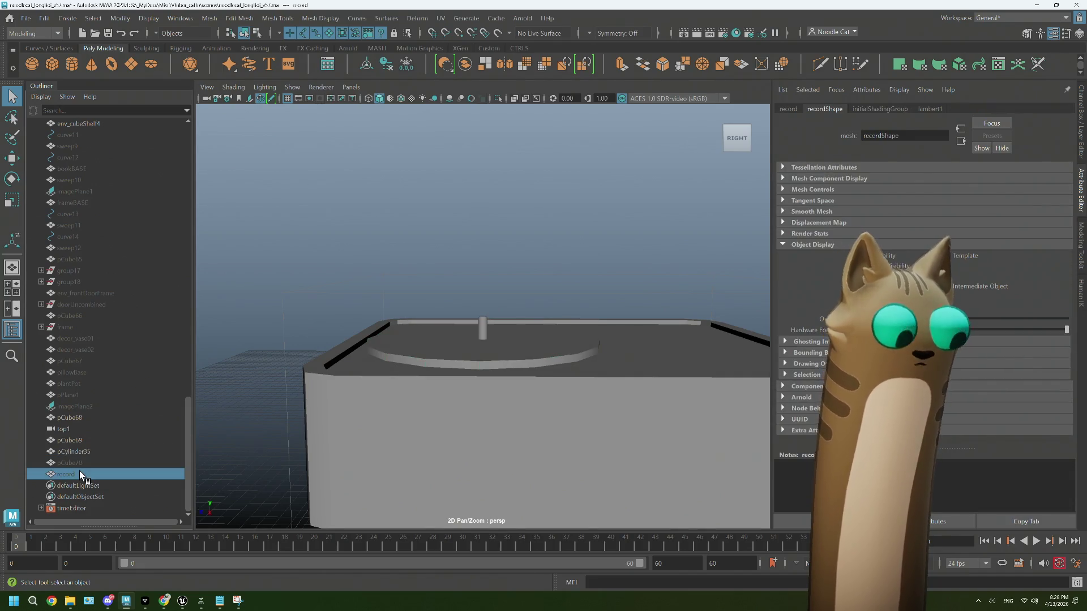
key(f)
mouse_move(517, 413)
alt+mouse_down()
mouse_move(517, 376)
mouse_move(532, 392)
alt+mouse_up()
Step: Extrude the record's top faces and scale them inward to about 0.178, forming a centre ring
mouse_move(562, 278)
right_down()
mouse_move(561, 342)
mouse_move(563, 308)
right_up()
click(553, 307)
mouse_move(556, 307)
mouse_down()
mouse_move(556, 294)
mouse_move(453, 266)
mouse_move(525, 366)
mouse_move(503, 237)
mouse_move(501, 260)
mouse_up()
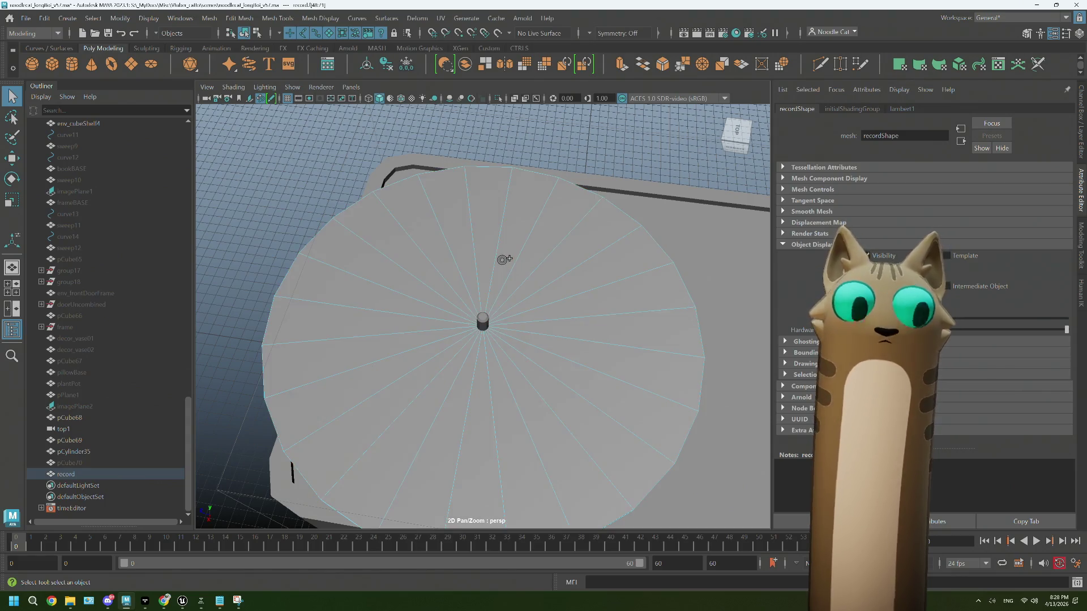
key(ctrl+e)
key(r)
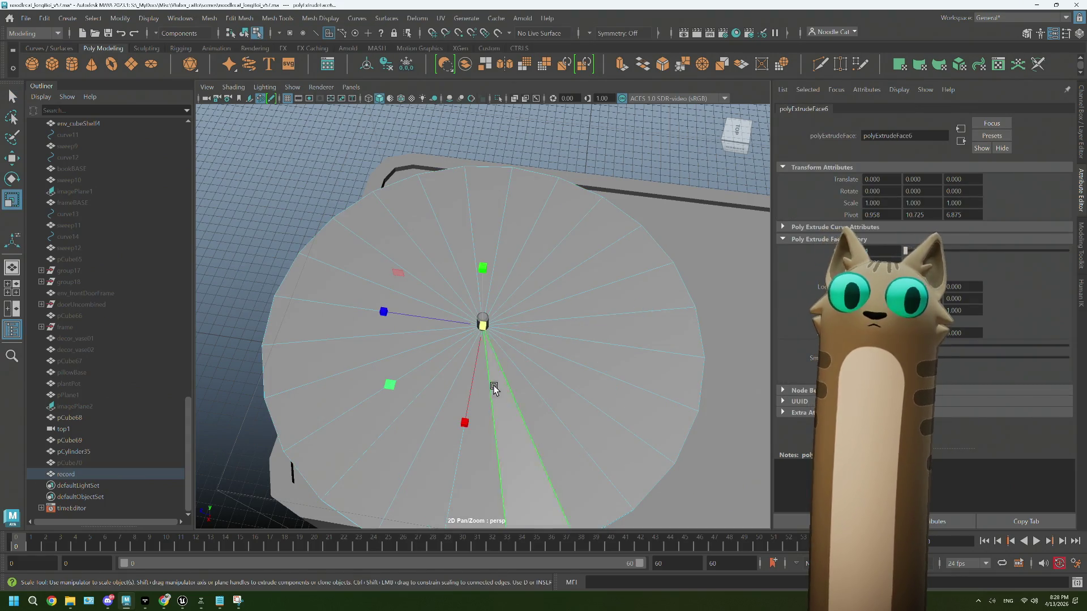
mouse_move(387, 386)
mouse_down()
mouse_move(426, 376)
mouse_move(416, 372)
mouse_up()
Step: Search Google Images for '12 in record' and preview a 12" vinyl record thumbnail
click(163, 601)
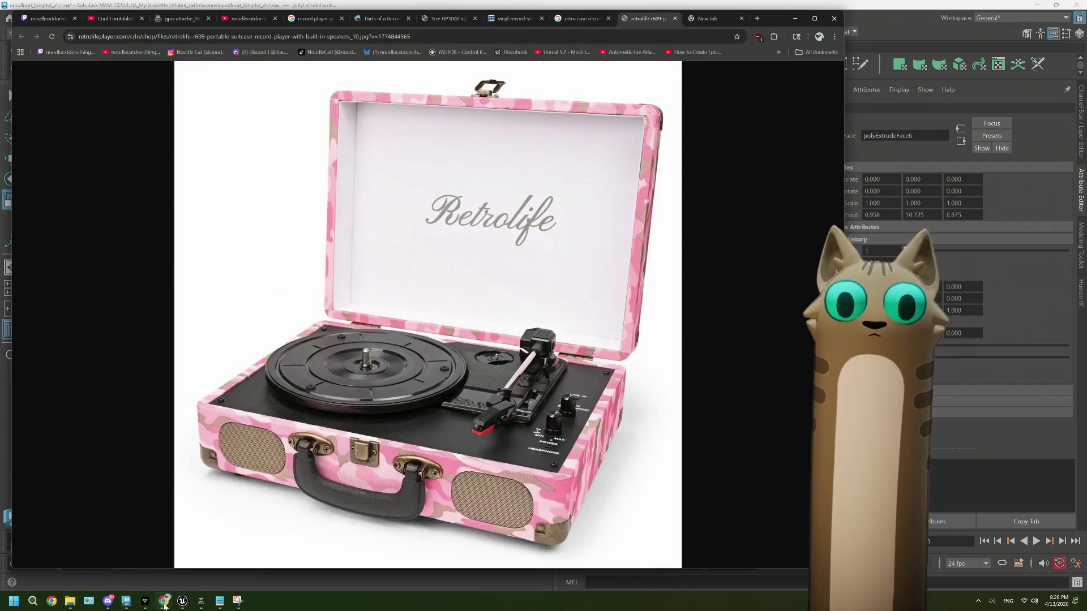
click(706, 18)
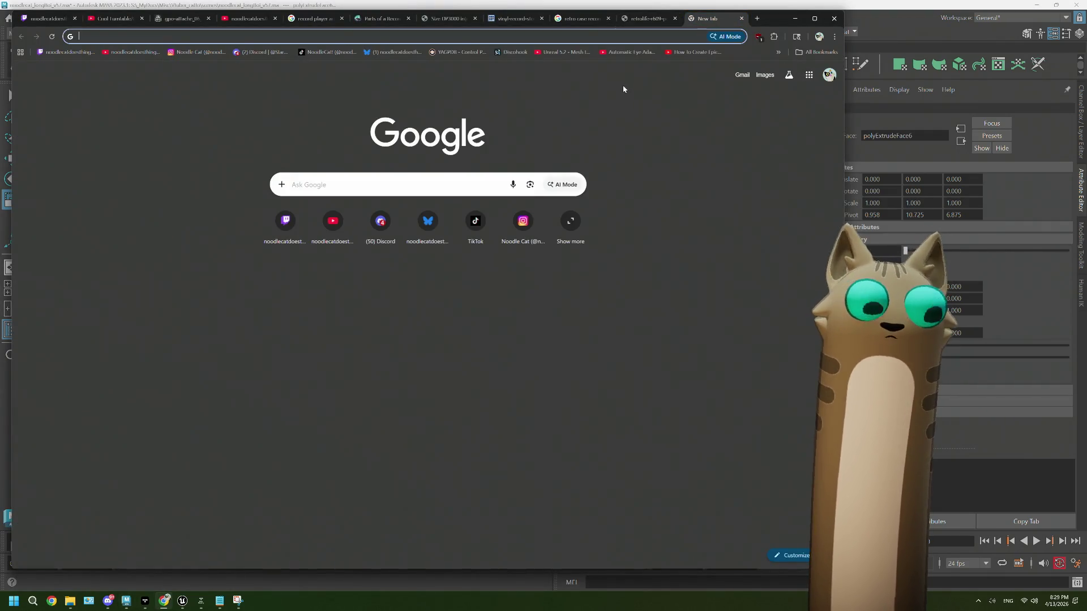
text(12 in )
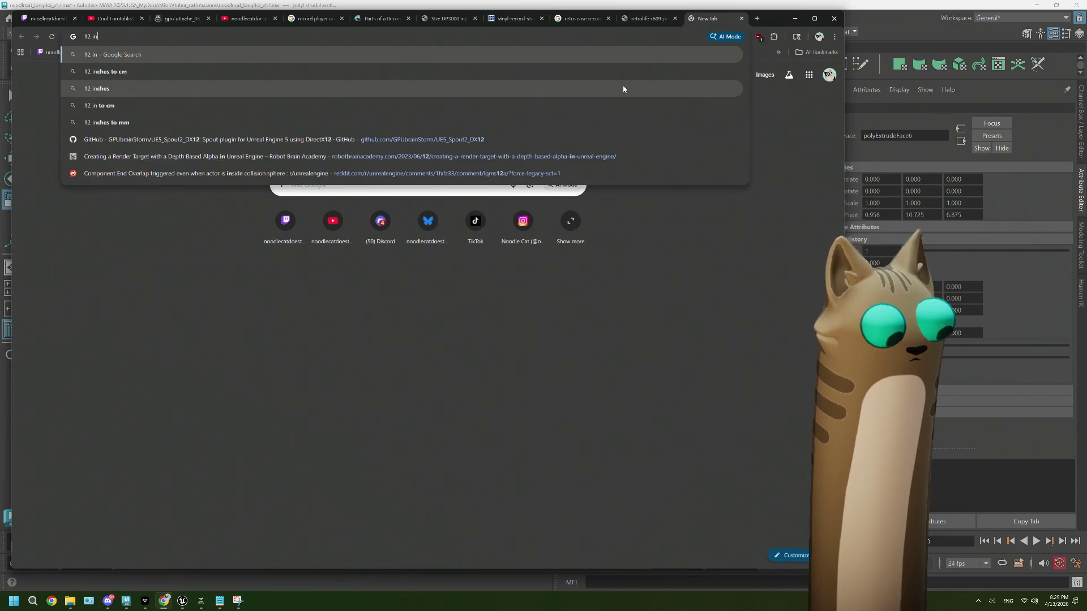
text(record)
key(Return)
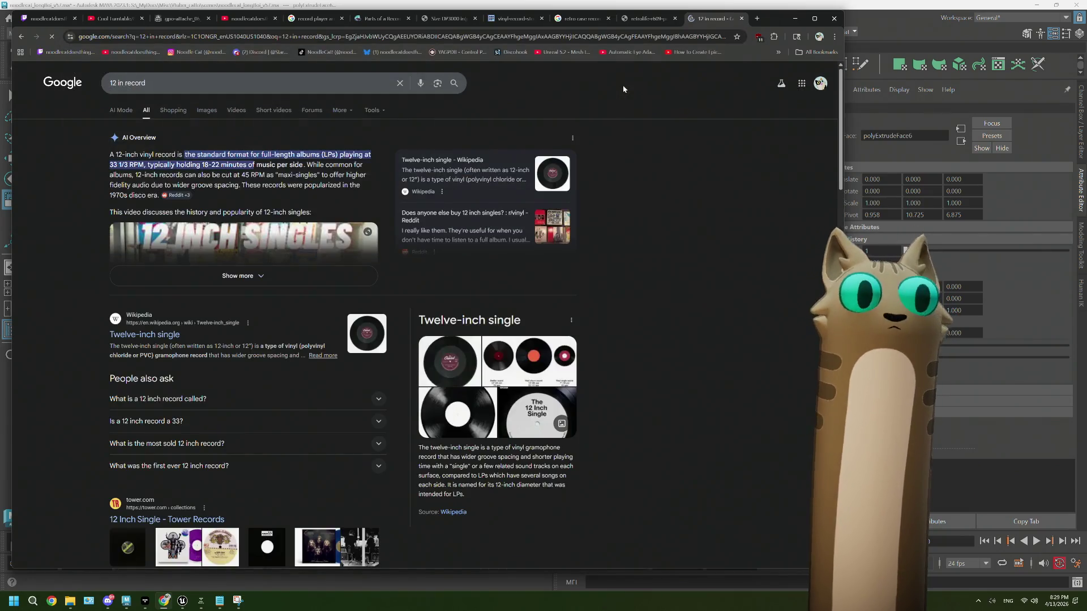
click(207, 111)
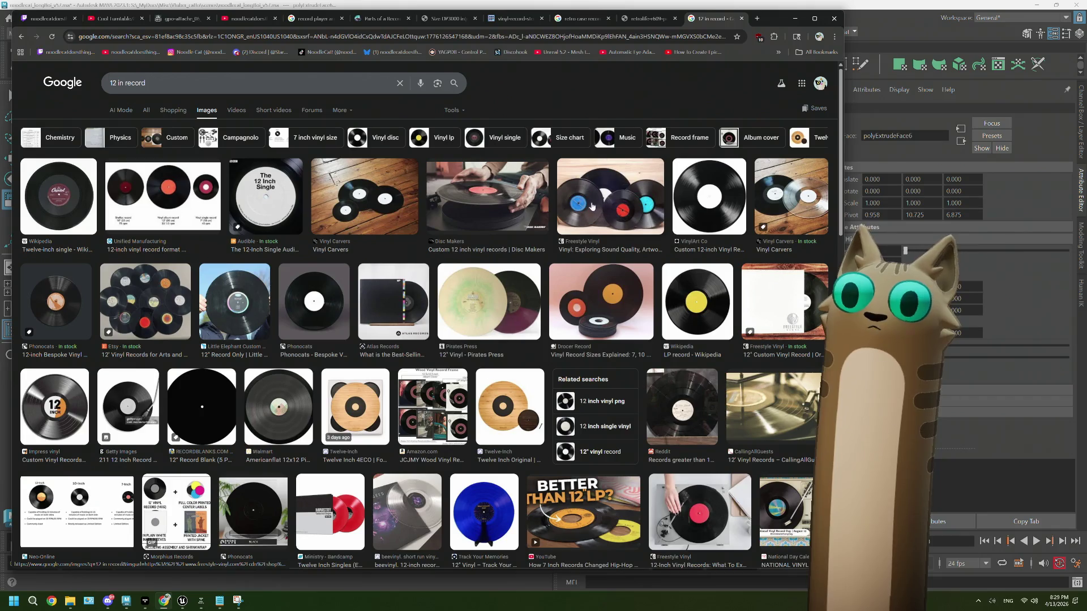
click(211, 298)
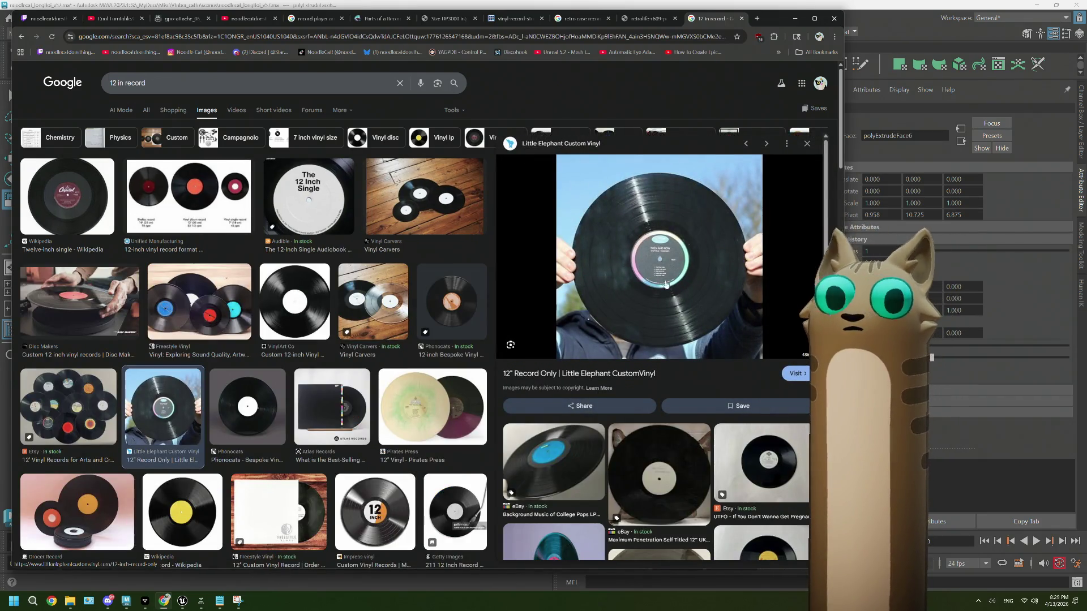
click(874, 15)
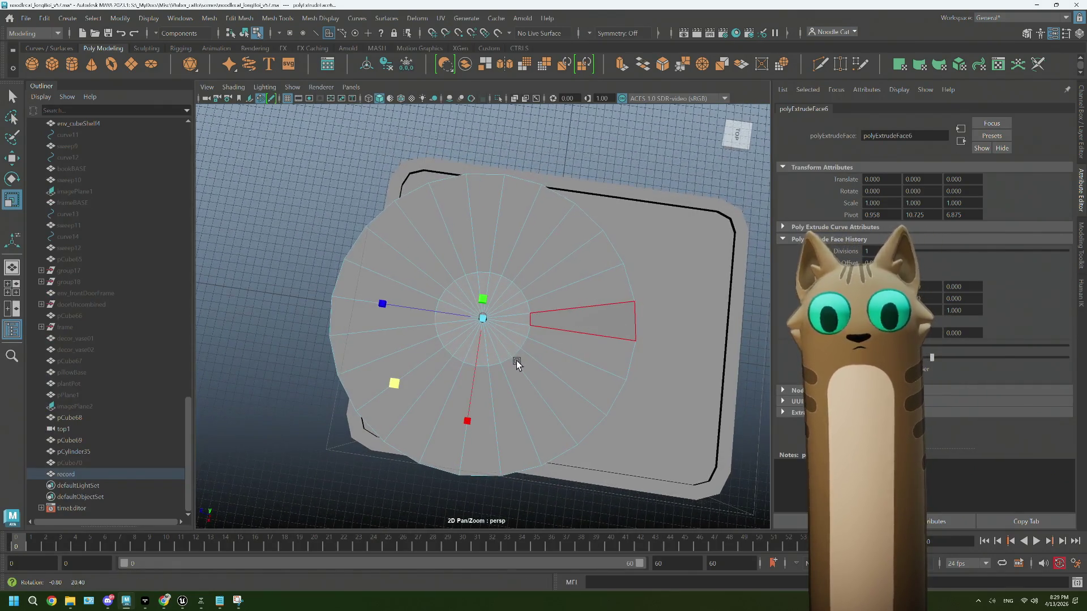
Step: Widen the centre ring slightly, then extrude again and shrink it tightly toward the centre
scroll(512, 351, up, 5)
mouse_move(394, 385)
mouse_down()
mouse_move(368, 400)
mouse_move(451, 367)
mouse_up()
key(ctrl+e)
key(r)
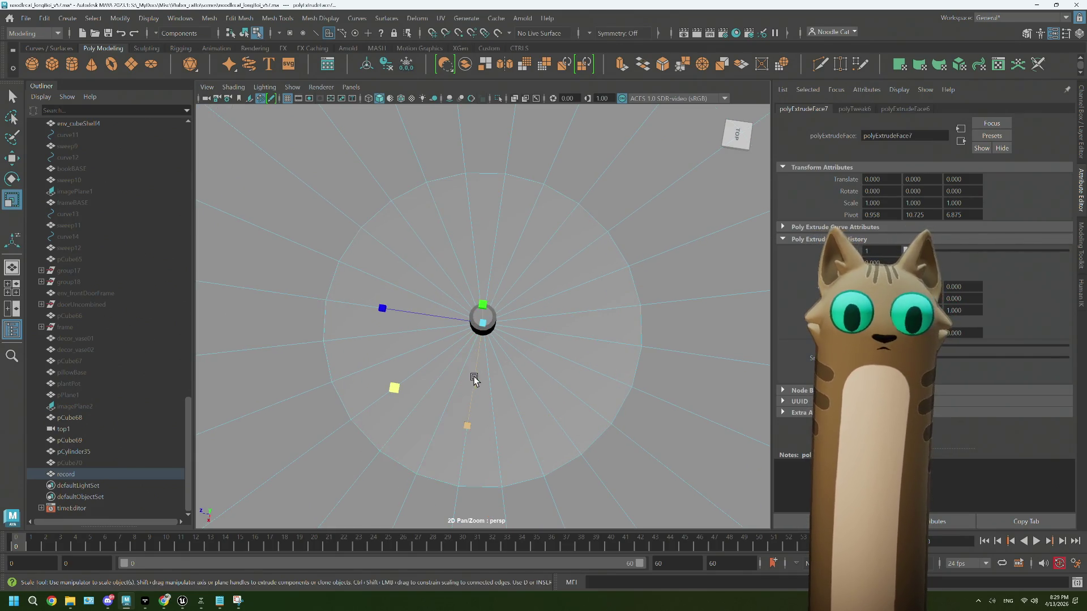
mouse_move(393, 392)
mouse_down()
mouse_move(425, 375)
mouse_move(422, 408)
mouse_move(439, 388)
mouse_move(435, 378)
mouse_move(416, 392)
mouse_move(372, 391)
mouse_move(522, 398)
mouse_move(483, 364)
mouse_up()
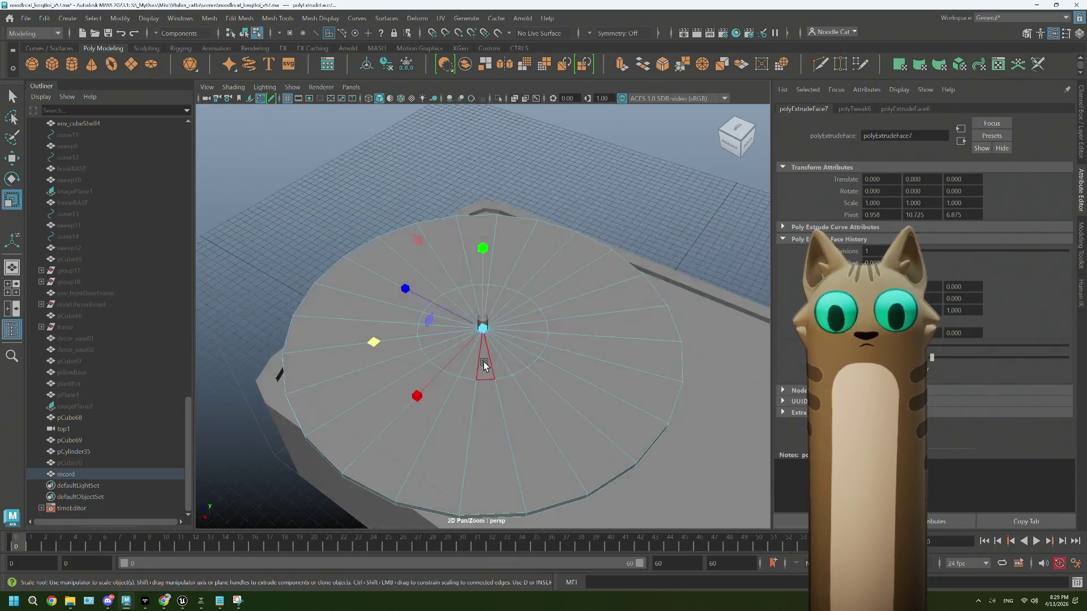
Step: Deselect the disc faces and briefly start, then exit, the Multi-Cut tool
scroll(483, 365, up, 5)
click(483, 362)
scroll(512, 379, down, 3)
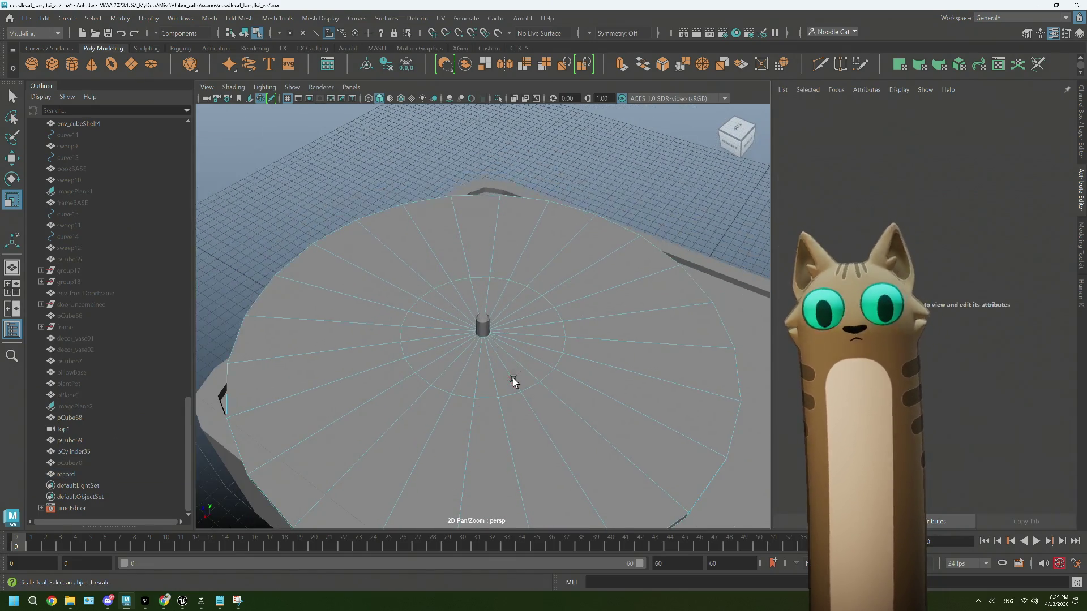
alt+drag(521, 385, 519, 416)
click(818, 67)
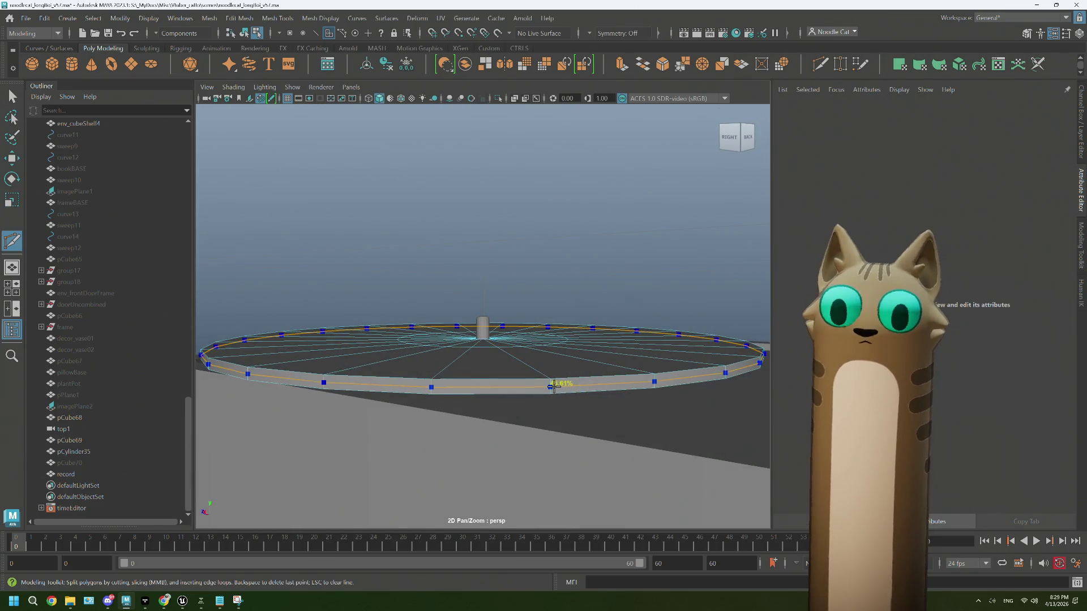
key(q)
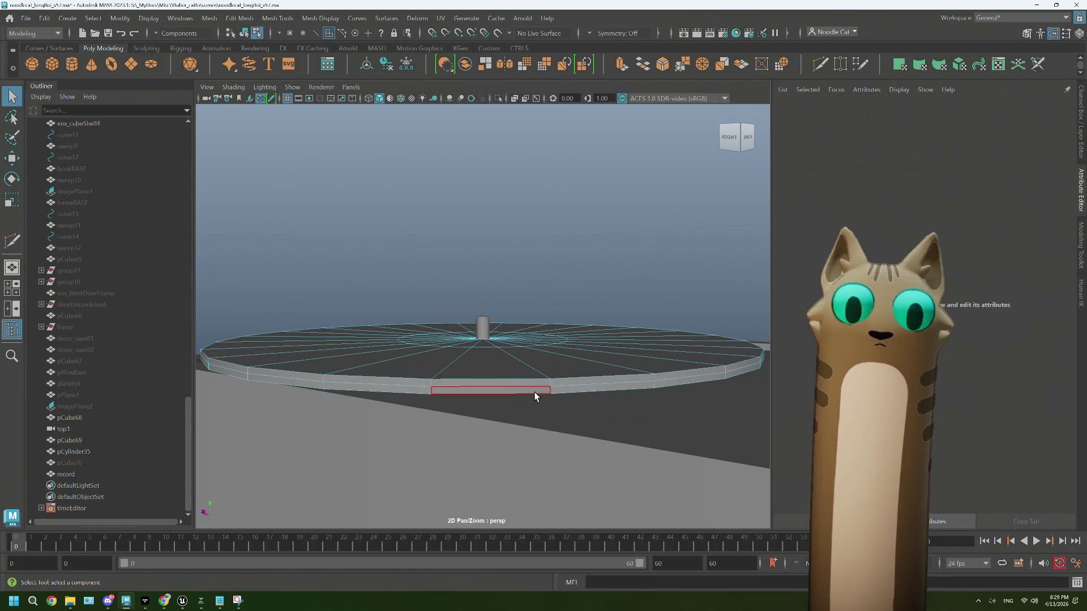
Step: Delete two rim faces from the record disc and return to object mode with Move
click(560, 391)
click(560, 391)
key(Delete)
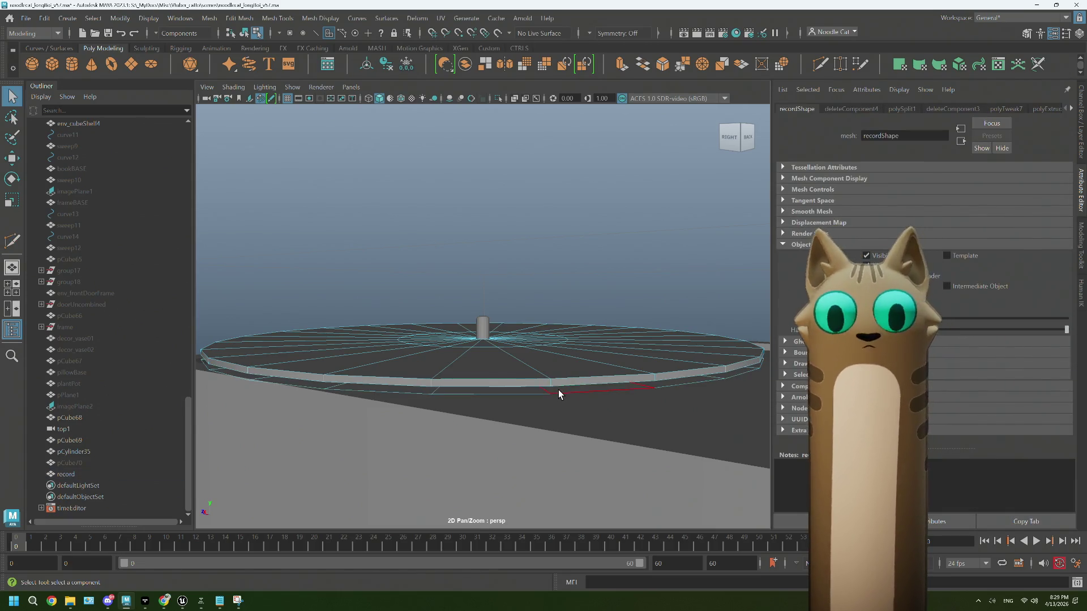
key(Delete)
mouse_move(559, 390)
alt+mouse_down()
mouse_move(539, 388)
mouse_move(547, 342)
alt+mouse_up()
mouse_move(543, 275)
right_down()
mouse_move(607, 275)
mouse_move(609, 284)
right_up()
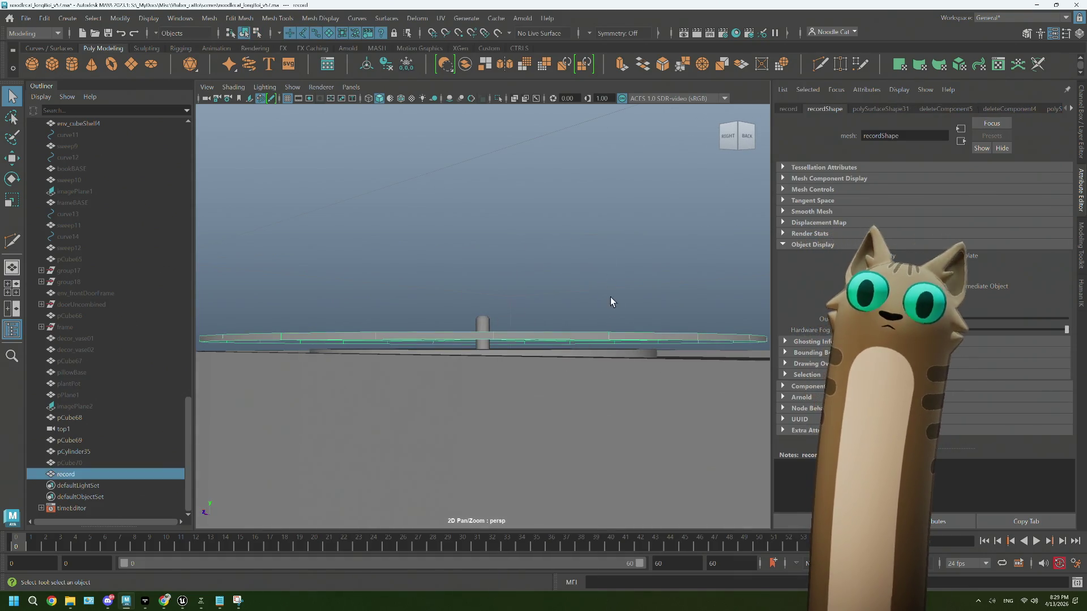
key(w)
alt+drag(538, 153, 521, 192)
Step: Mirror the record across the Y axis with offset 0 about its own object position
click(486, 64)
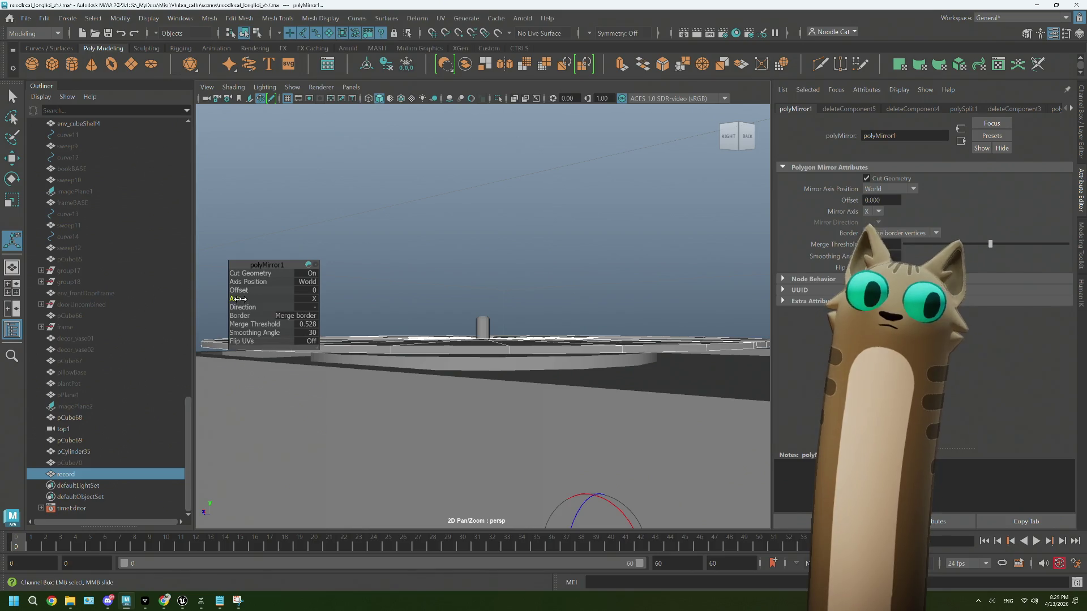
drag(254, 299, 261, 299)
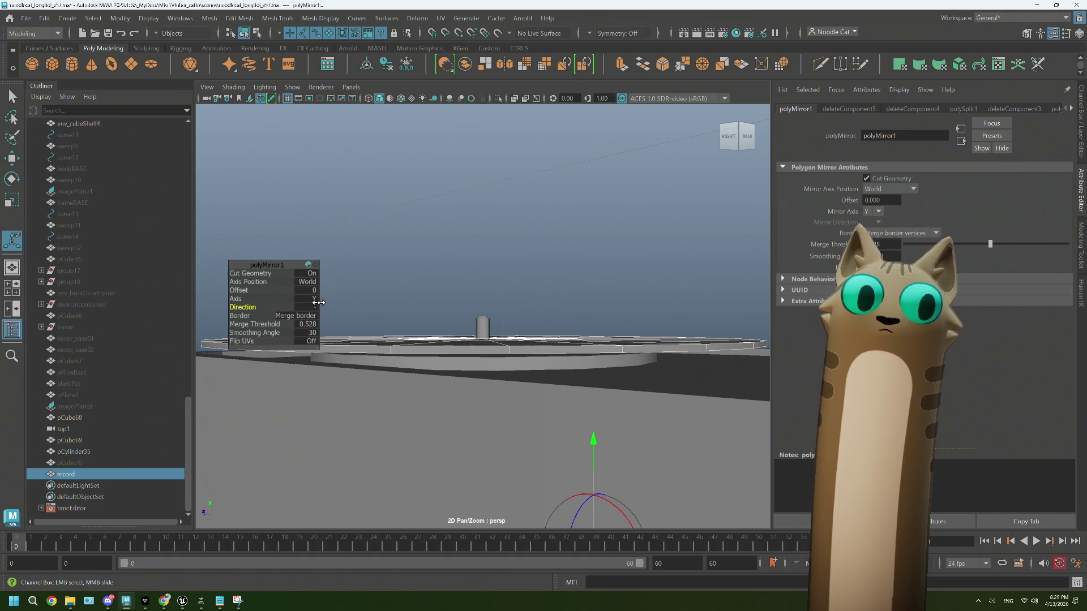
scroll(524, 313, down, 3)
drag(523, 313, 519, 225)
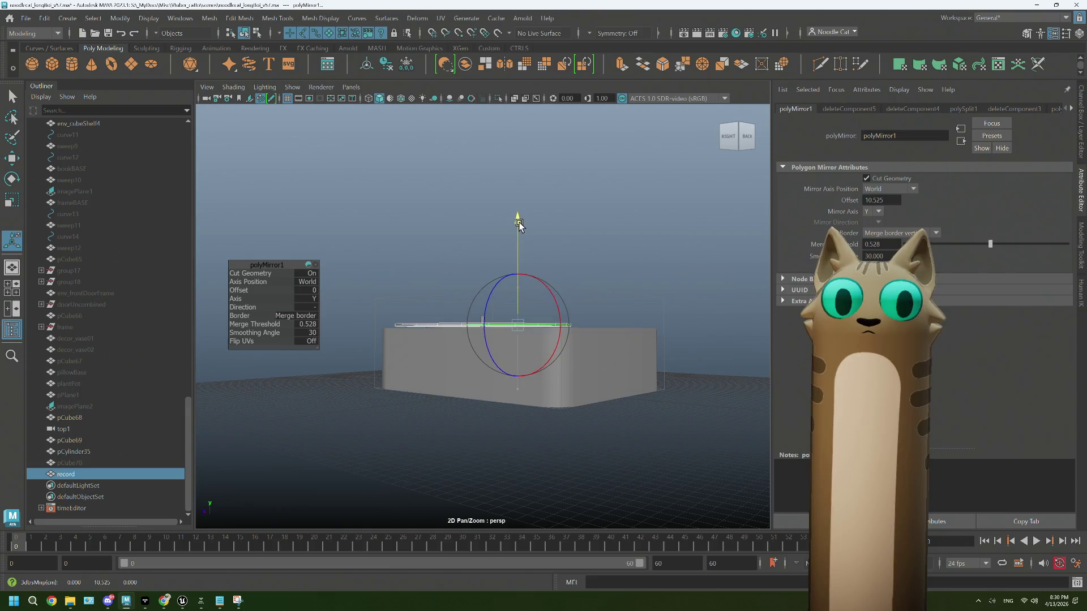
scroll(500, 341, up, 10)
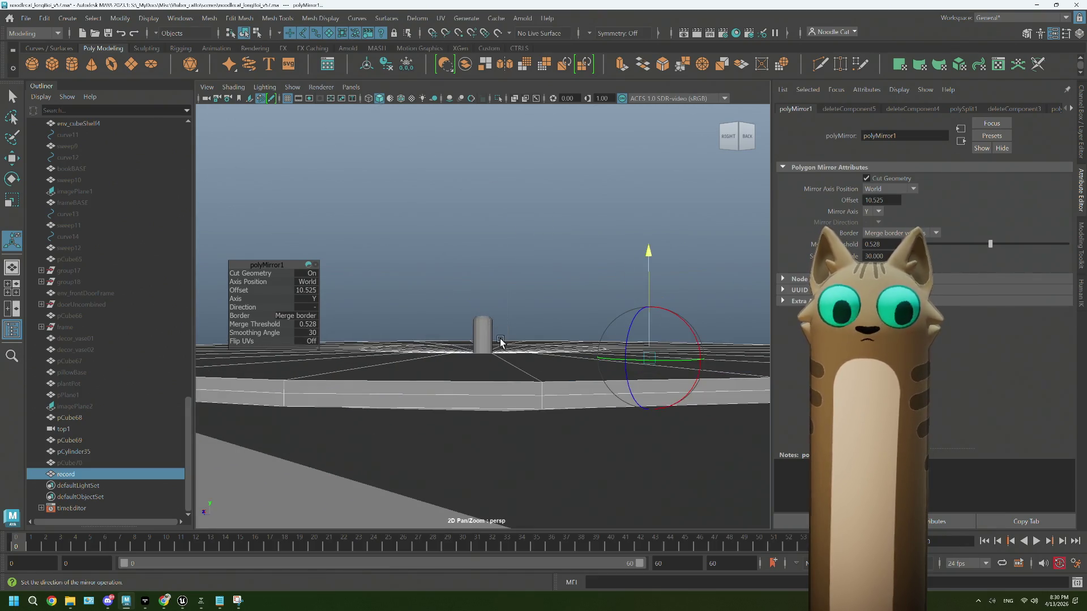
scroll(500, 341, up, 3)
key(ctrl+z)
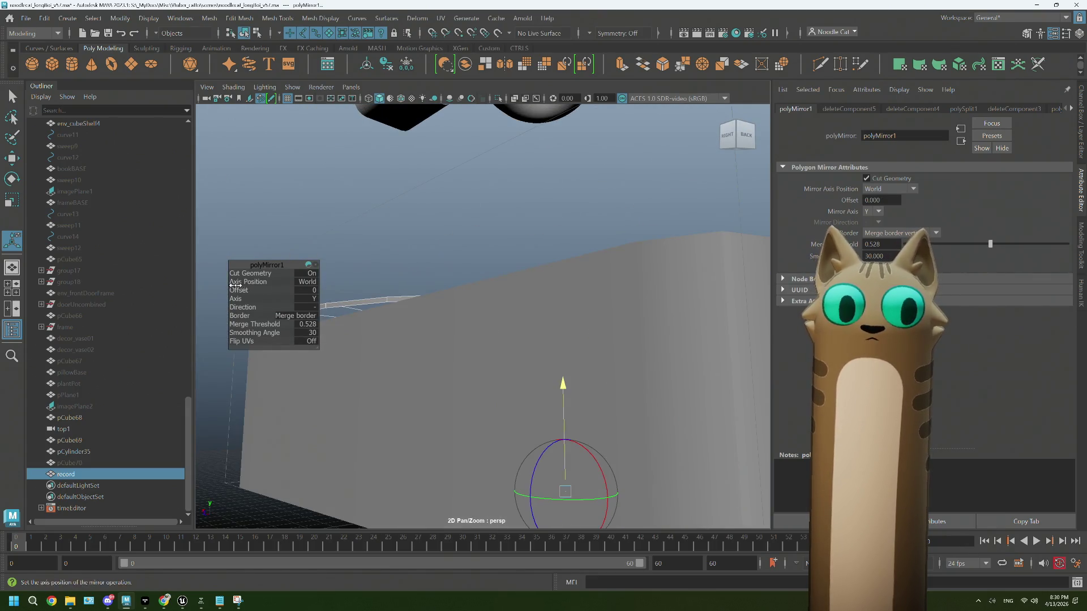
middle_drag(295, 281, 317, 280)
alt+drag(487, 300, 485, 332)
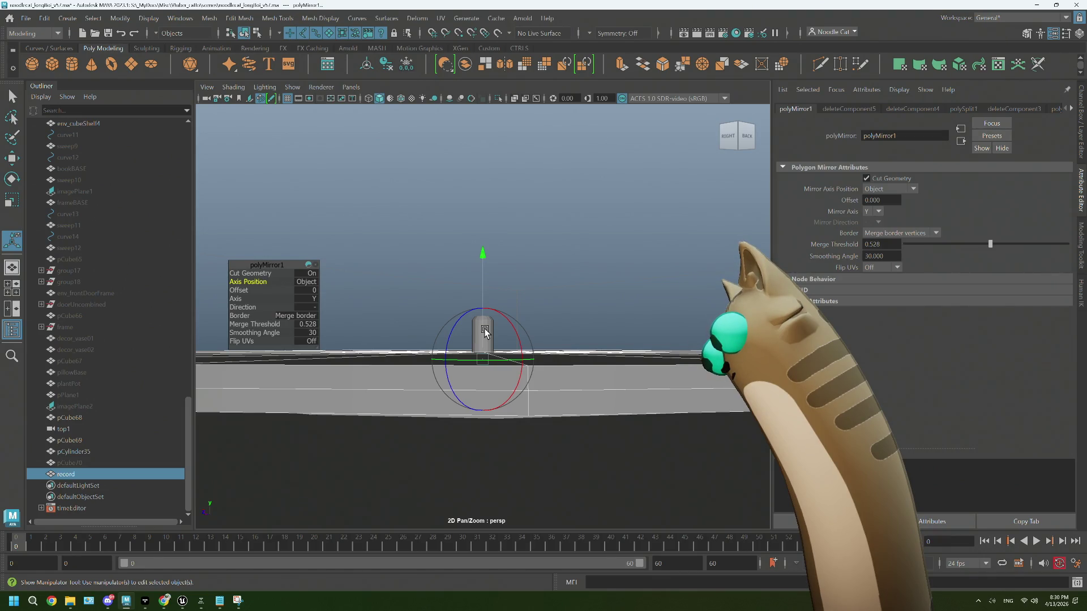
mouse_move(489, 325)
alt+mouse_down()
mouse_move(478, 371)
mouse_move(496, 379)
alt+mouse_up()
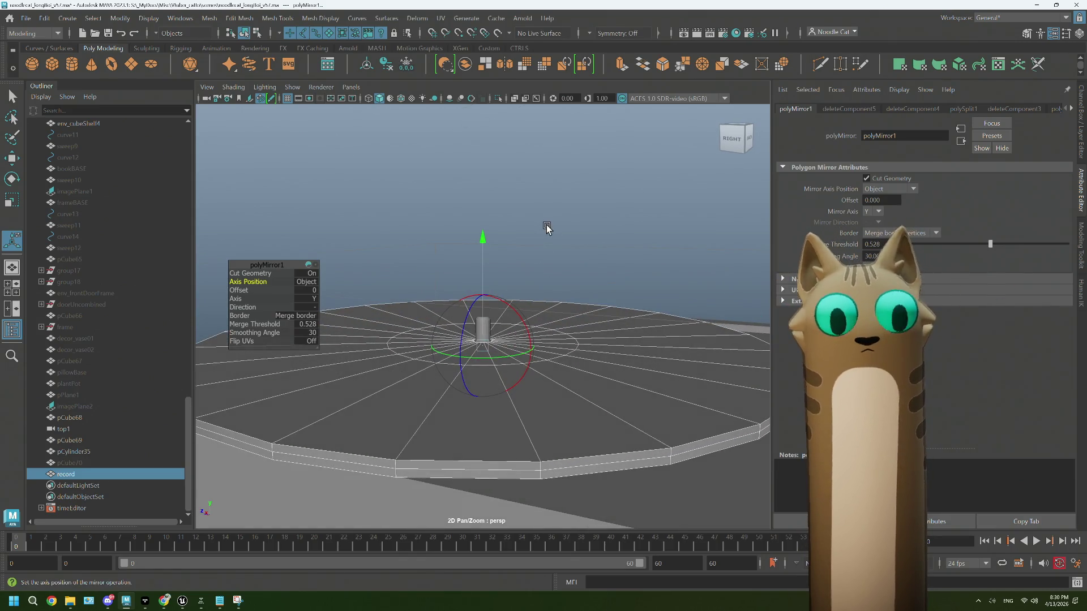
right_drag(564, 249, 622, 229)
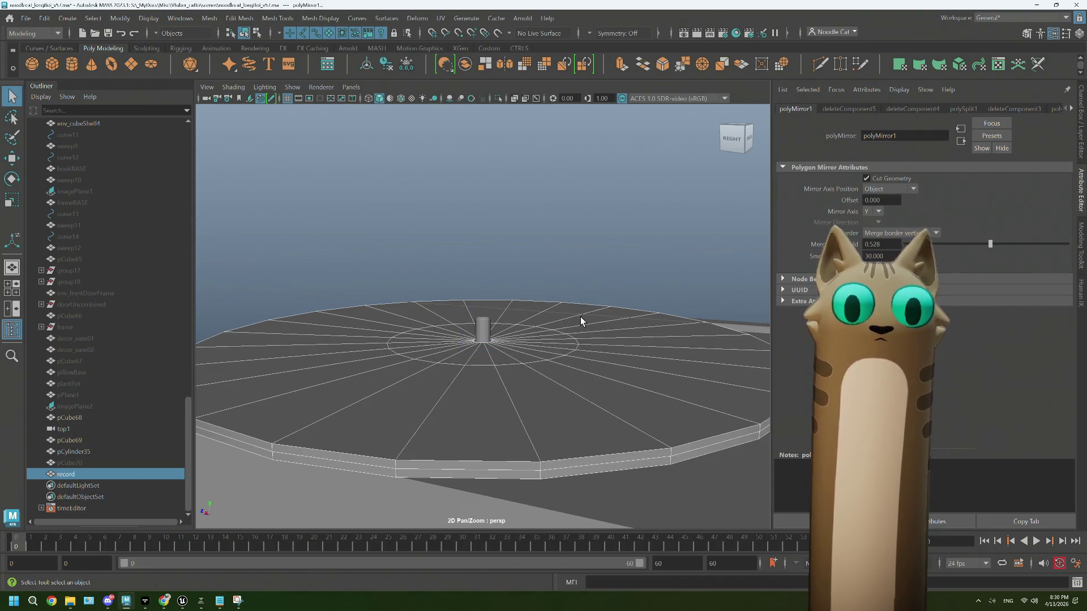
Step: Delete the record disc's construction history via Delete by Type > History
click(49, 20)
mouse_move(142, 155)
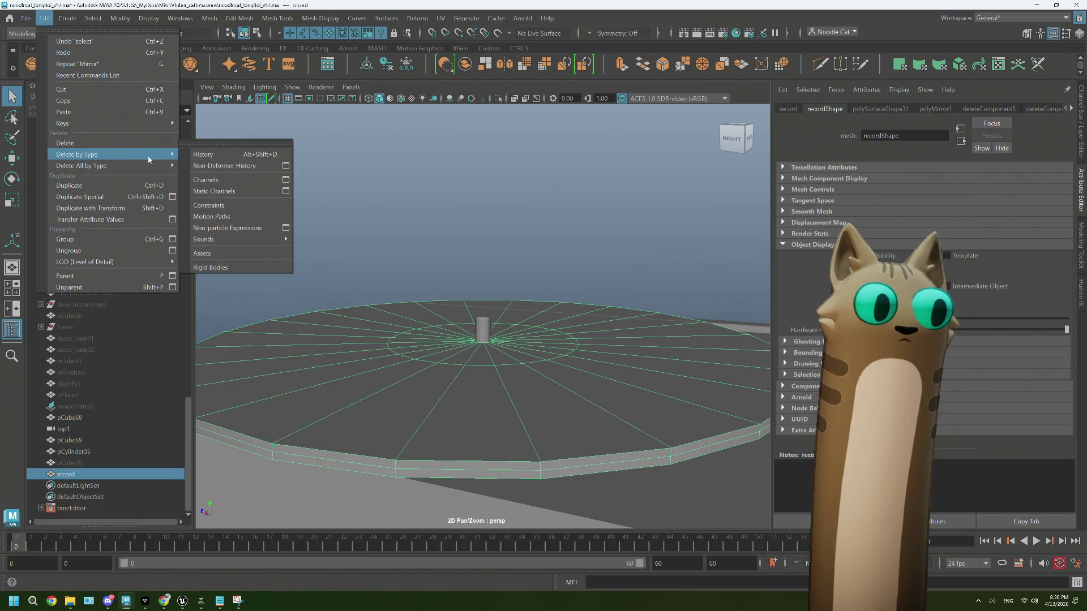
click(210, 156)
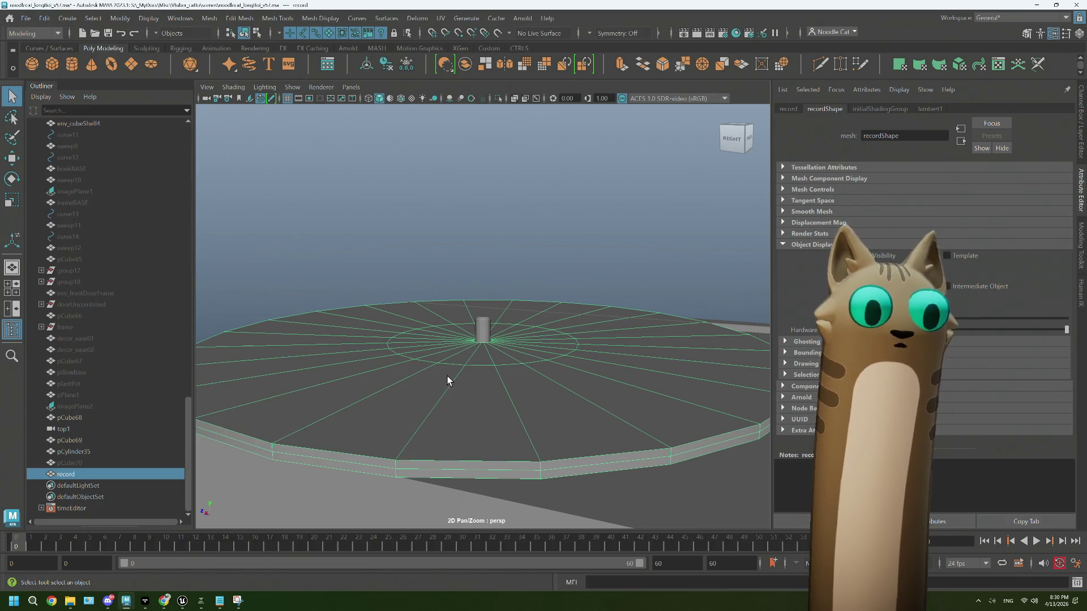
alt+drag(447, 376, 444, 349)
Step: Select the stray rim edge of the record in edge mode and delete it
right_click(445, 274)
click(439, 321)
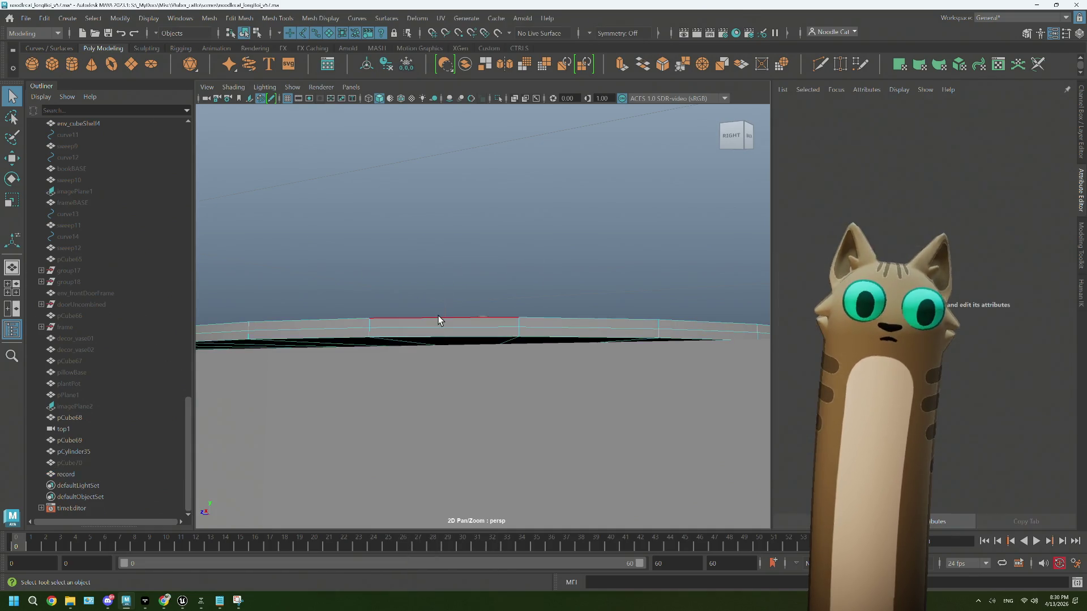
click(439, 326)
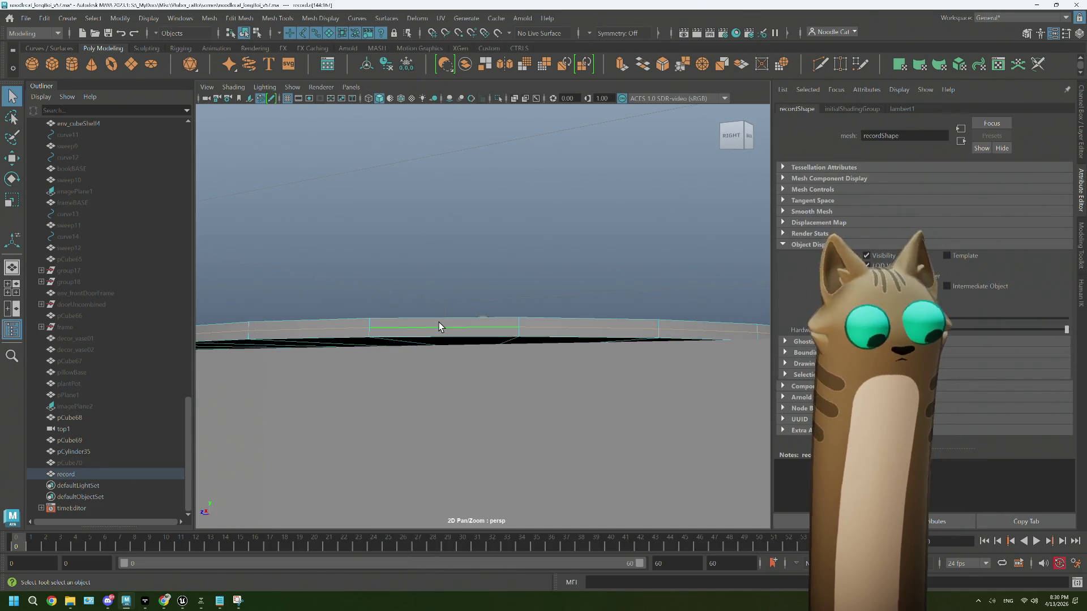
key(Delete)
mouse_move(440, 323)
alt+mouse_down()
mouse_move(474, 363)
mouse_move(524, 357)
mouse_move(551, 332)
mouse_move(500, 359)
mouse_move(517, 372)
mouse_move(507, 357)
mouse_move(550, 358)
mouse_move(502, 366)
mouse_move(498, 357)
alt+mouse_up()
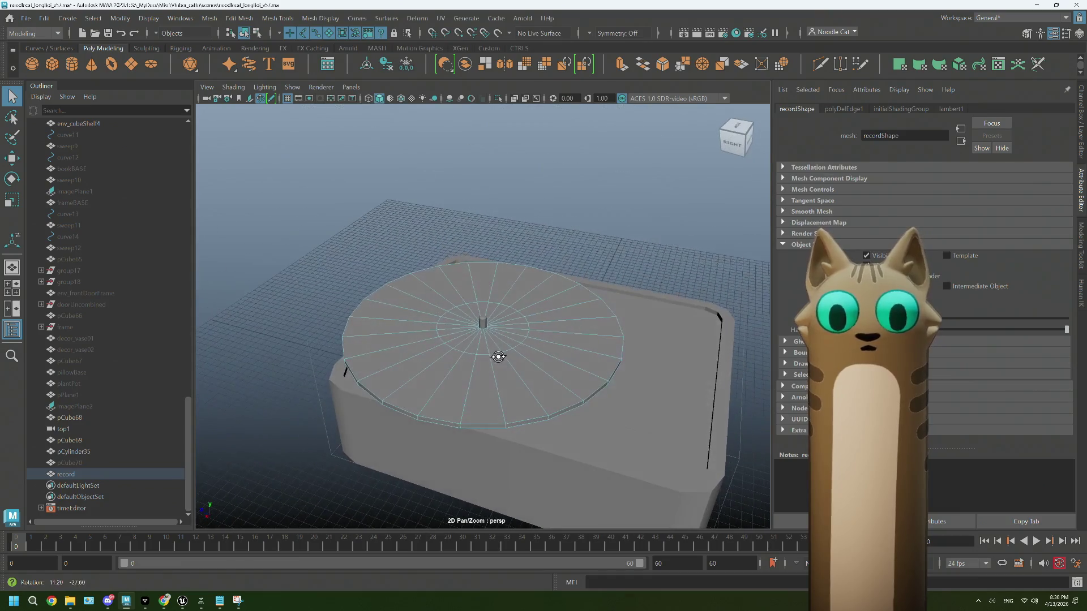
click(351, 247)
mouse_move(580, 321)
alt+mouse_down()
mouse_move(536, 305)
mouse_move(620, 309)
mouse_move(584, 310)
alt+mouse_up()
click(167, 600)
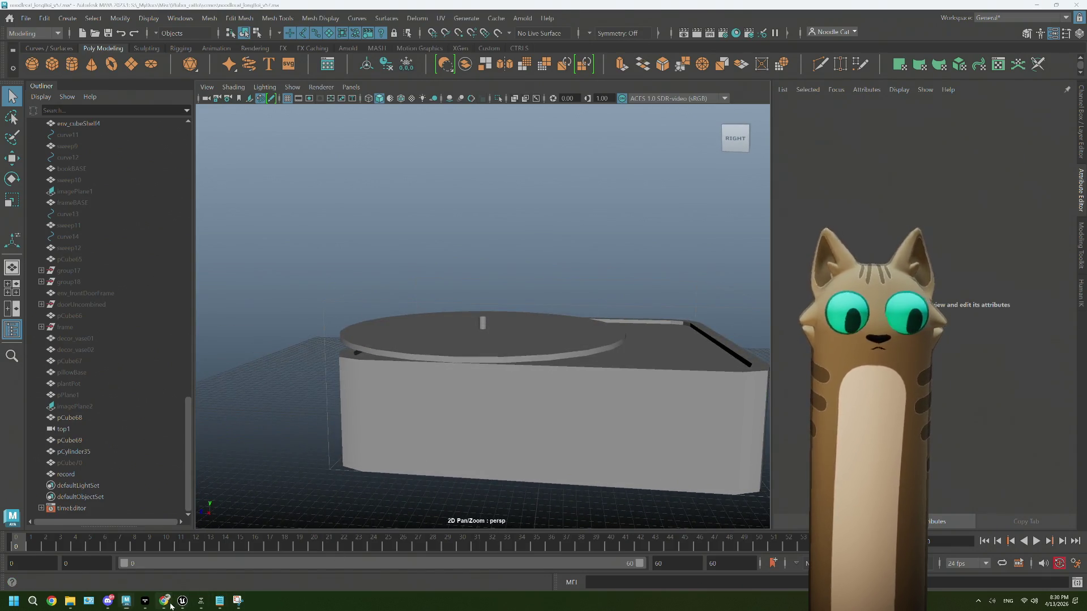
Step: Check the turntable reference, then move the spindle's top vertices down to shorten it
drag(192, 19, 628, 32)
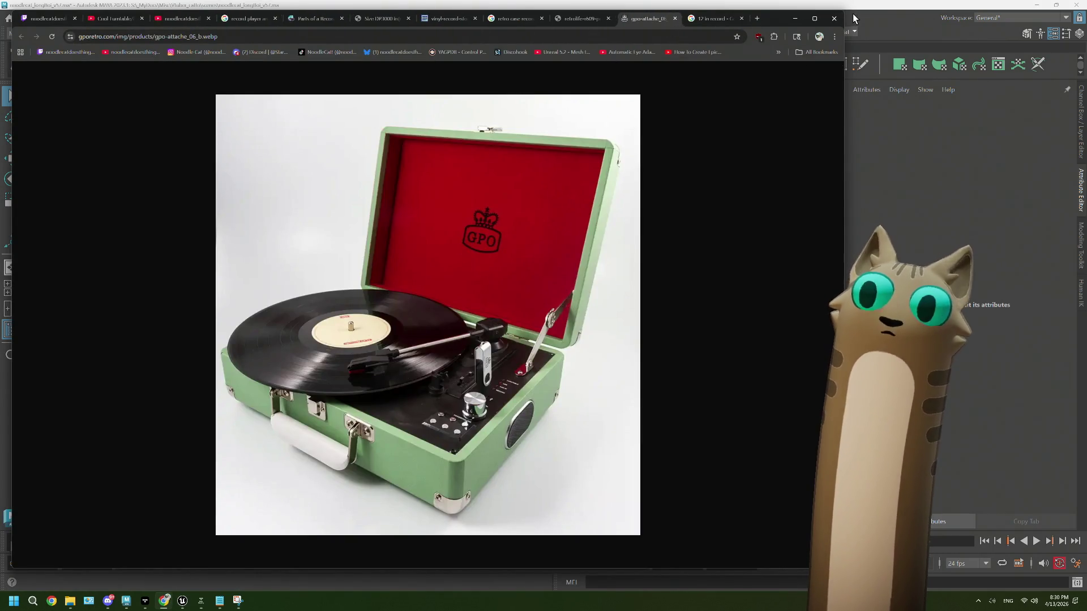
click(854, 18)
key(f)
right_drag(488, 325, 433, 300)
drag(522, 328, 522, 329)
key(w)
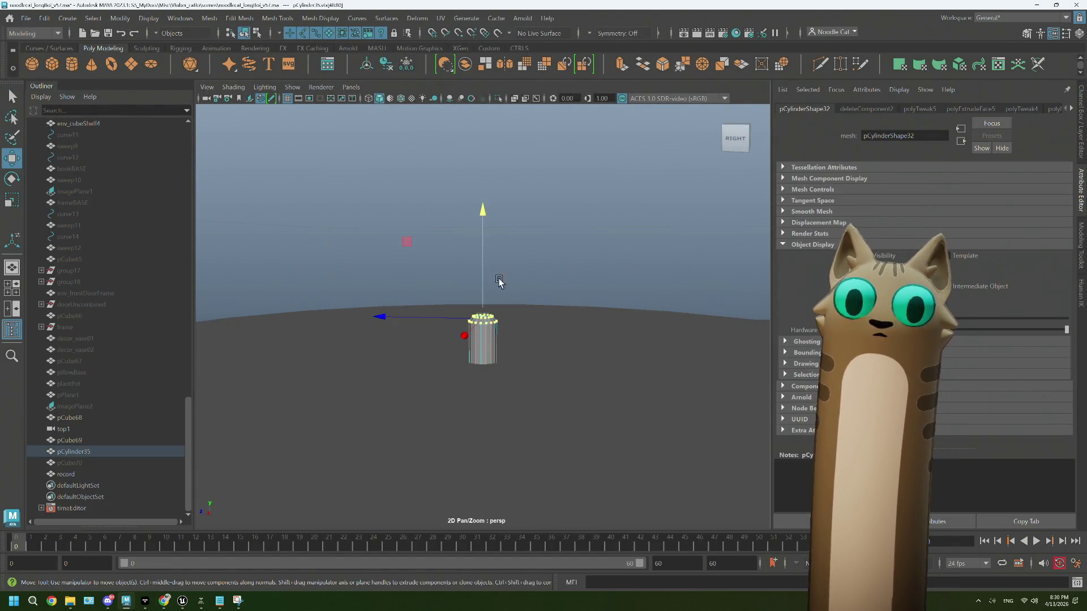
drag(481, 219, 480, 232)
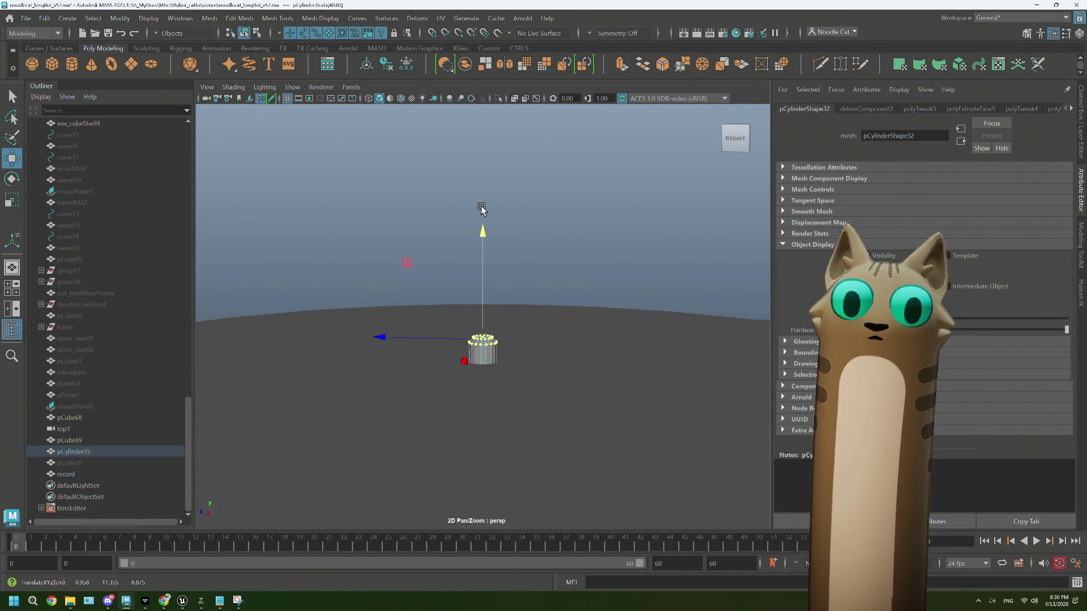
click(481, 211)
Step: Return the spindle to object mode and select the case box pCube69
scroll(558, 317, down, 3)
right_drag(553, 223, 589, 214)
mouse_move(580, 261)
alt+mouse_down()
mouse_move(556, 305)
mouse_move(507, 305)
alt+mouse_up()
mouse_move(479, 297)
alt+mouse_down()
mouse_move(567, 311)
mouse_move(543, 331)
mouse_move(515, 316)
mouse_move(548, 349)
mouse_move(585, 362)
mouse_move(578, 342)
mouse_move(622, 325)
mouse_move(611, 348)
alt+mouse_up()
scroll(568, 311, down, 3)
click(610, 349)
Step: Select the bottom edge loop of the case box pCube69 in edge mode
alt+right_drag(609, 348, 632, 365)
alt+drag(632, 365, 515, 284)
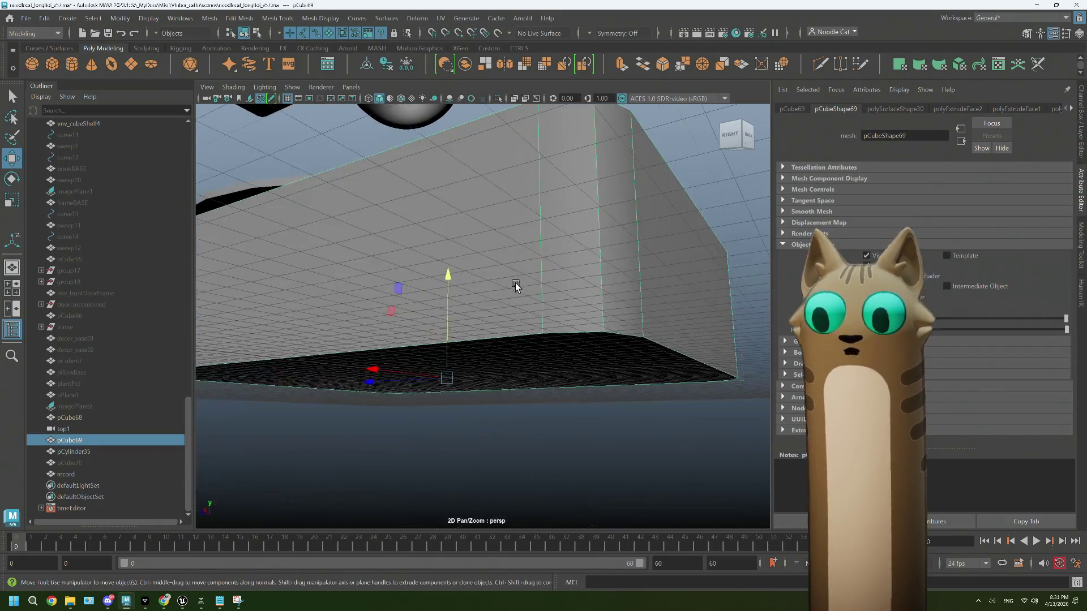
right_click(515, 277)
click(515, 243)
click(575, 320)
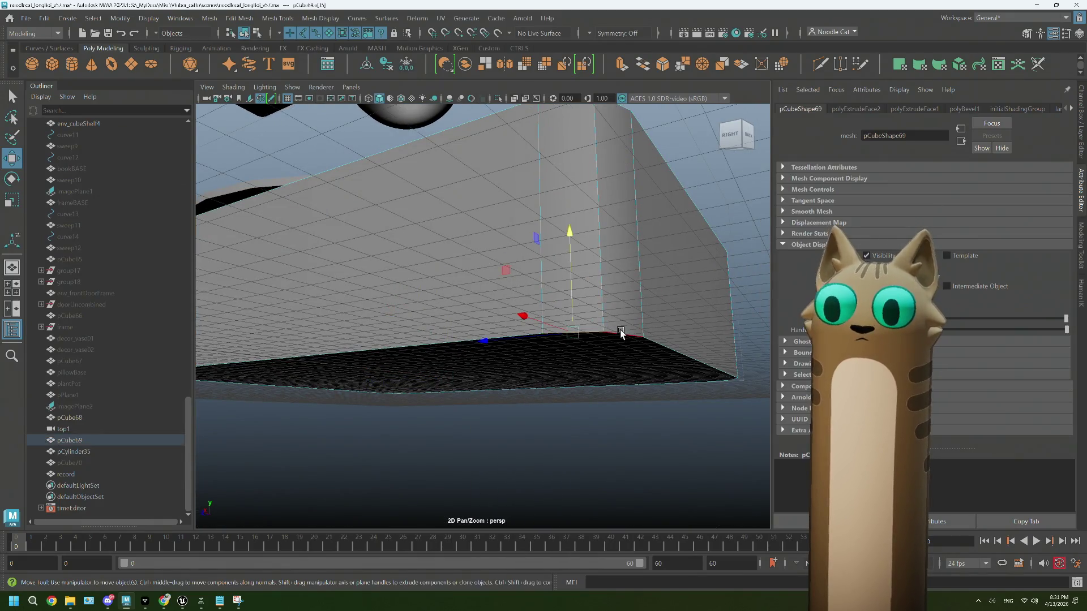
double_click(499, 337)
shift+click(680, 331)
alt+drag(681, 328, 376, 356)
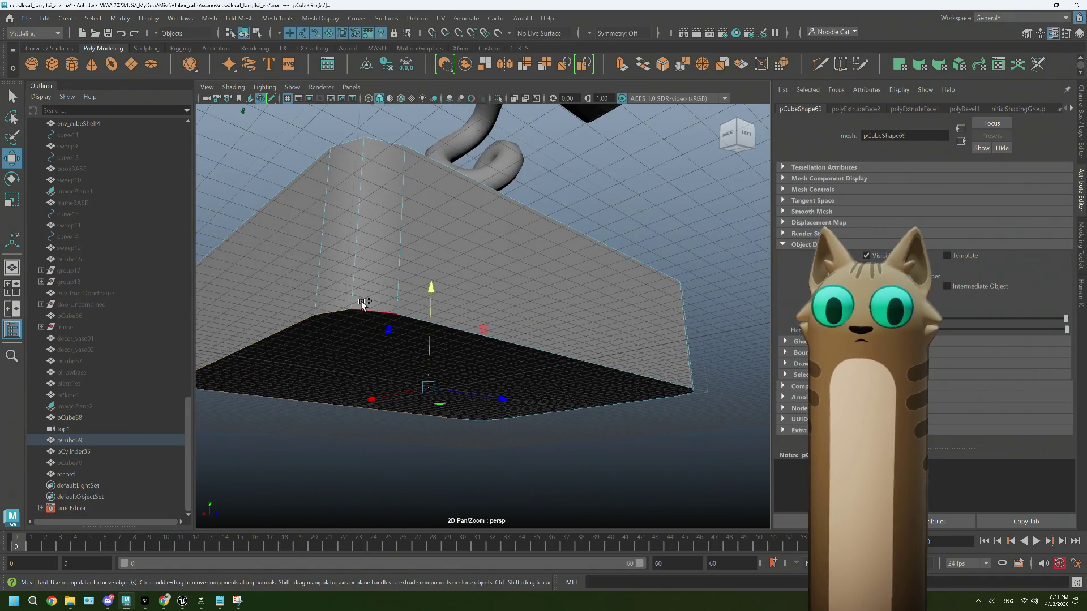
mouse_move(645, 323)
alt+mouse_down()
mouse_move(537, 252)
mouse_move(651, 270)
mouse_move(478, 272)
alt+mouse_up()
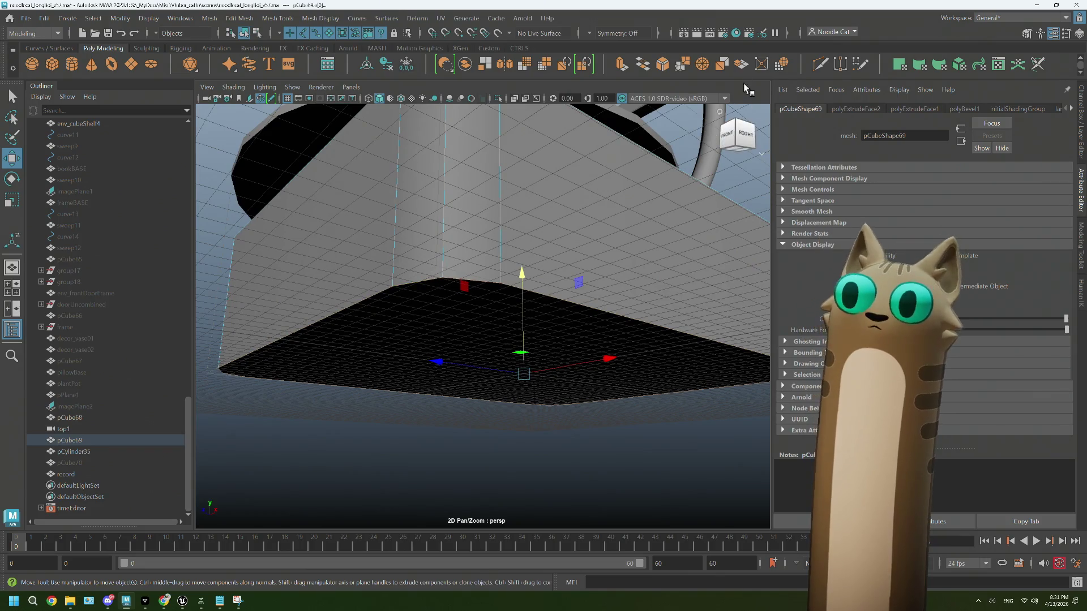
Step: Bevel the bottom edges with 2 segments and fraction 0.4 (polyBevel2)
click(662, 64)
click(249, 281)
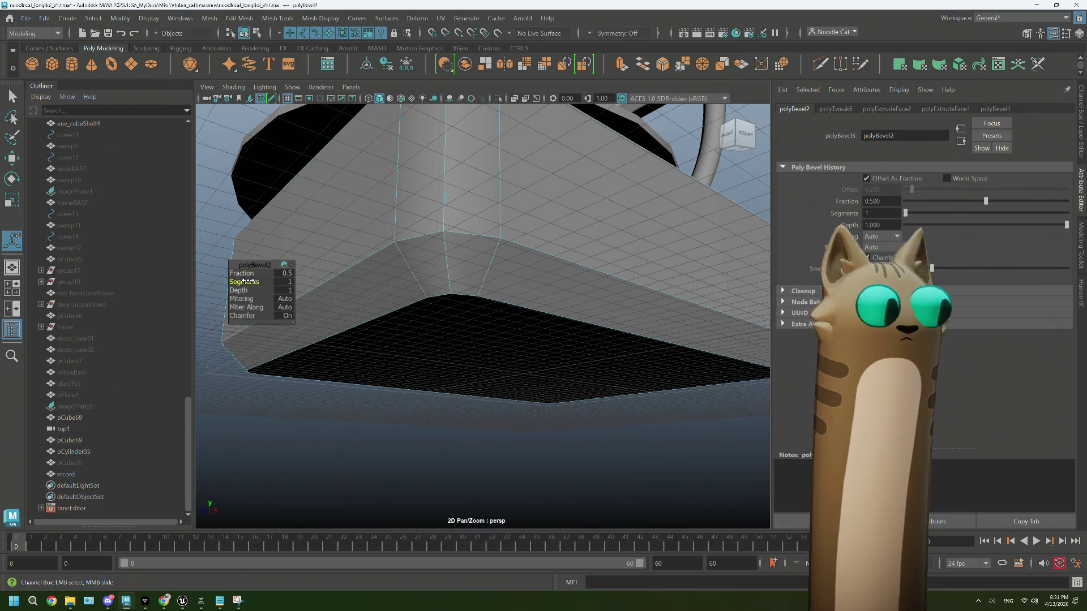
middle_drag(249, 281, 253, 282)
mouse_move(505, 301)
alt+mouse_down()
mouse_move(529, 318)
mouse_move(507, 306)
mouse_move(487, 313)
mouse_move(495, 328)
alt+mouse_up()
click(243, 274)
middle_drag(250, 274, 245, 276)
mouse_move(624, 376)
alt+mouse_down()
mouse_move(601, 361)
mouse_move(628, 347)
mouse_move(645, 354)
mouse_move(634, 371)
mouse_move(617, 369)
alt+mouse_up()
right_drag(675, 261, 711, 237)
mouse_move(658, 321)
alt+mouse_down()
mouse_move(619, 326)
mouse_move(668, 335)
mouse_move(647, 301)
mouse_move(630, 323)
mouse_move(534, 359)
mouse_move(558, 342)
mouse_move(549, 371)
alt+mouse_up()
alt+drag(322, 498, 457, 405)
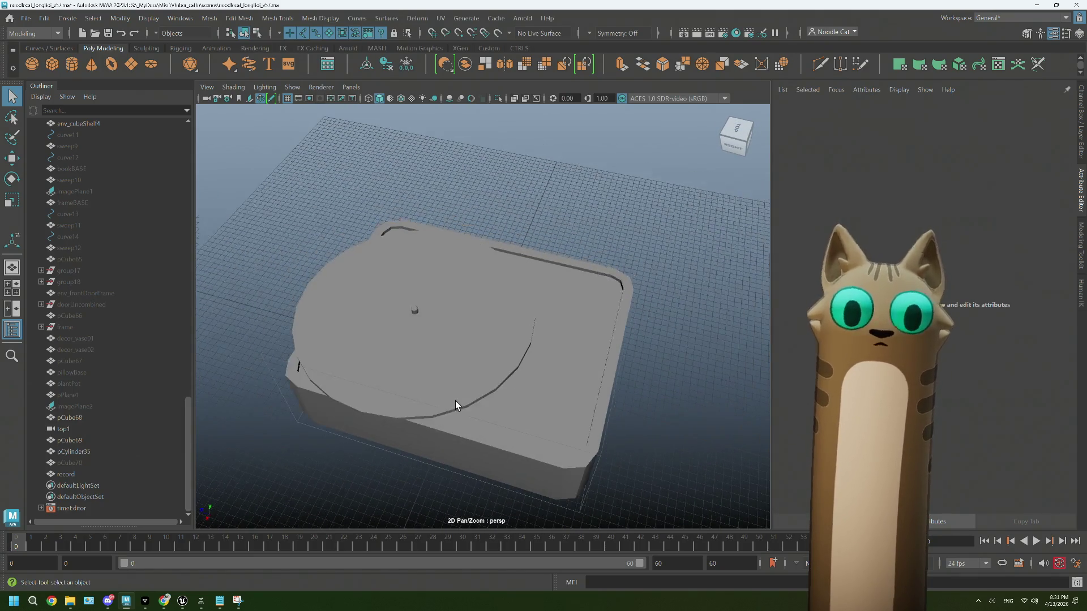
click(163, 601)
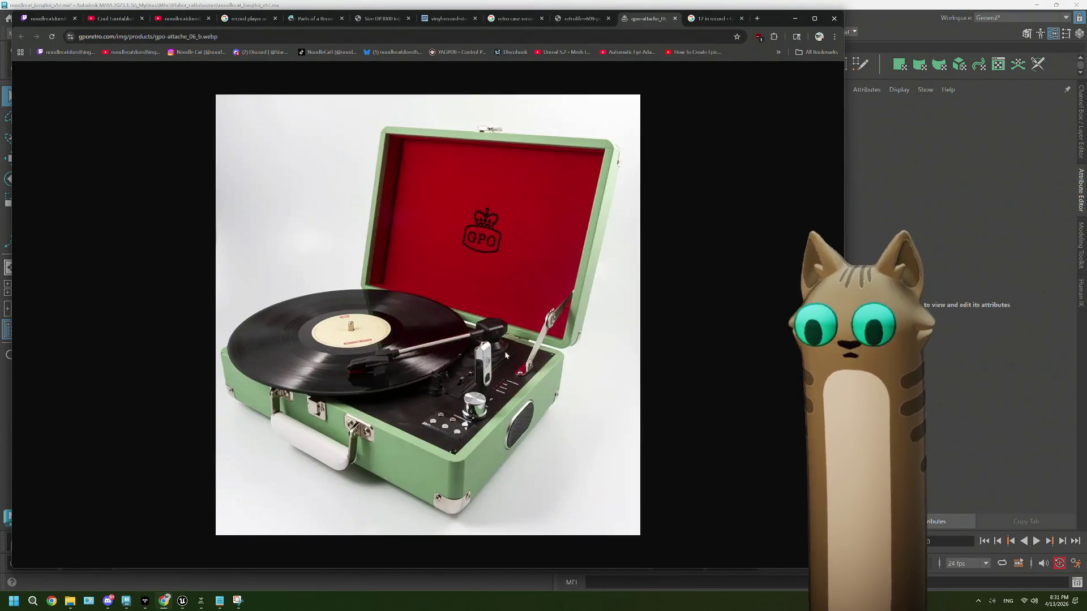
Step: Pan the zoomed GPO Attache photo over to its control panel and chrome knob
ctrl+scroll(498, 356, up, 6)
scroll(539, 374, down, 5)
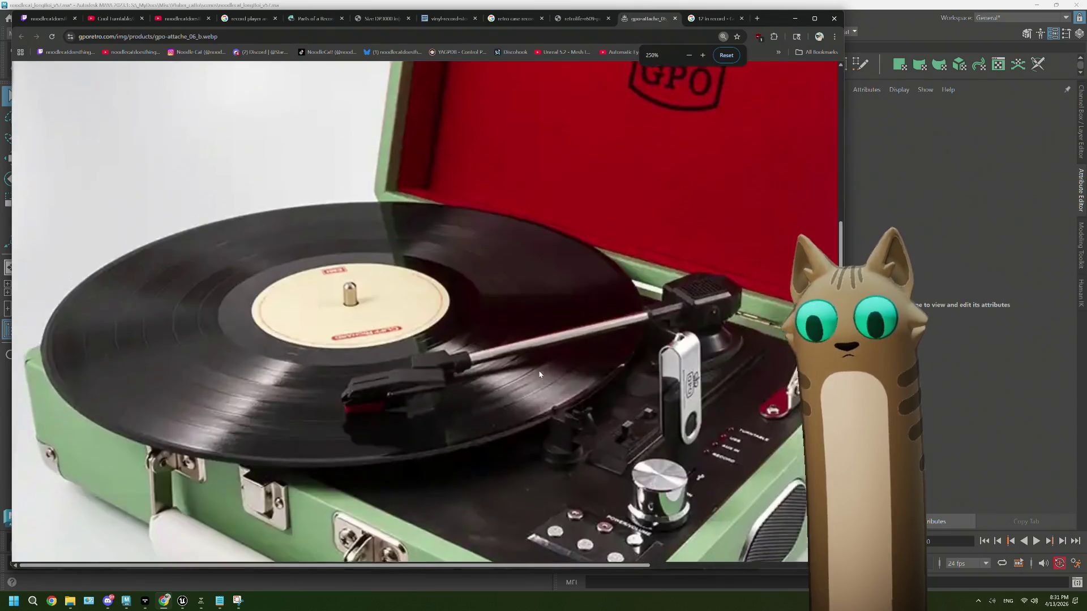
drag(329, 567, 415, 566)
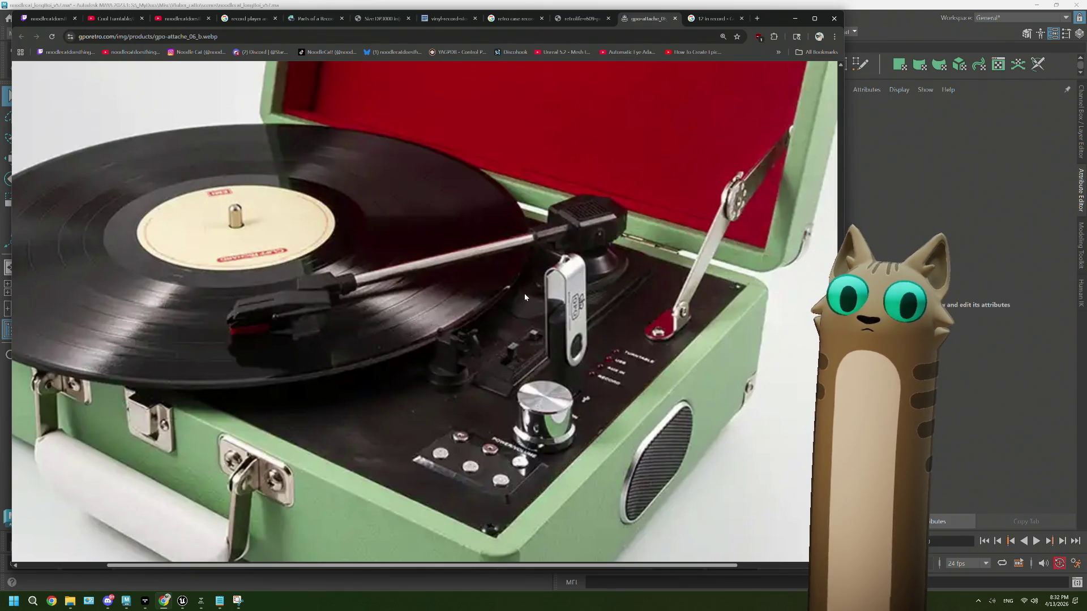
Step: Flip through the '12 in record', green GPO and pink Retrolife reference tabs
click(695, 20)
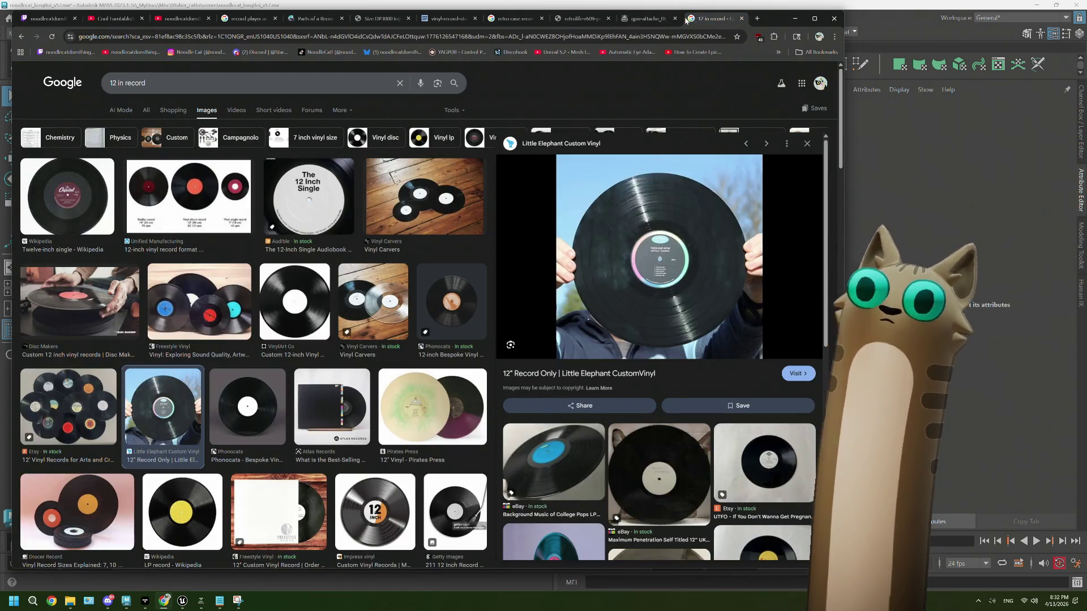
click(648, 18)
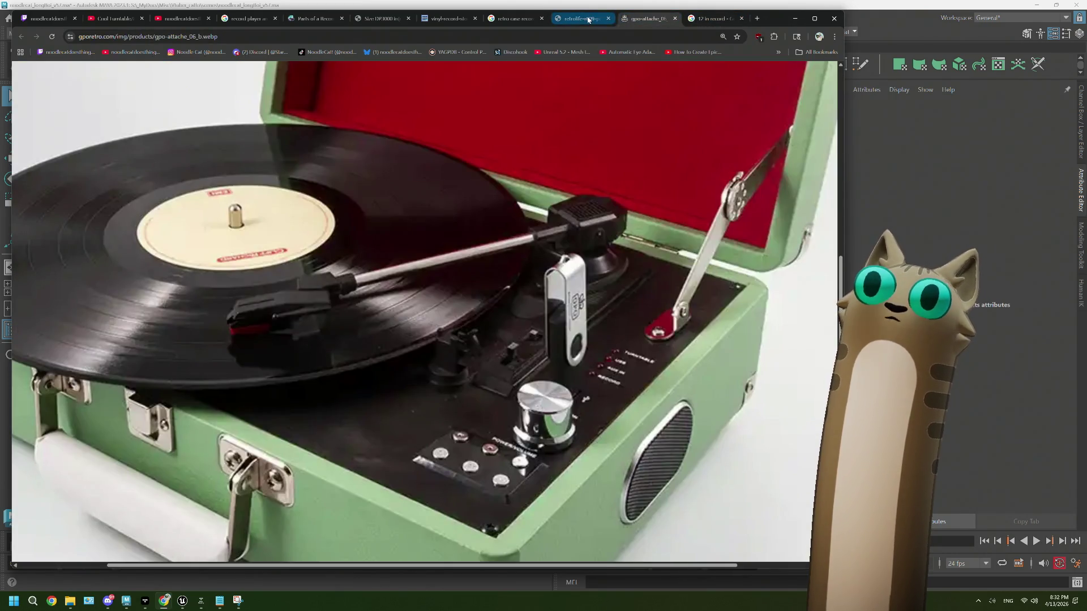
click(588, 20)
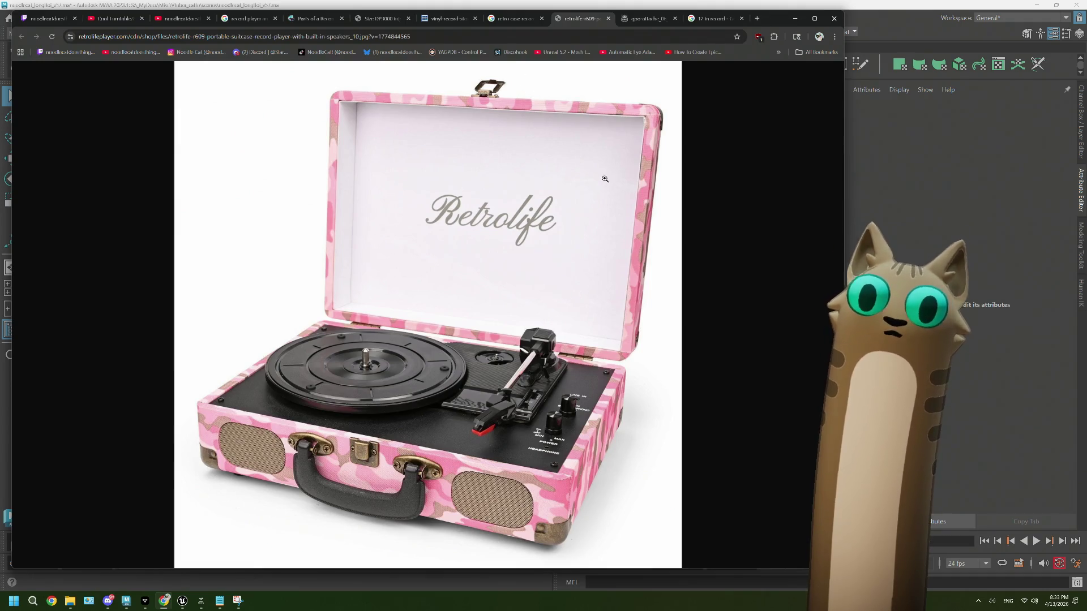
Step: Preview the purple Udreamer player image, then return to Maya at a top-down view
click(518, 19)
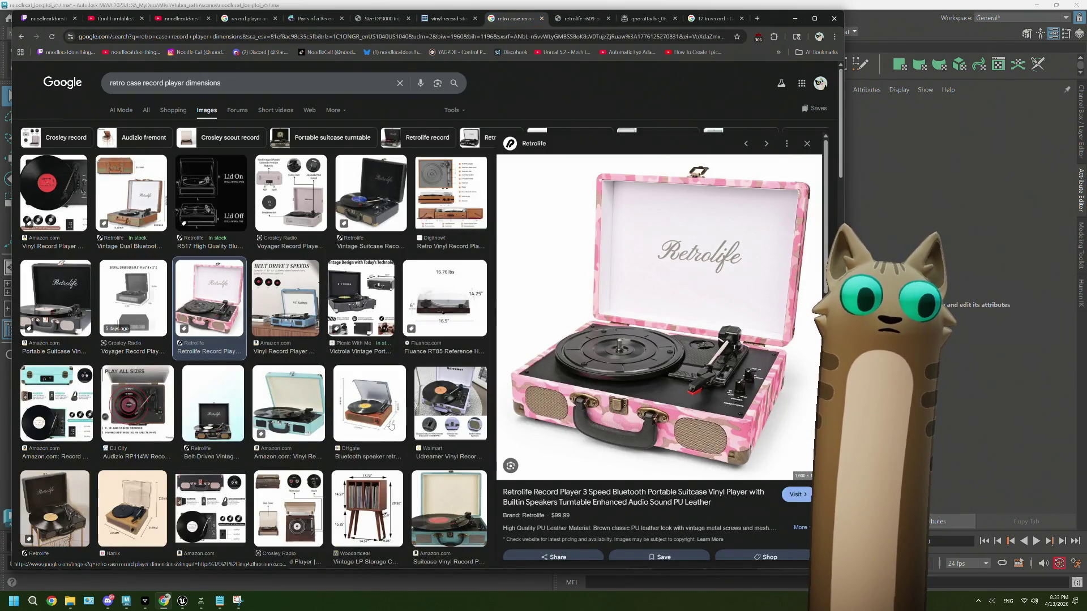
click(437, 407)
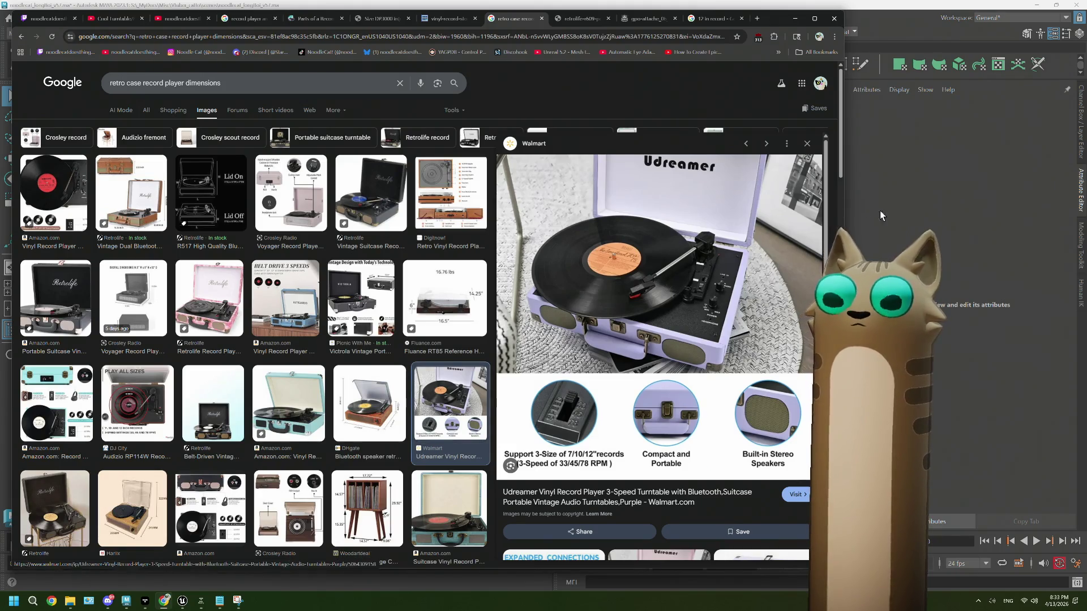
key(alt+Tab)
mouse_move(680, 335)
alt+mouse_down()
mouse_move(539, 330)
mouse_move(542, 342)
mouse_move(508, 368)
alt+mouse_up()
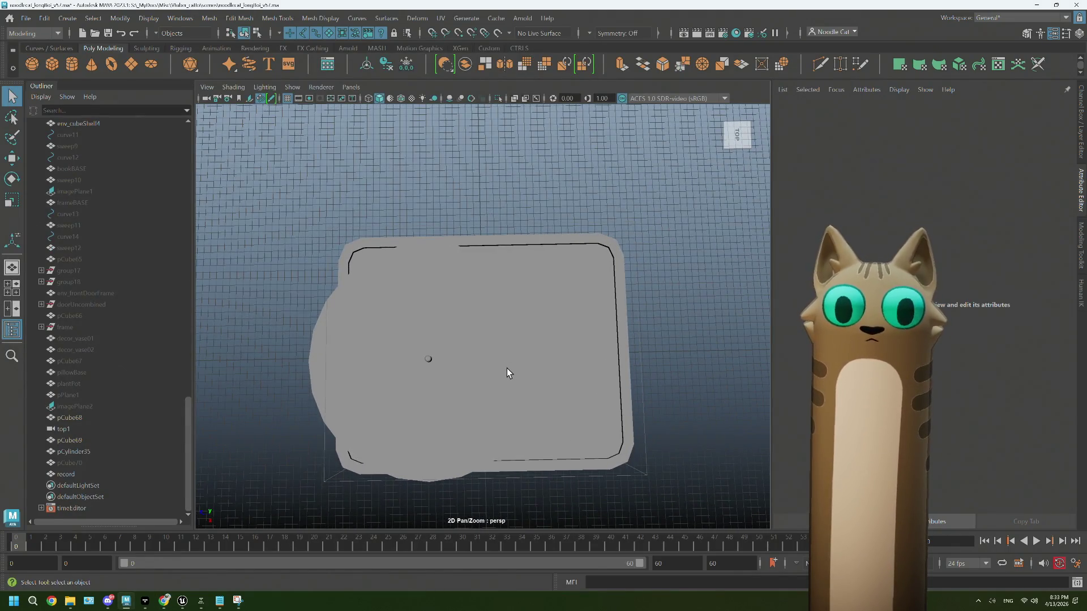
Step: Unhide the round platter disk and orbit slightly around the turntable
click(450, 99)
alt+drag(542, 340, 539, 340)
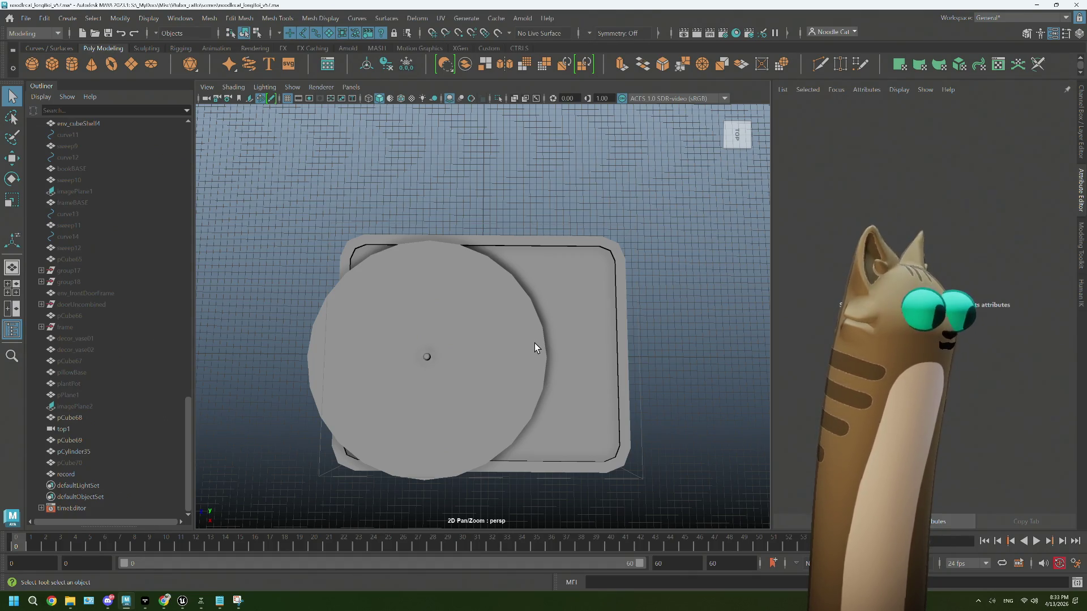
mouse_move(534, 343)
alt+mouse_down()
mouse_move(536, 308)
mouse_move(541, 345)
alt+mouse_up()
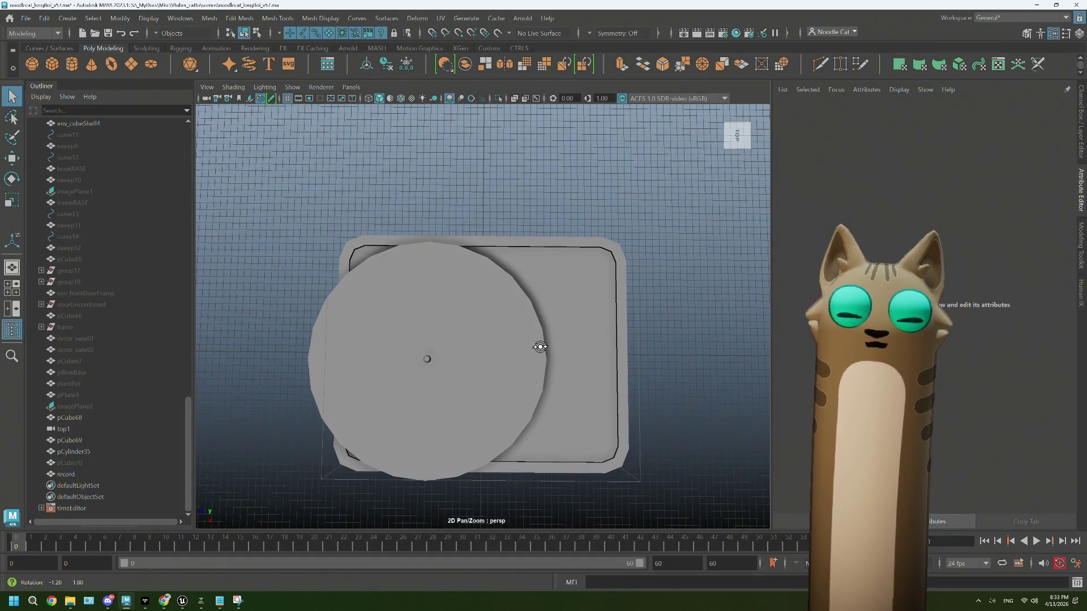
Step: Create a polygon cube, raise it above the case, and move it to the back-right corner
click(52, 64)
key(w)
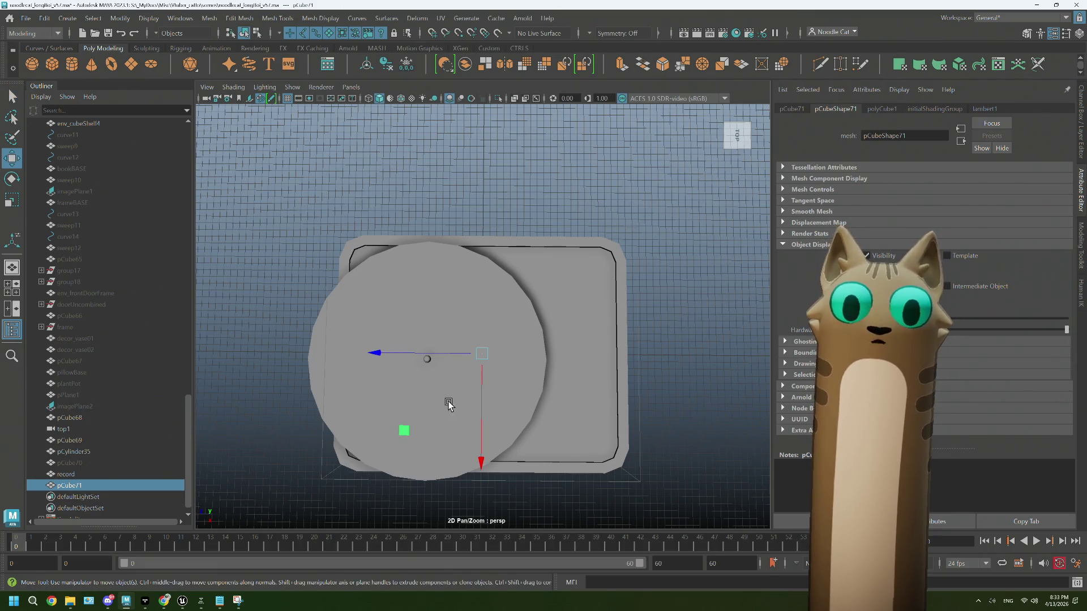
key([)
mouse_move(486, 364)
mouse_down()
mouse_move(478, 207)
mouse_move(479, 223)
mouse_up()
key(])
mouse_move(405, 444)
mouse_down()
mouse_move(470, 371)
mouse_move(493, 364)
mouse_up()
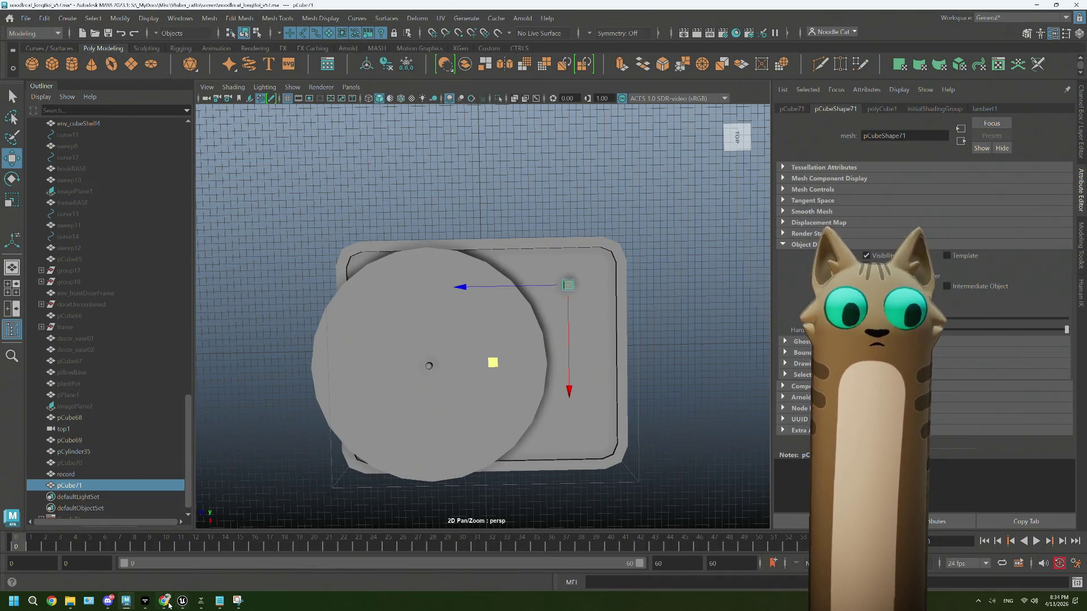
Step: Check the pink Retrolife and green record player reference photos, then return to Maya
click(169, 605)
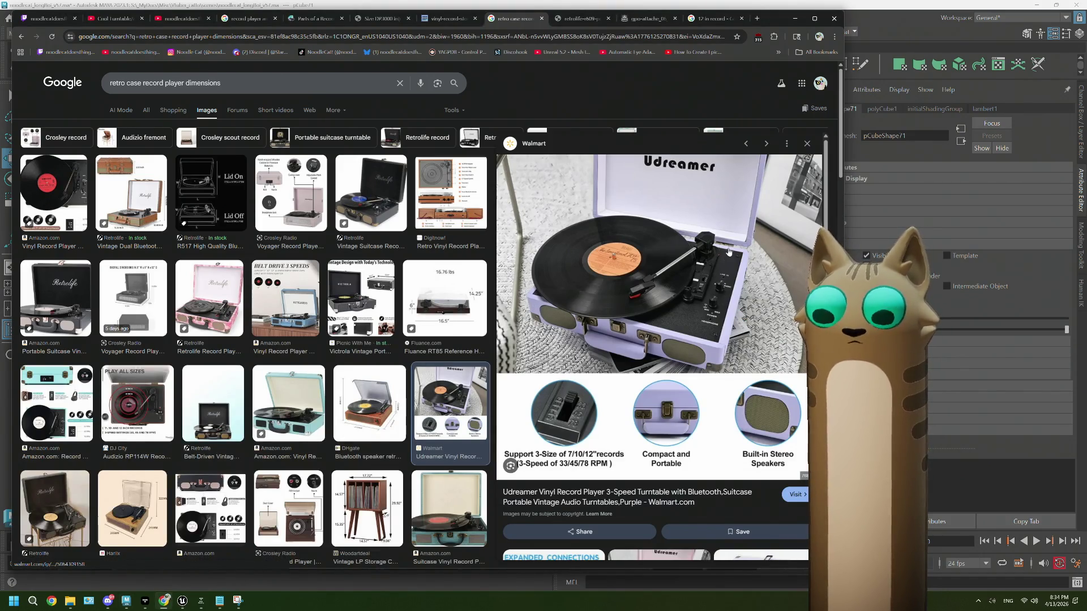
click(596, 24)
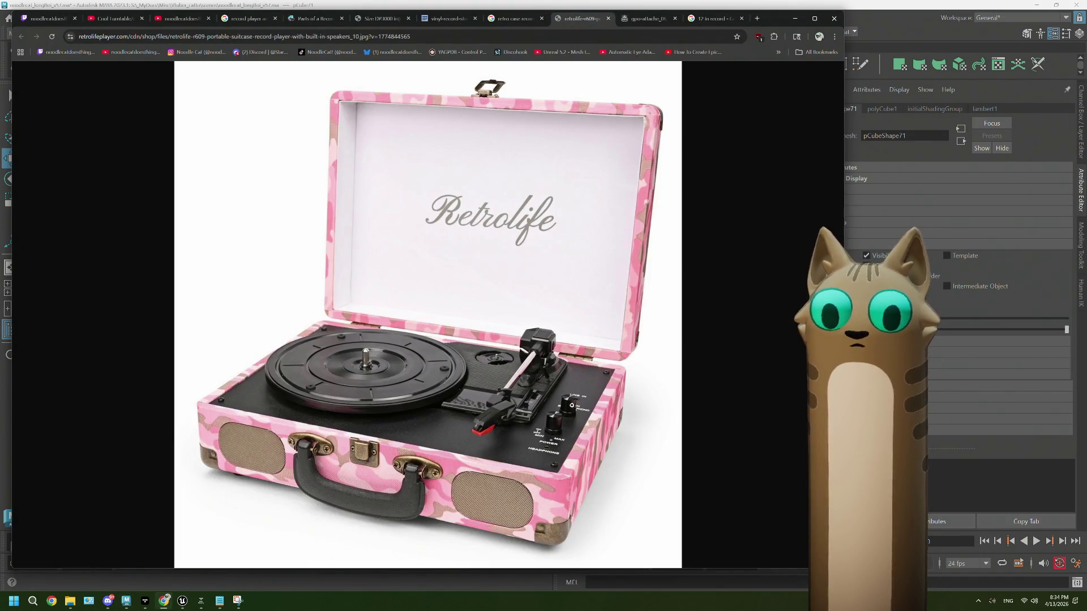
click(642, 23)
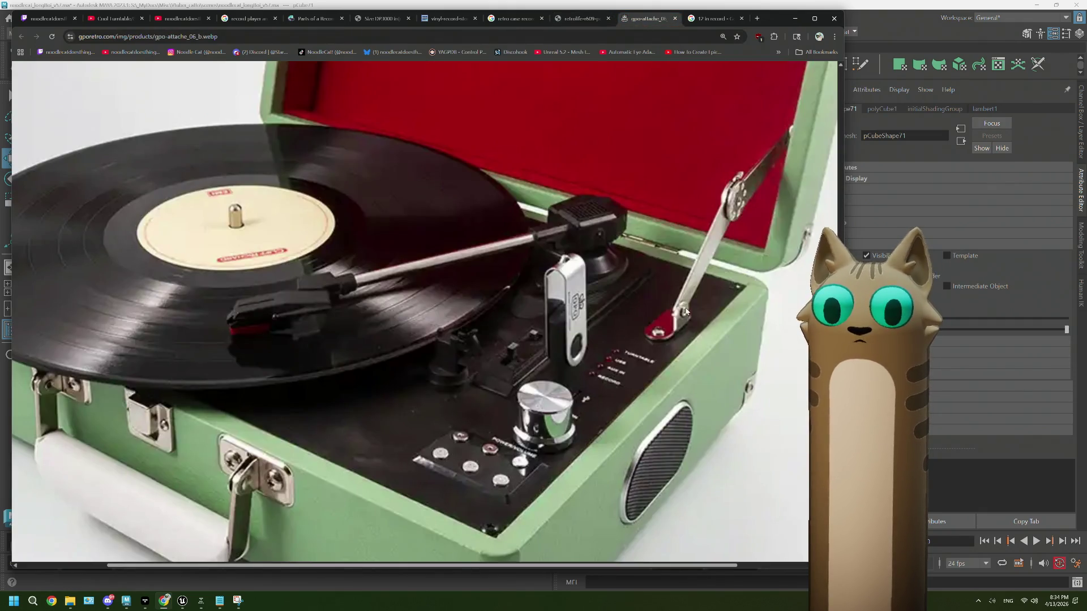
click(882, 16)
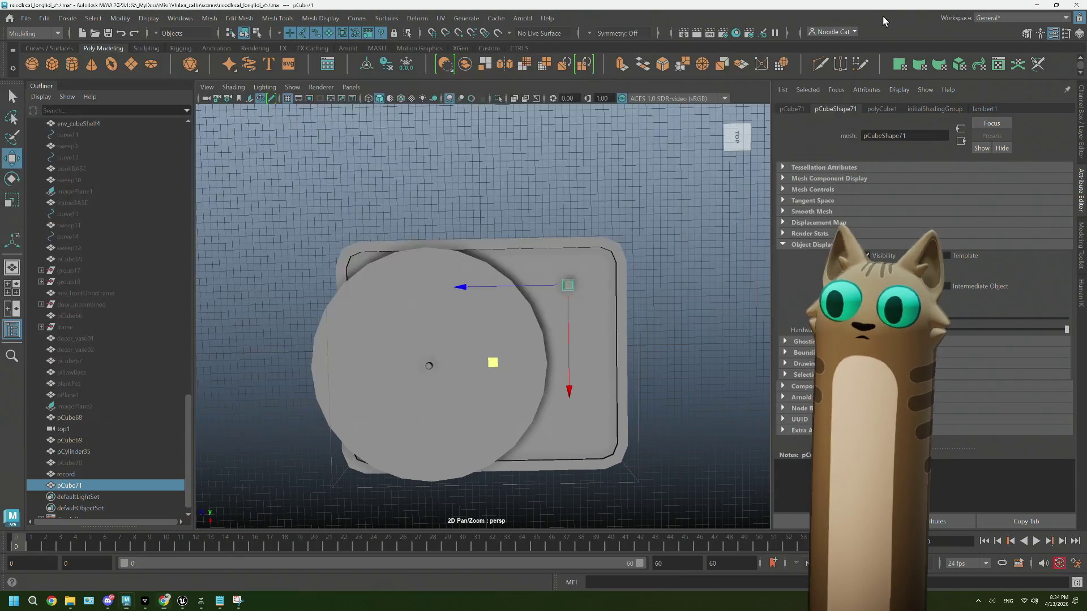
Step: Nudge the cube left, pull a corner vertex upward, and select the thin edge
drag(468, 286, 466, 290)
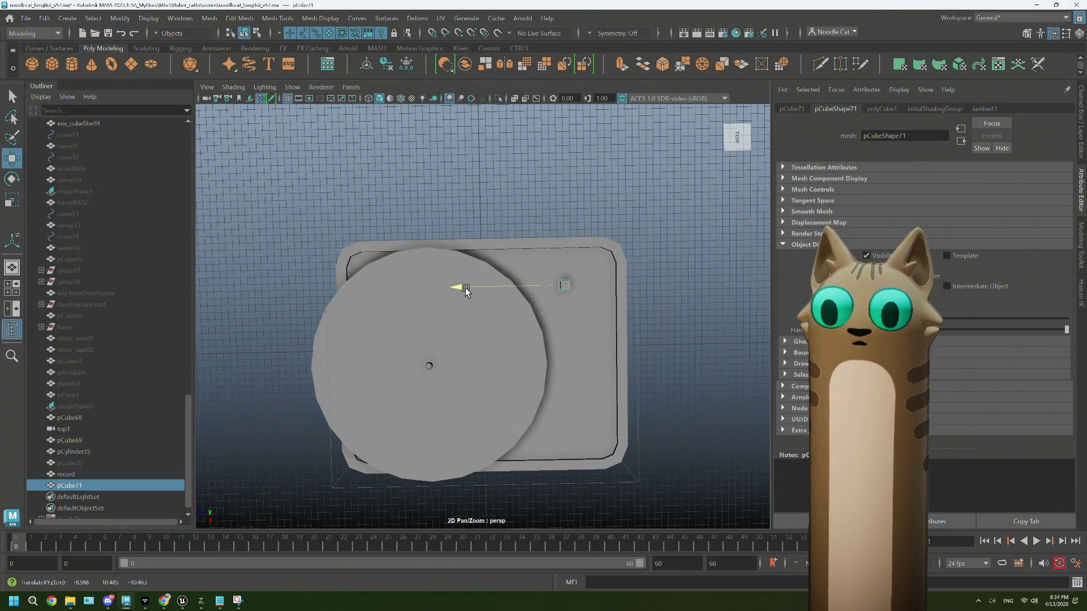
scroll(601, 320, up, 2)
mouse_move(599, 283)
right_down()
mouse_move(558, 263)
mouse_move(608, 277)
mouse_move(565, 272)
right_up()
click(609, 277)
drag(592, 376, 593, 350)
click(593, 348)
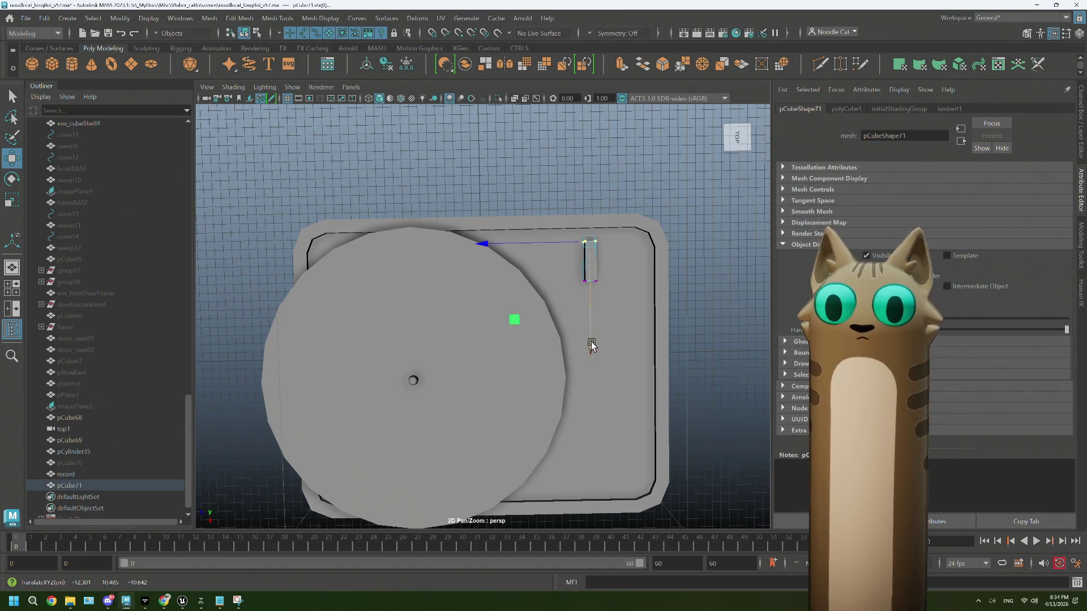
drag(578, 235, 597, 323)
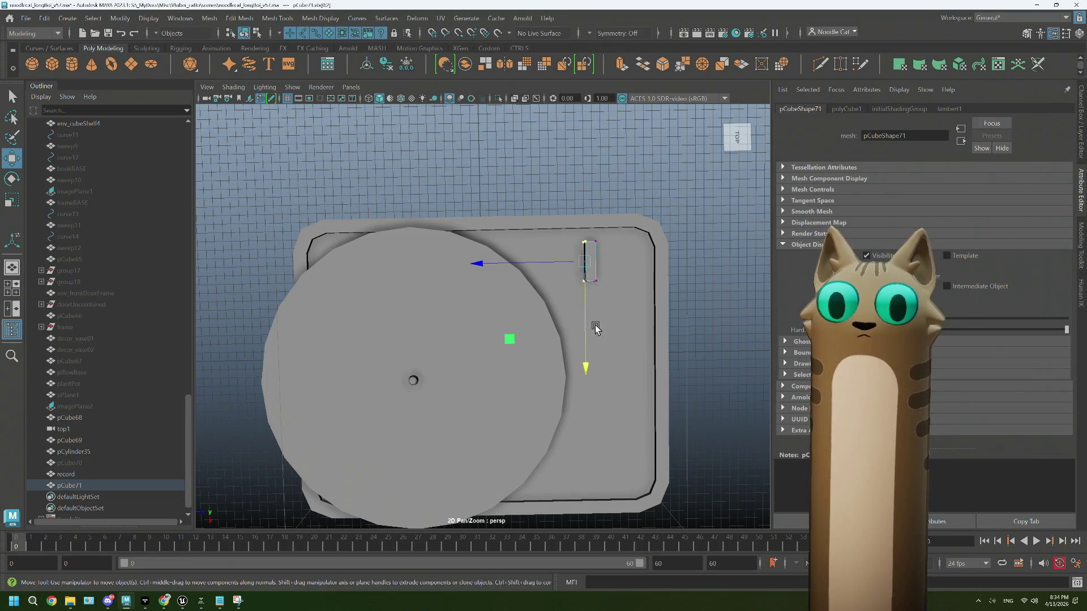
drag(509, 275, 565, 238)
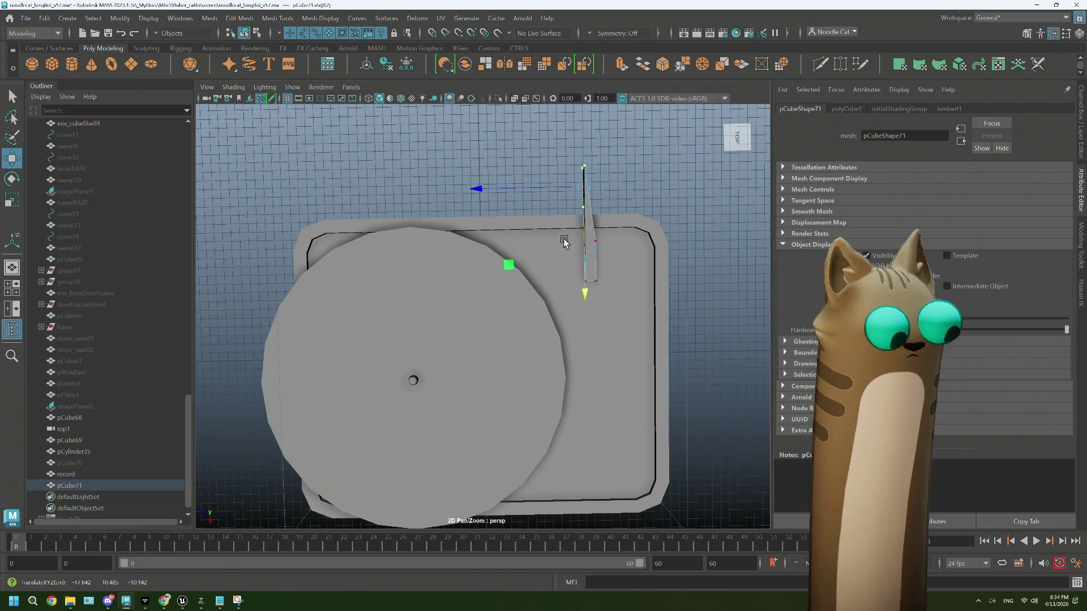
key(ctrl+z)
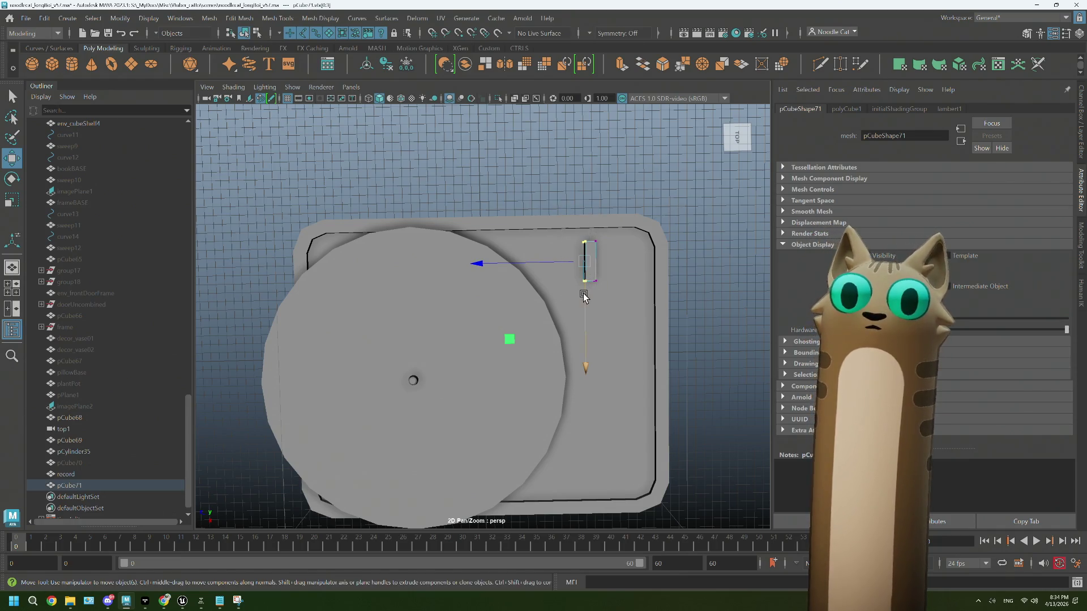
Step: Extrude a face leftward from the edge, pull its bottom edge down, and lower the panel onto the case
shift+drag(477, 263, 351, 265)
click(490, 280)
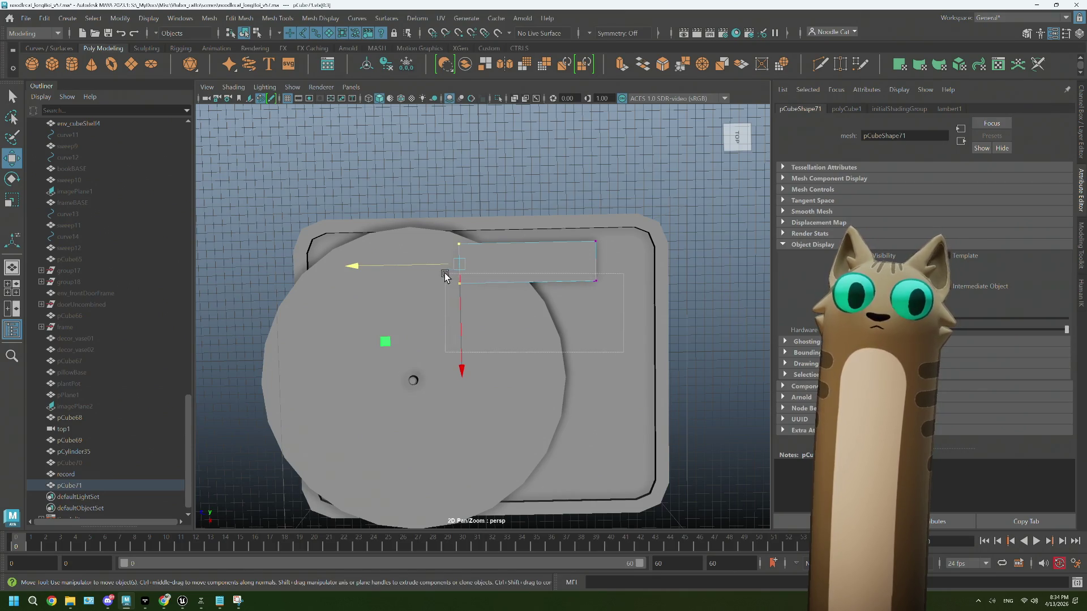
drag(526, 383, 534, 479)
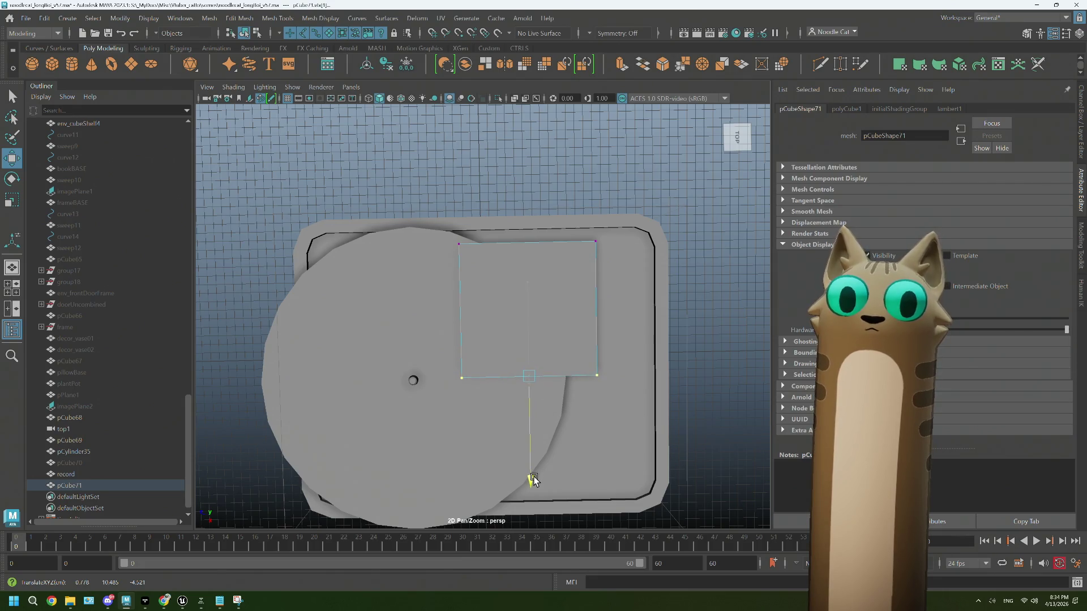
mouse_move(561, 362)
alt+mouse_down()
mouse_move(556, 305)
mouse_move(554, 326)
mouse_move(582, 310)
alt+mouse_up()
right_drag(590, 209, 624, 190)
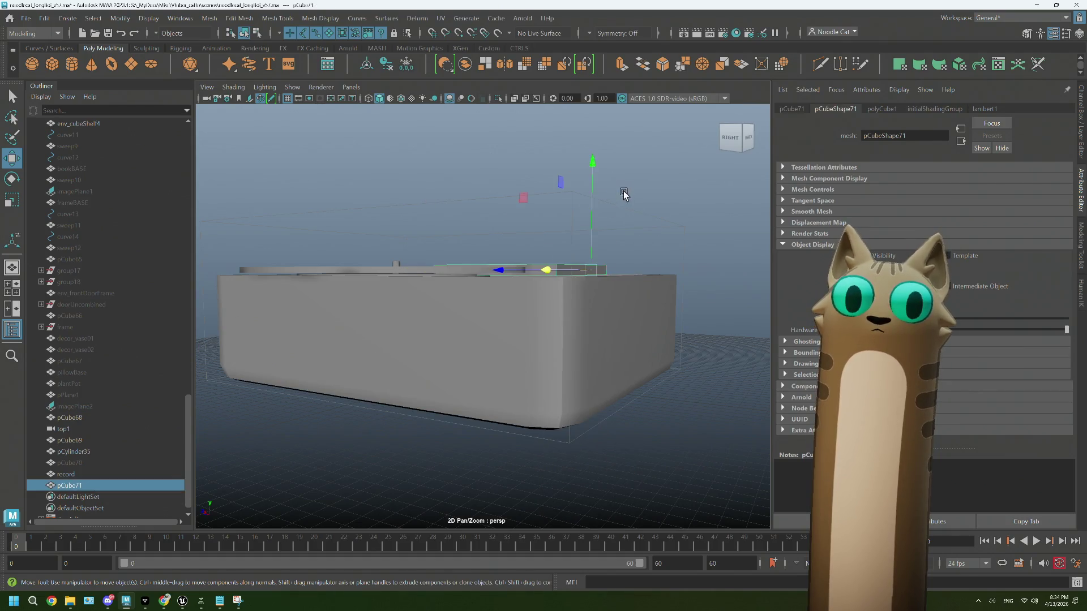
mouse_move(592, 164)
mouse_down()
mouse_move(510, 308)
mouse_move(517, 316)
mouse_move(504, 311)
mouse_up()
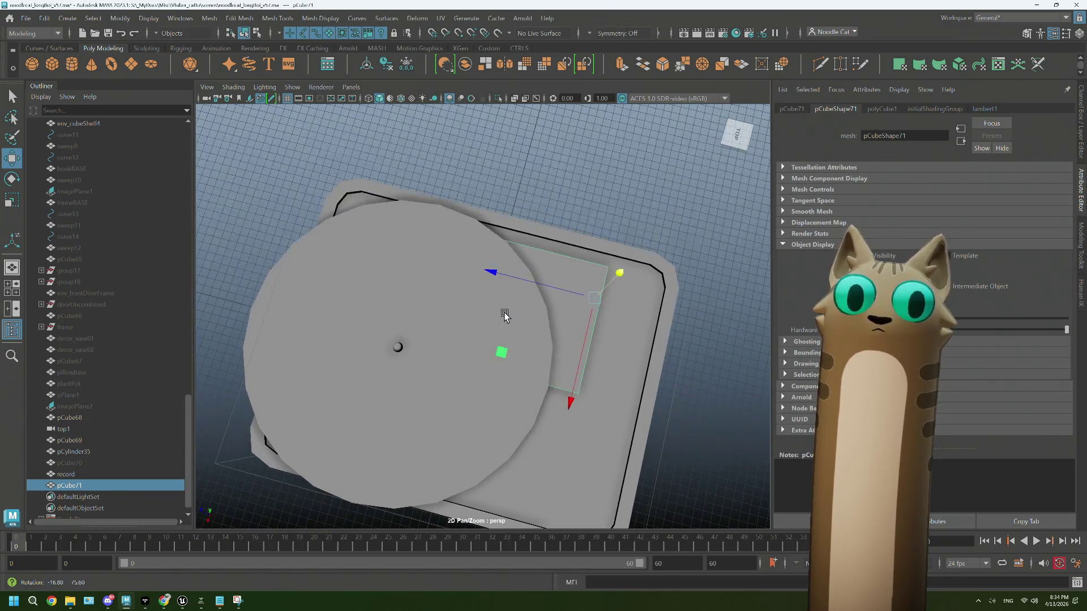
click(595, 184)
mouse_move(595, 185)
alt+mouse_down()
mouse_move(587, 250)
mouse_move(595, 243)
mouse_move(573, 236)
mouse_move(581, 255)
alt+mouse_up()
Step: Close the 12 in record search tab, recheck the pink Retrolife photo, and return to Maya
mouse_move(165, 600)
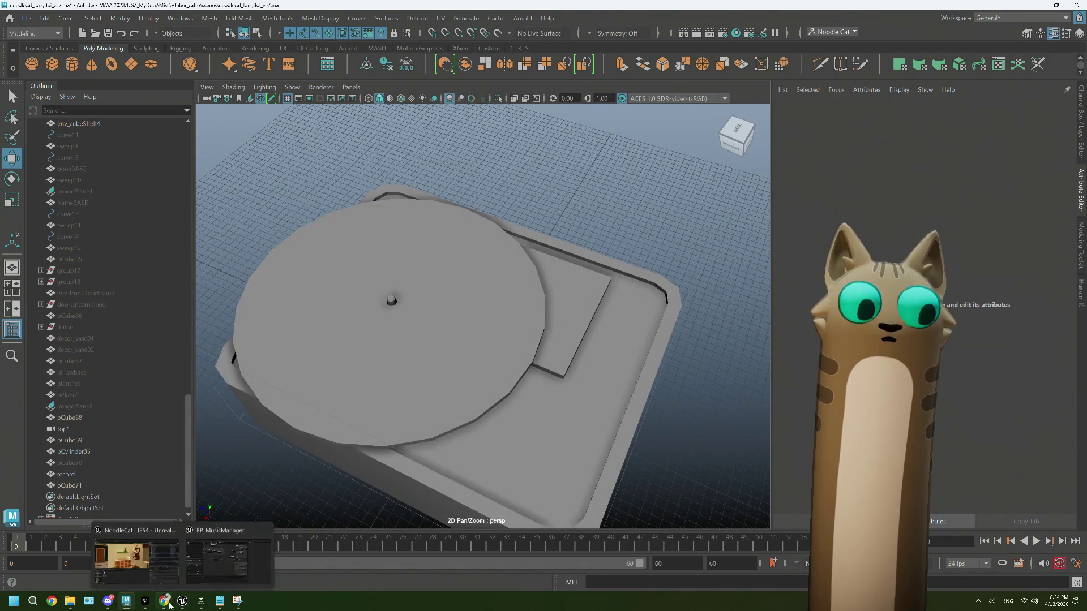
click(140, 558)
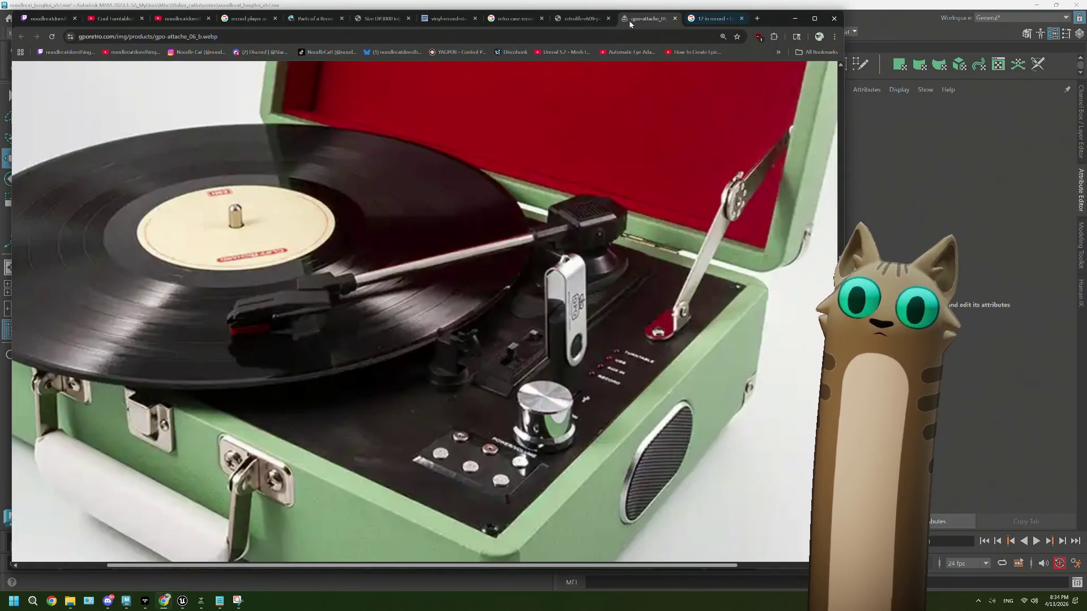
click(694, 22)
click(741, 18)
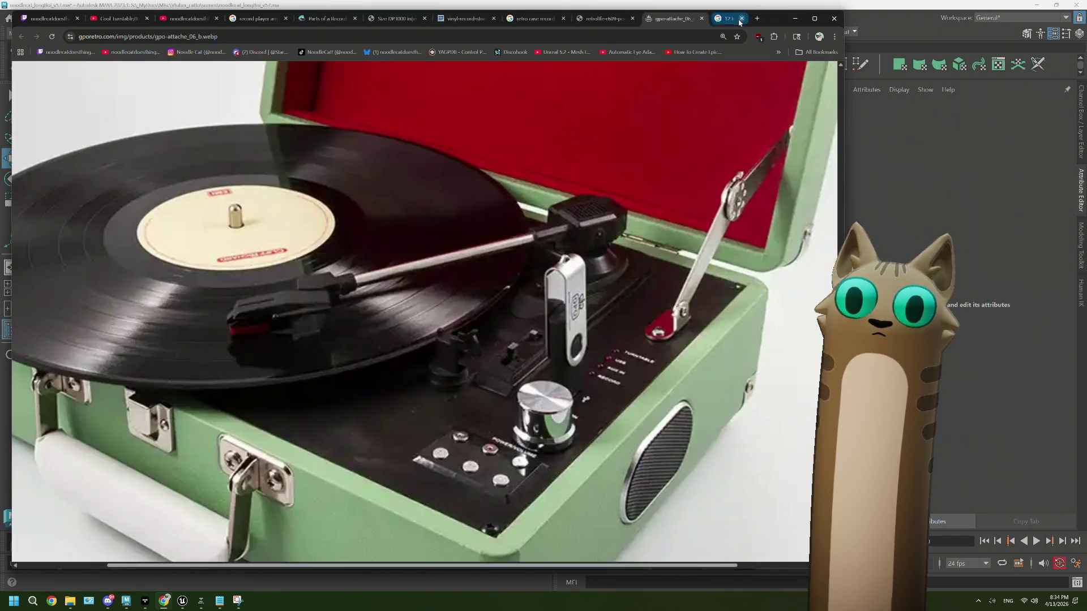
click(638, 22)
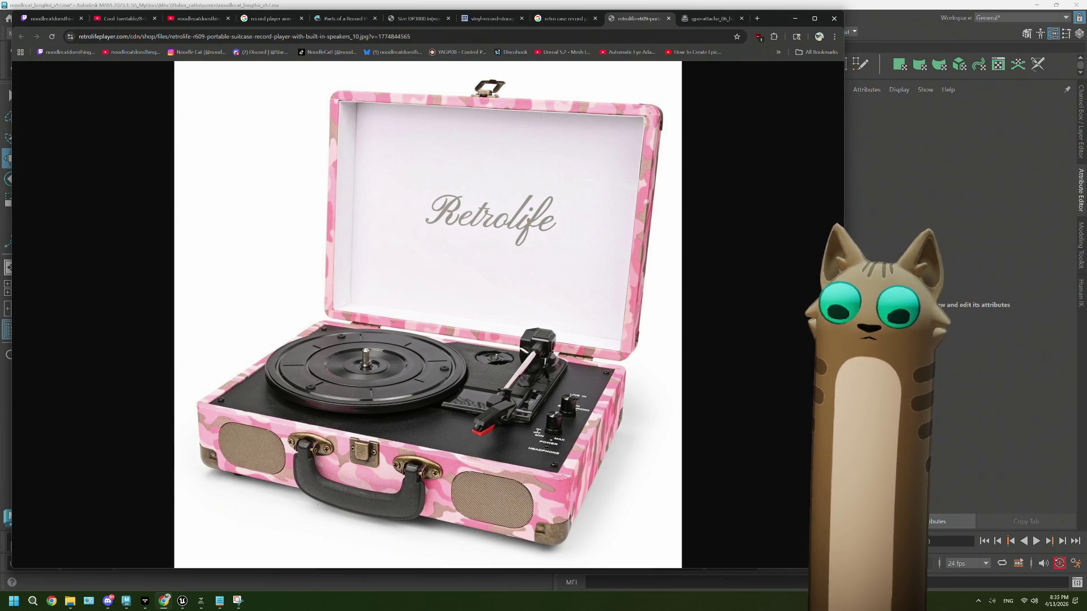
key(alt+Tab)
scroll(576, 320, up, 5)
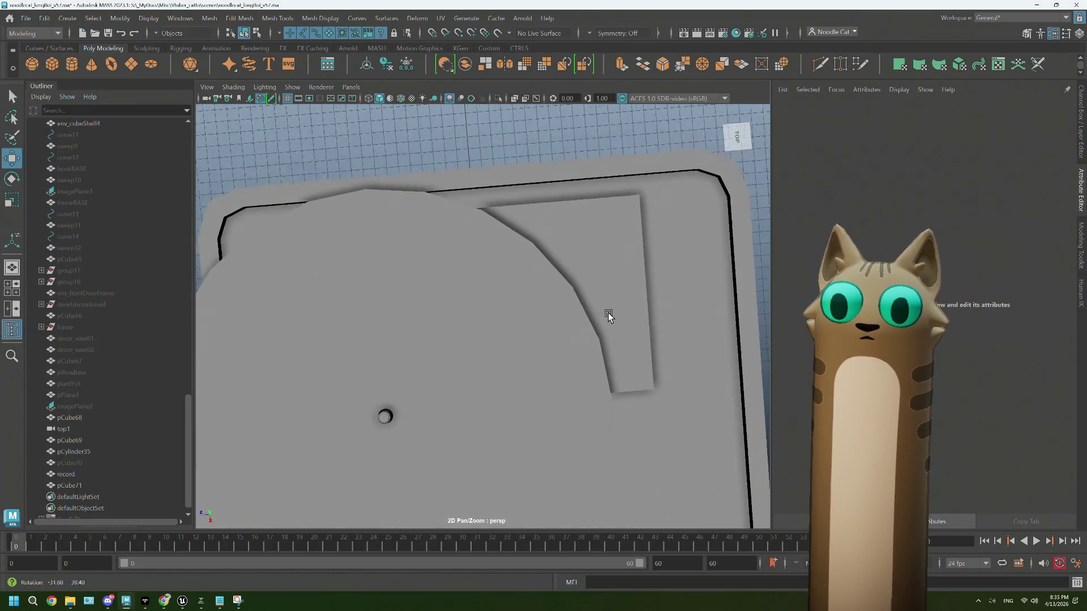
Step: Inset the control-panel block's top face with an extrude at offset 0.6
scroll(609, 315, down, 3)
right_click(540, 234)
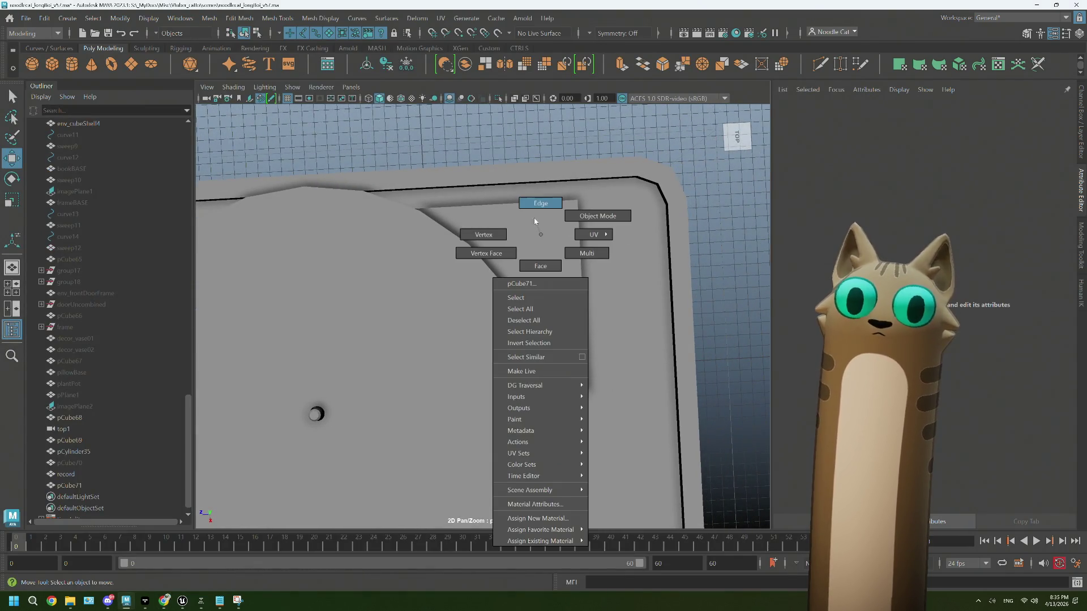
click(530, 206)
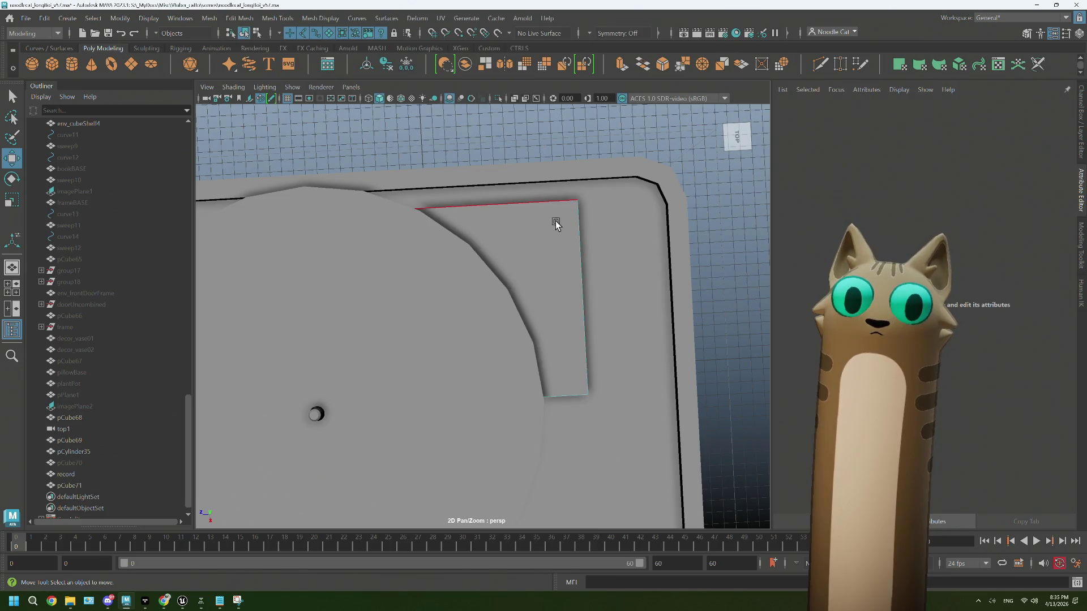
click(820, 64)
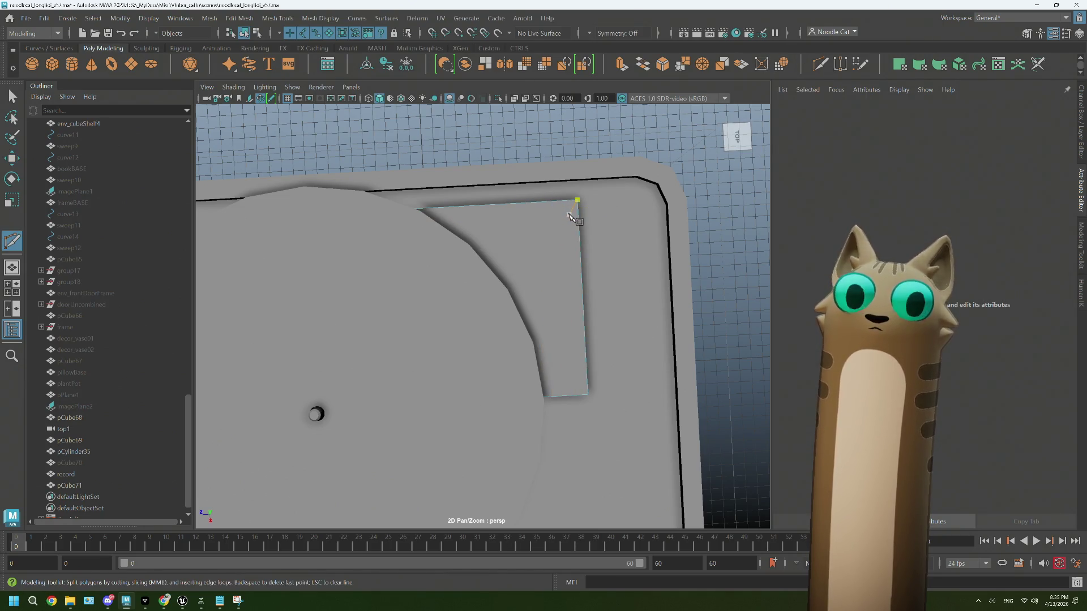
key(q)
right_click(563, 221)
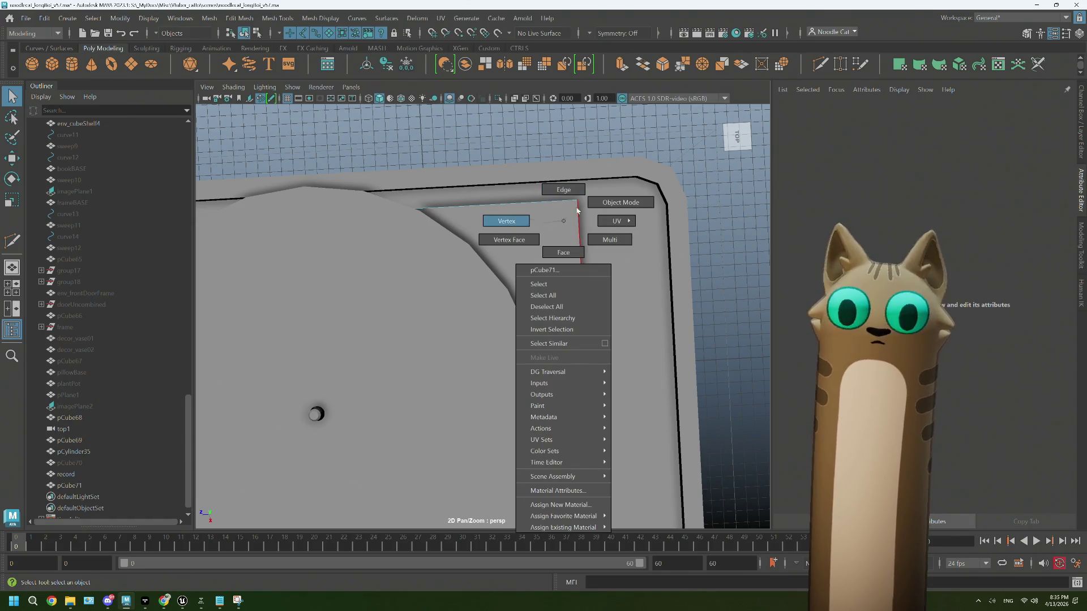
click(563, 252)
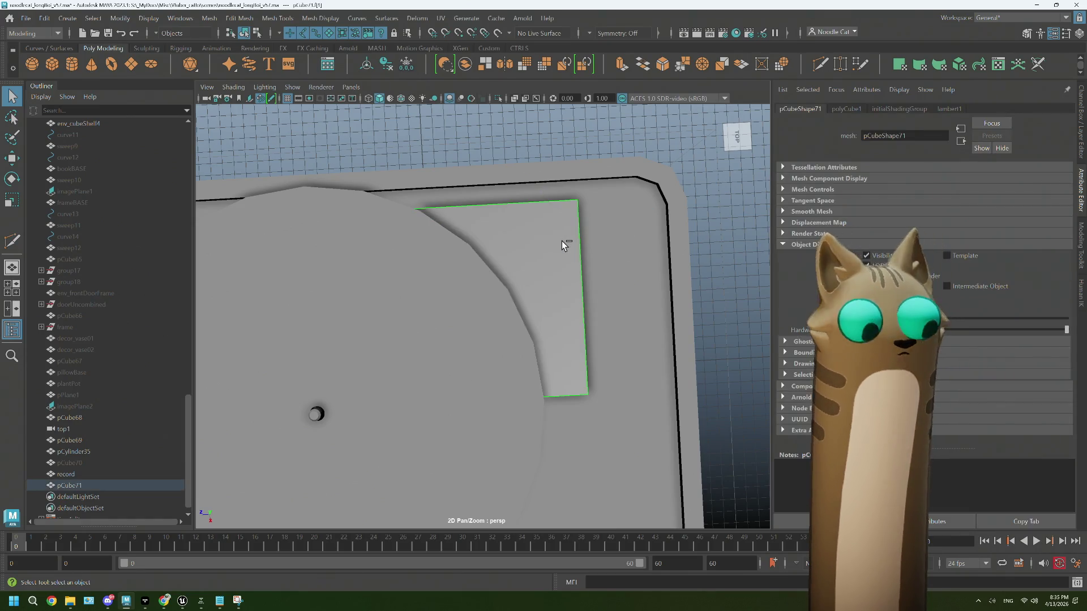
key(ctrl+e)
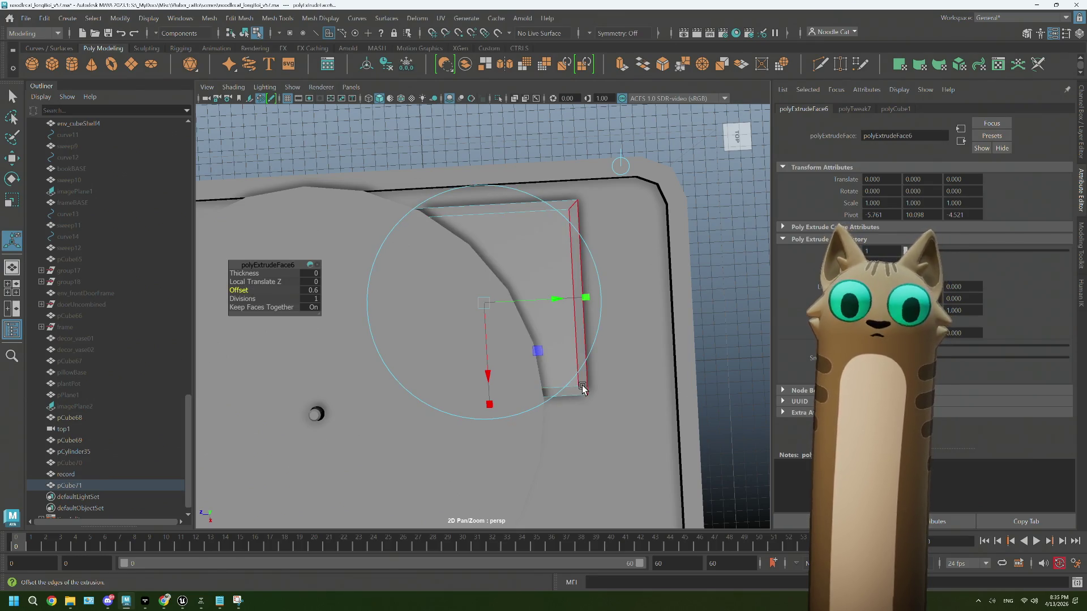
Step: Slide the inset's inner edge upward to reshape the border
right_drag(579, 389, 567, 249)
click(560, 378)
key(w)
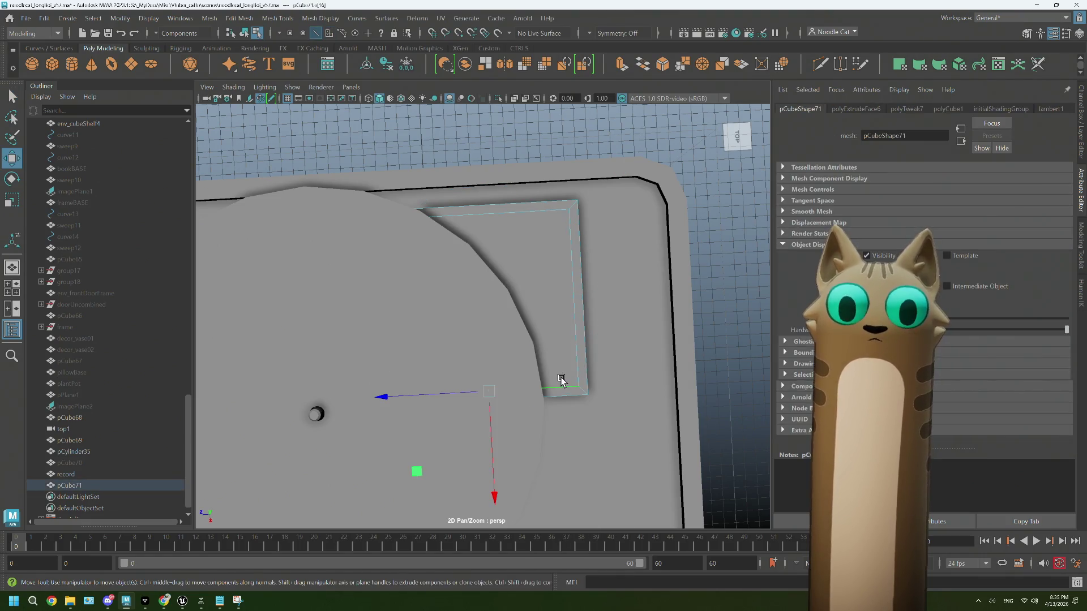
drag(493, 455, 493, 374)
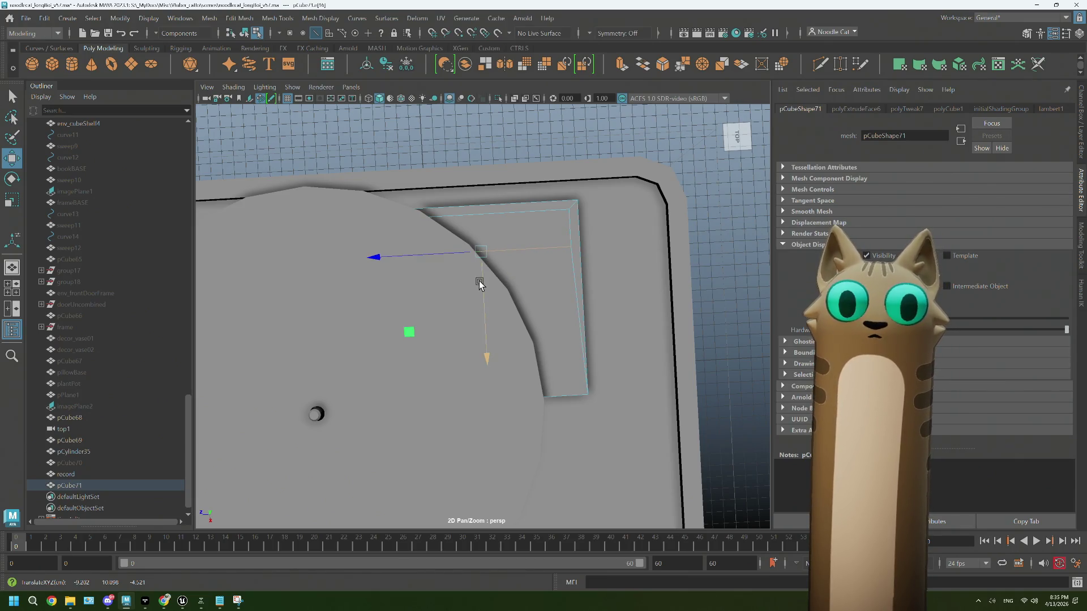
mouse_move(454, 323)
alt+mouse_down()
mouse_move(474, 283)
mouse_move(420, 300)
mouse_move(456, 342)
mouse_move(426, 343)
alt+mouse_up()
scroll(66, 474, down, 1)
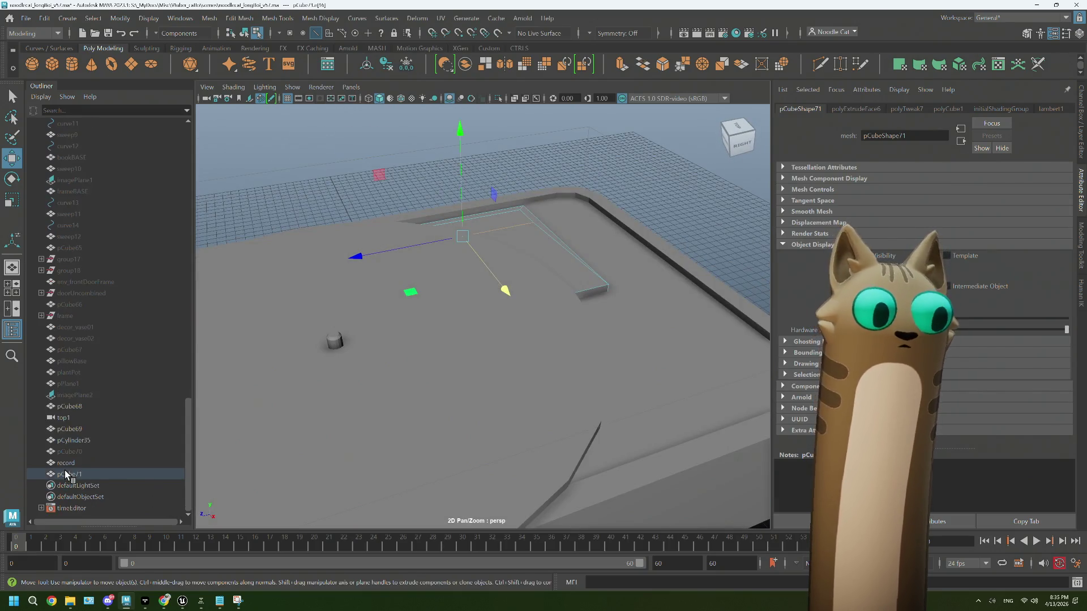
Step: Hide the record disc and slide an inner edge of pCube71's inset along X to fit the corner
click(83, 463)
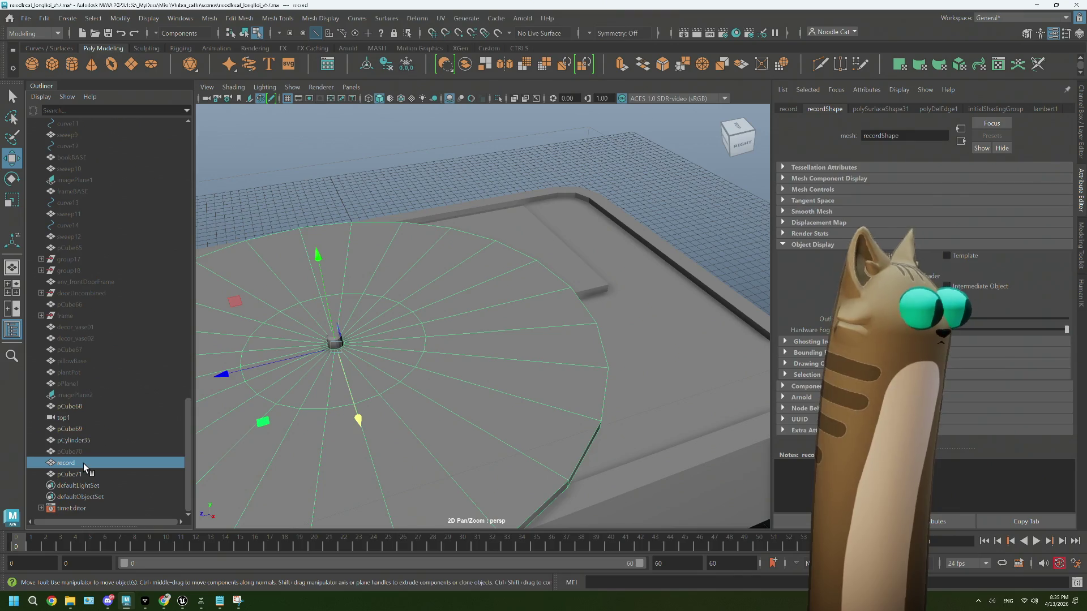
key(h)
mouse_move(510, 338)
alt+mouse_down()
mouse_move(468, 357)
mouse_move(515, 272)
alt+mouse_up()
click(515, 271)
right_drag(516, 262, 512, 233)
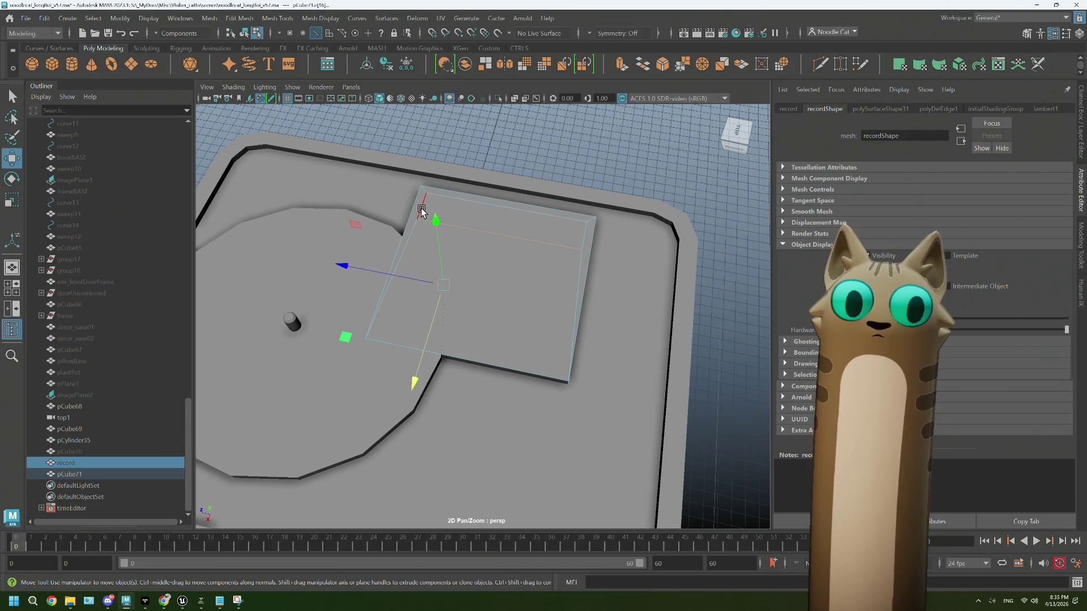
click(403, 218)
drag(381, 202, 509, 220)
key(f)
alt+drag(564, 262, 564, 341)
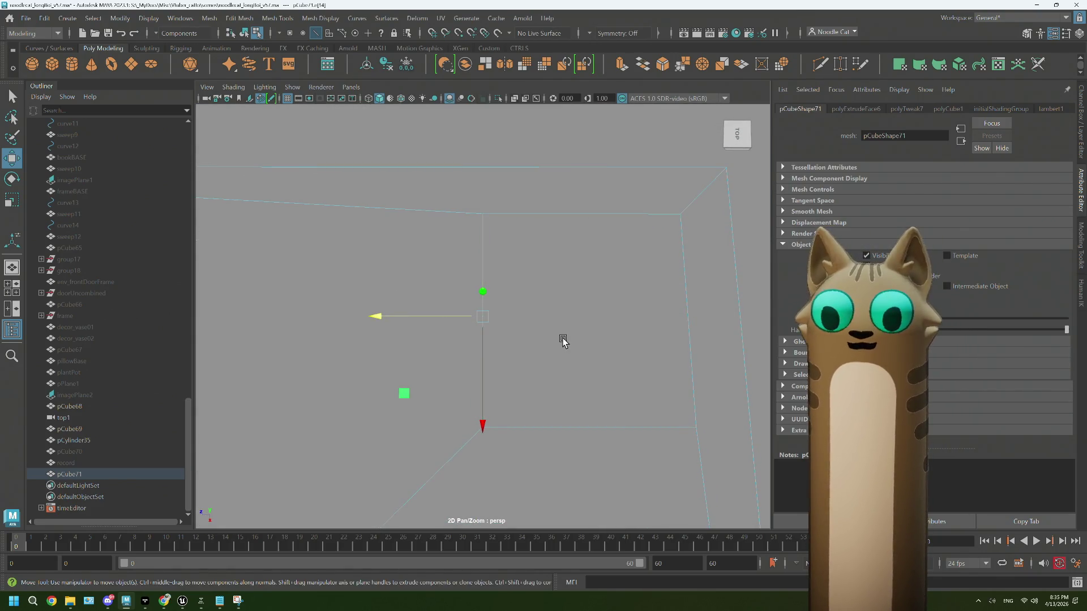
drag(380, 317, 370, 317)
scroll(521, 310, down, 3)
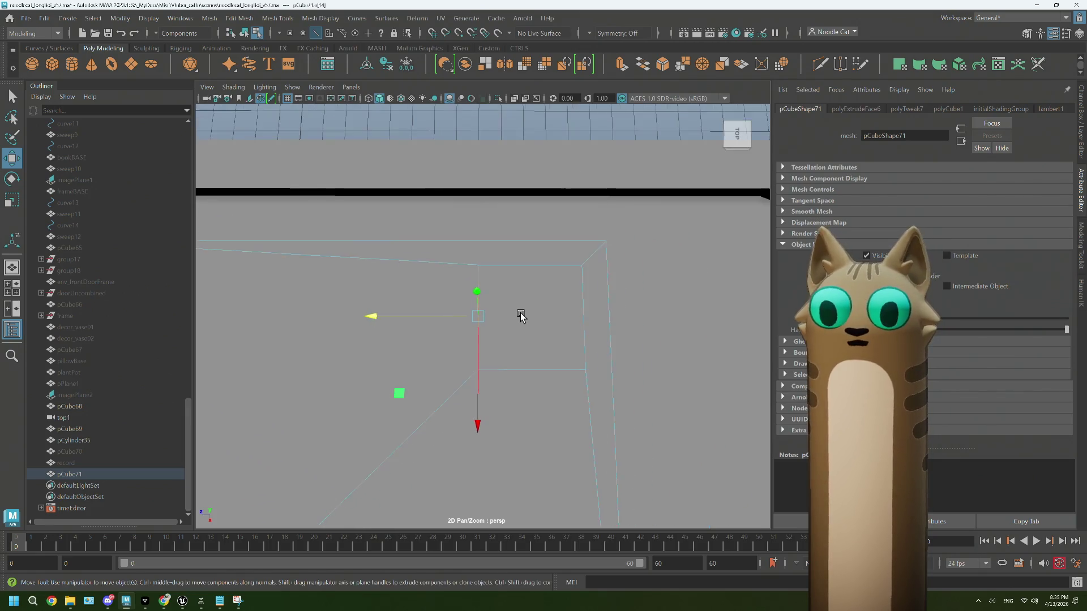
Step: In face mode, reselect the record disc and pick the control-panel block's top face
right_click(521, 311)
click(521, 311)
alt+drag(561, 355, 561, 339)
alt+drag(397, 347, 185, 458)
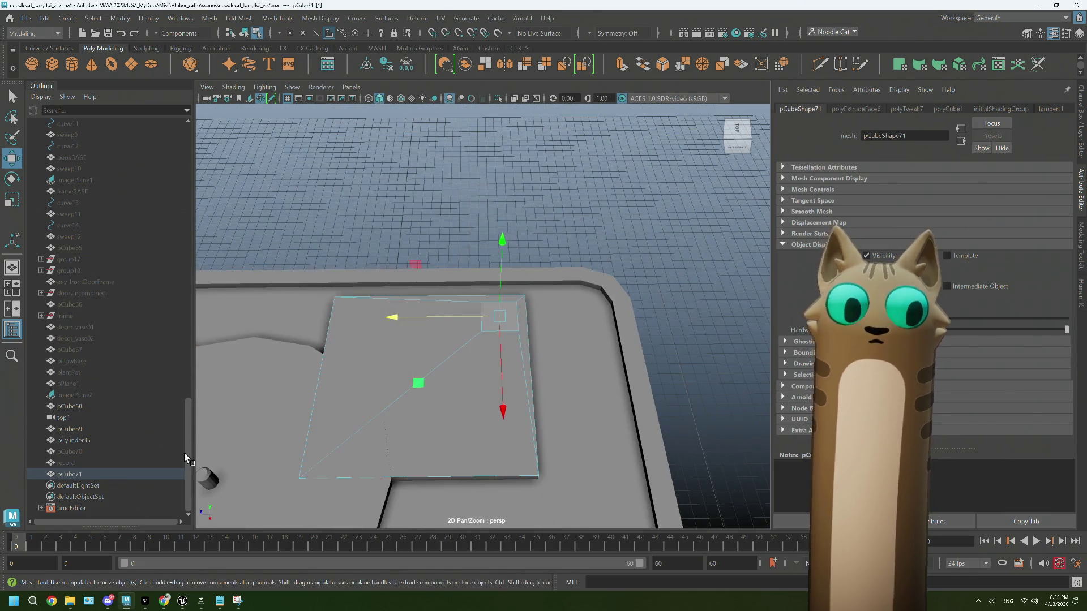
click(66, 463)
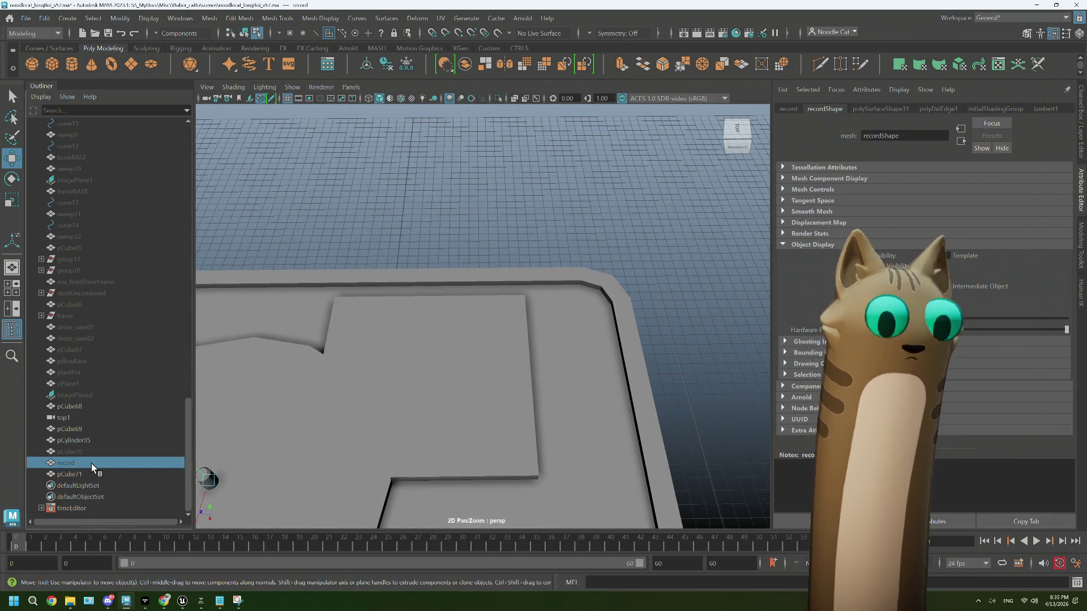
click(505, 336)
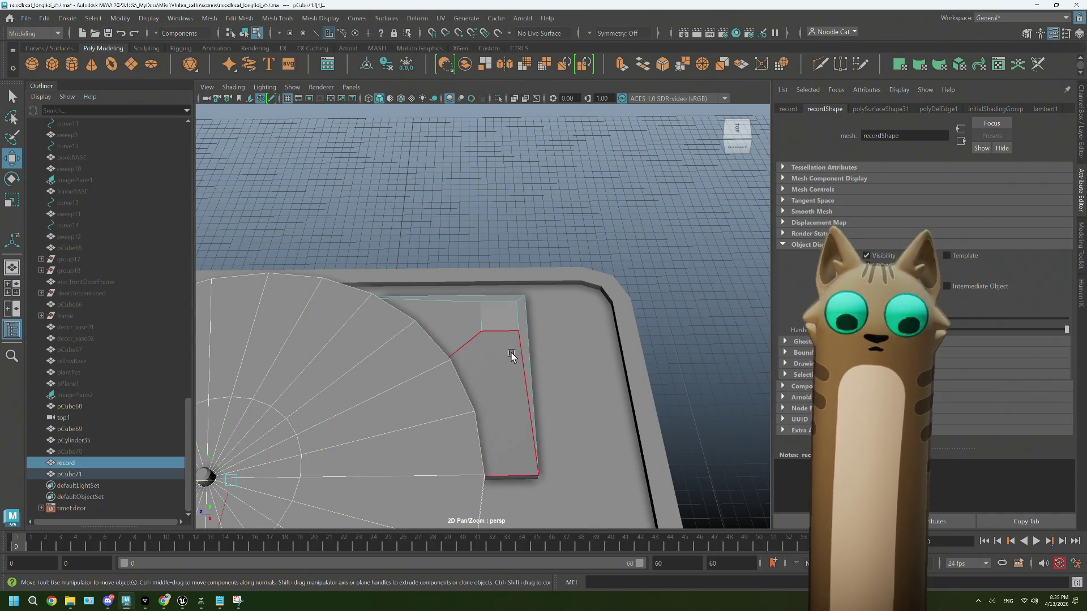
Step: Multi-Cut edge loops, circularize the small corner face into an octagon, and scale it up slightly
key(f)
click(819, 65)
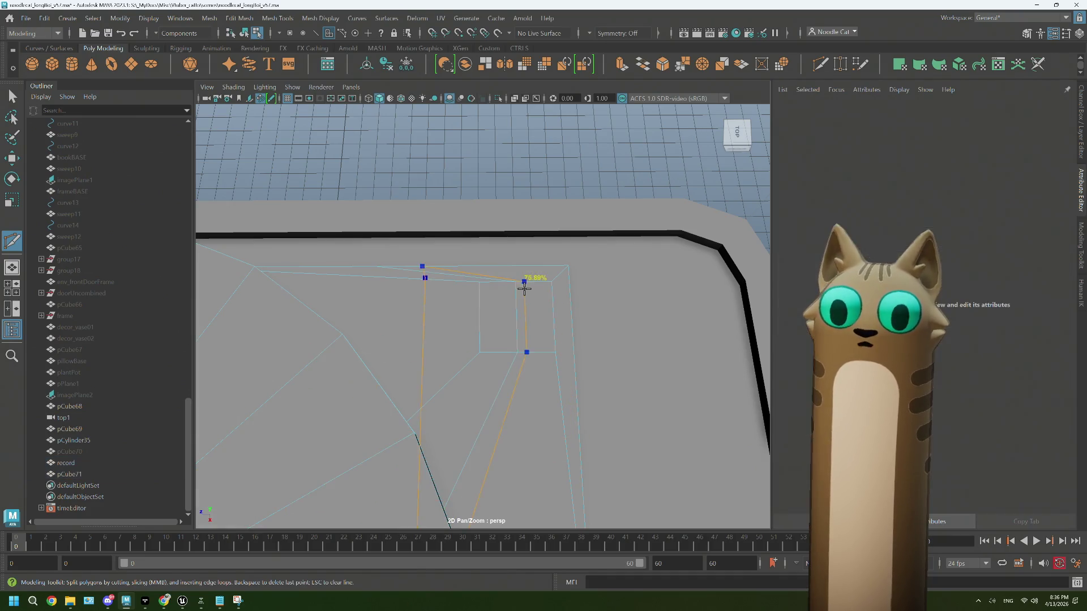
key(q)
right_drag(534, 301, 530, 300)
click(529, 300)
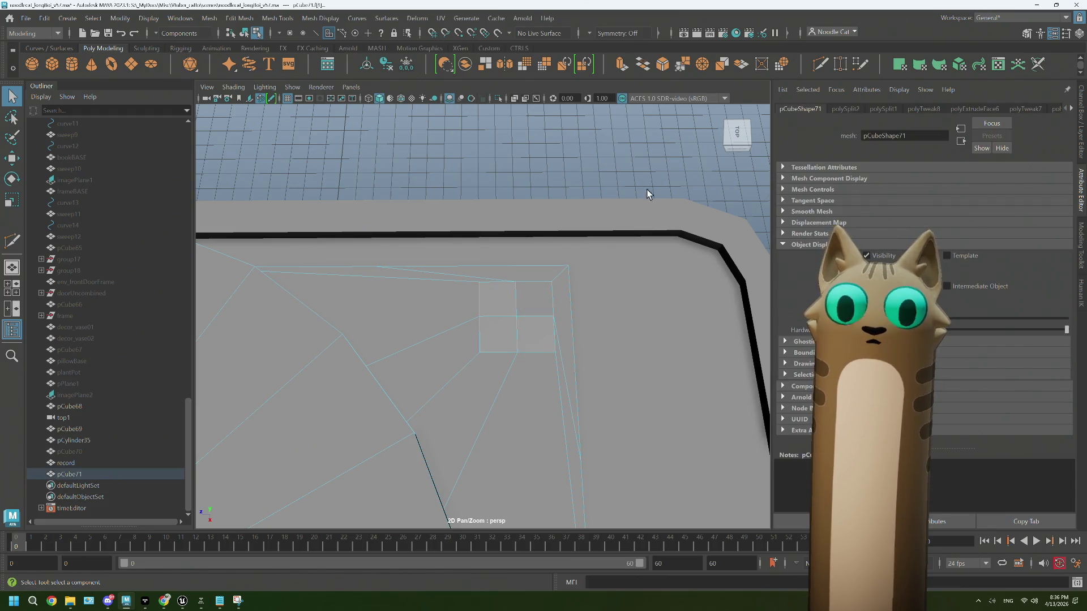
click(776, 66)
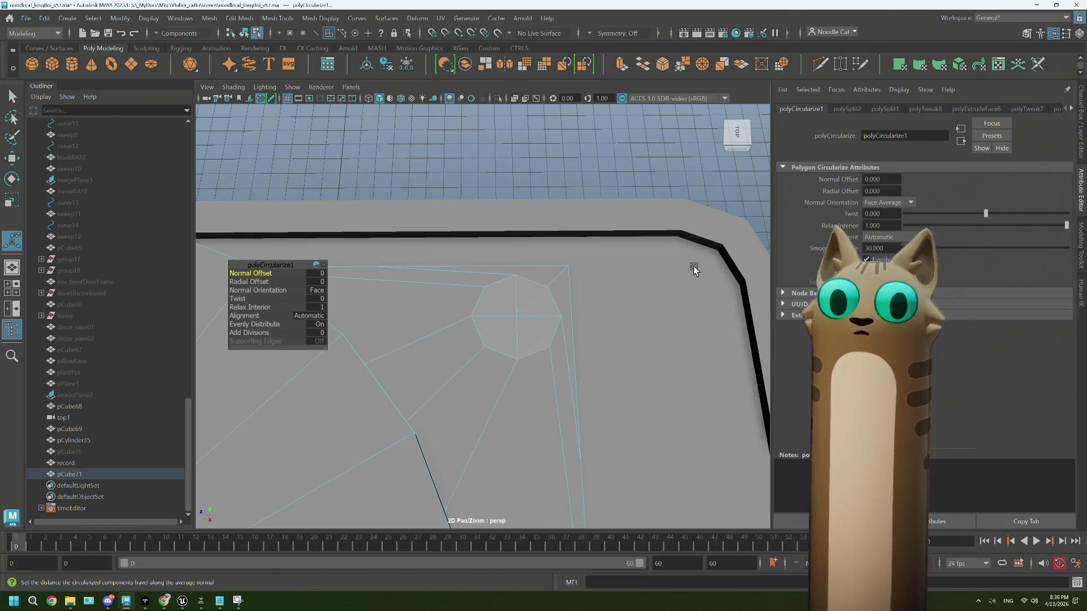
scroll(574, 407, down, 1)
scroll(573, 406, down, 2)
scroll(566, 410, down, 2)
scroll(563, 408, up, 4)
mouse_move(564, 407)
alt+mouse_down()
mouse_move(575, 417)
mouse_move(558, 390)
mouse_move(566, 415)
alt+mouse_up()
key(r)
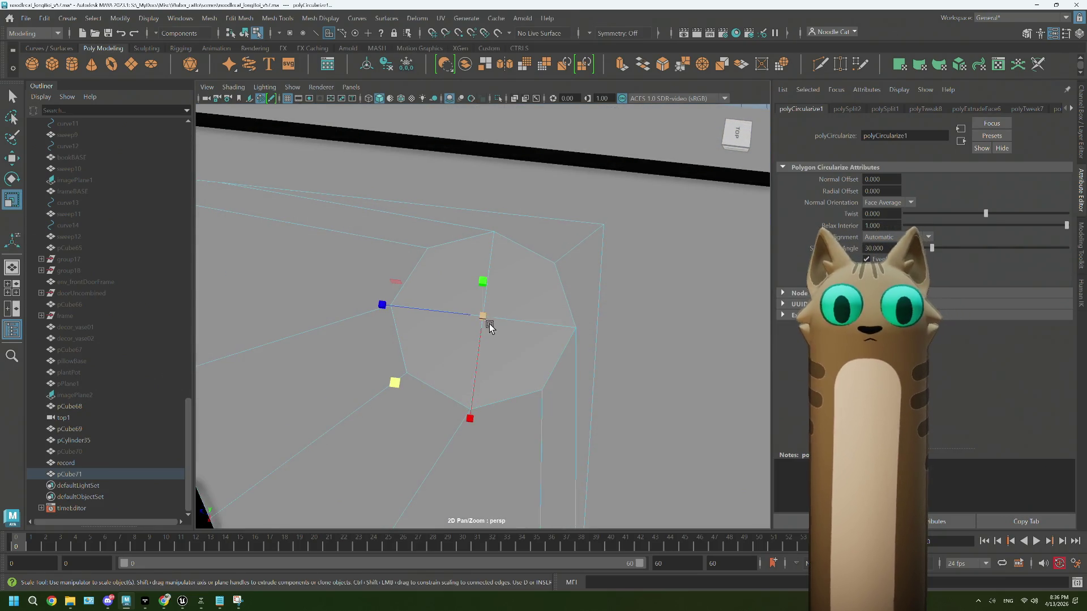
mouse_move(398, 384)
mouse_down()
mouse_move(493, 423)
mouse_move(470, 415)
mouse_up()
Step: Extrude the octagon upward twice and scale its top face down to form a beveled knob
key(ctrl+e)
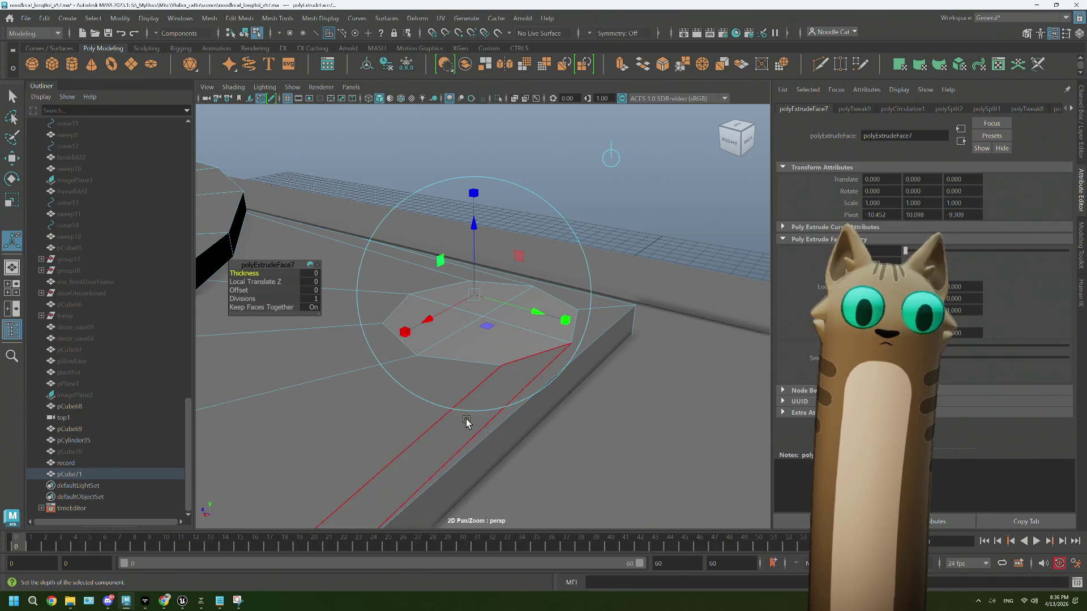
key(w)
drag(481, 224, 480, 215)
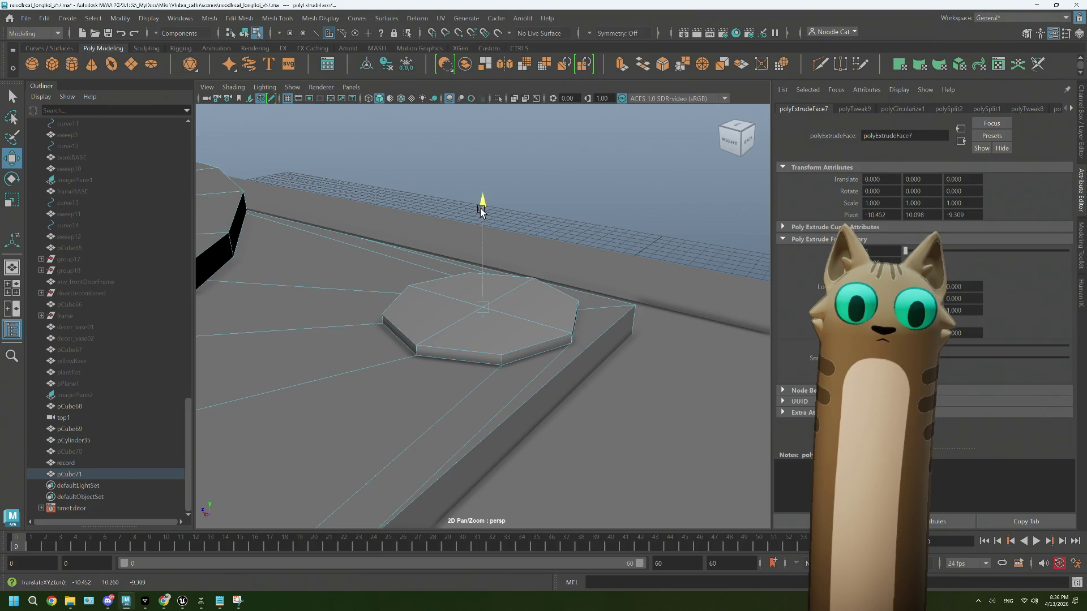
key(ctrl+e)
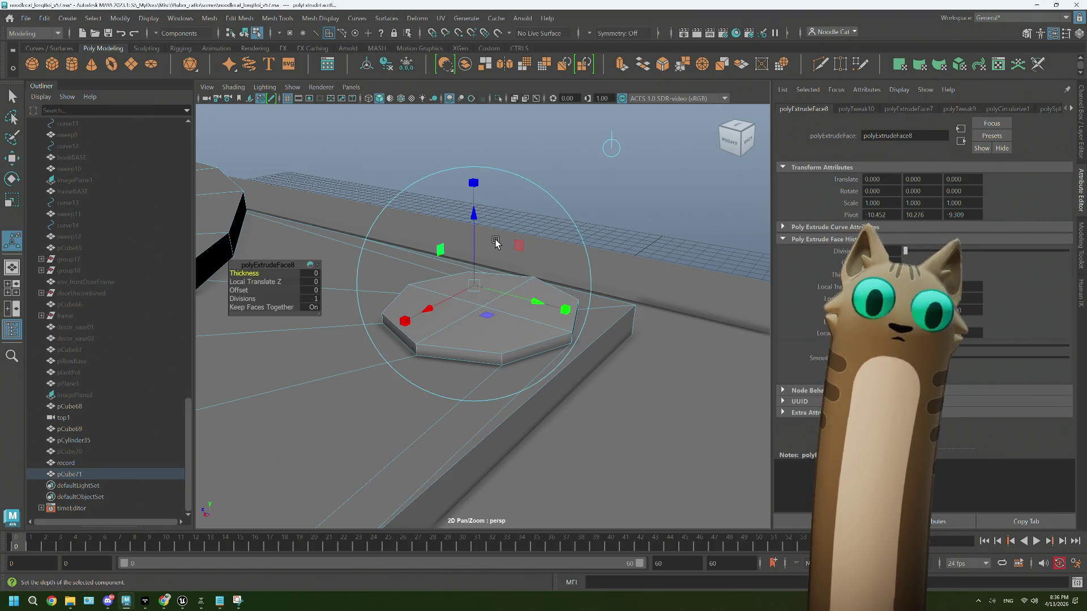
key(w)
drag(485, 222, 482, 202)
key(r)
drag(375, 299, 396, 297)
key(w)
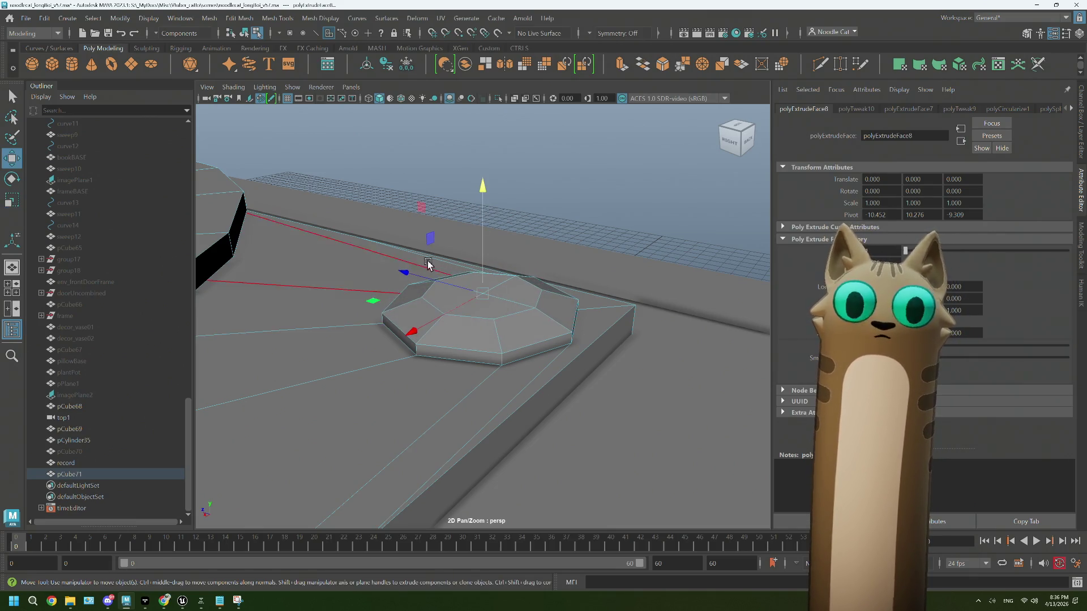
mouse_move(477, 195)
mouse_down()
mouse_move(485, 175)
mouse_move(499, 317)
mouse_move(488, 337)
mouse_move(483, 207)
mouse_up()
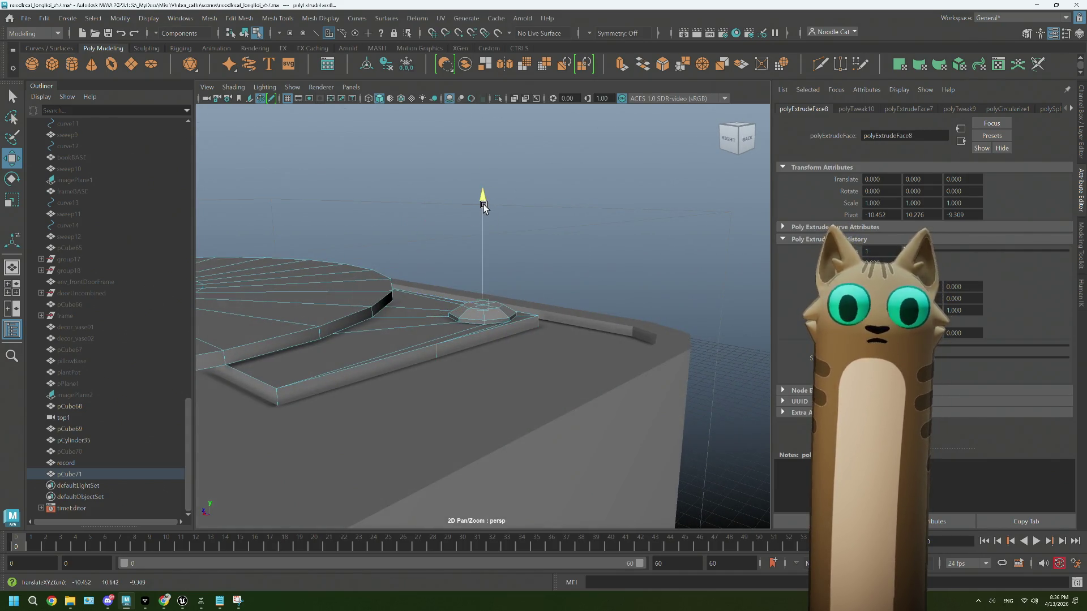
Step: Deselect, orbit out to view the whole record player, and bring the reference browser forward
click(532, 236)
mouse_move(546, 245)
alt+mouse_down()
mouse_move(443, 340)
mouse_move(531, 333)
mouse_move(487, 348)
alt+mouse_up()
click(170, 605)
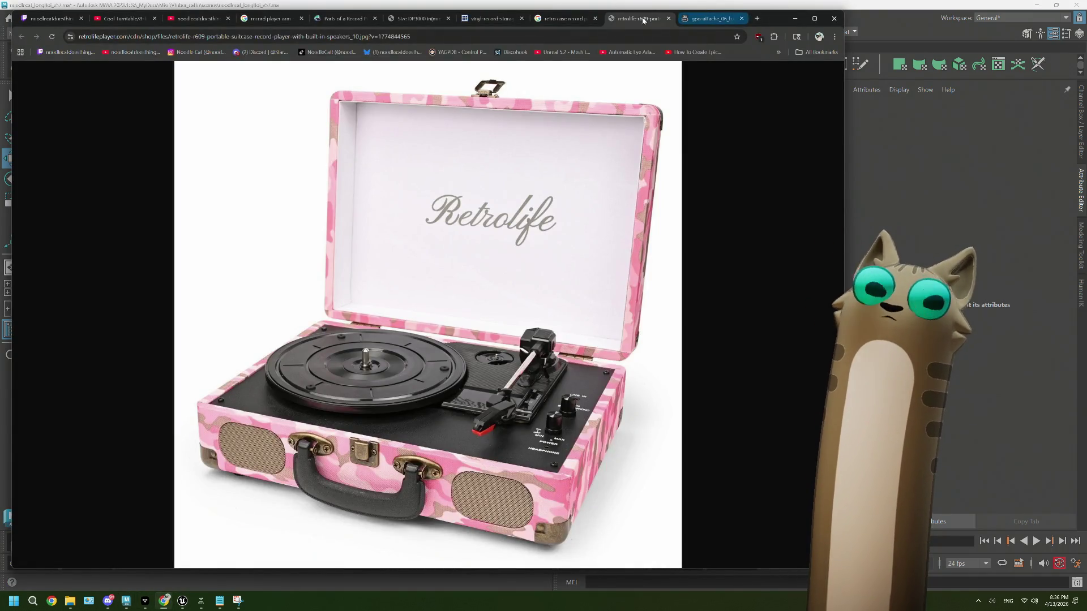
Step: Switch to the gpo-attache_06_b tab showing the green suitcase record player
click(706, 21)
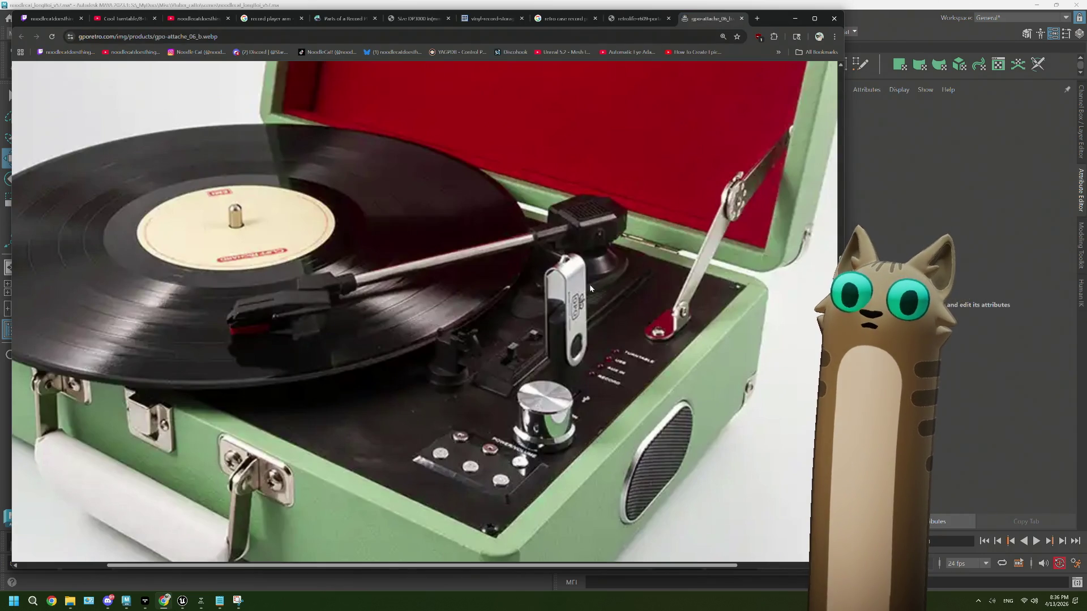
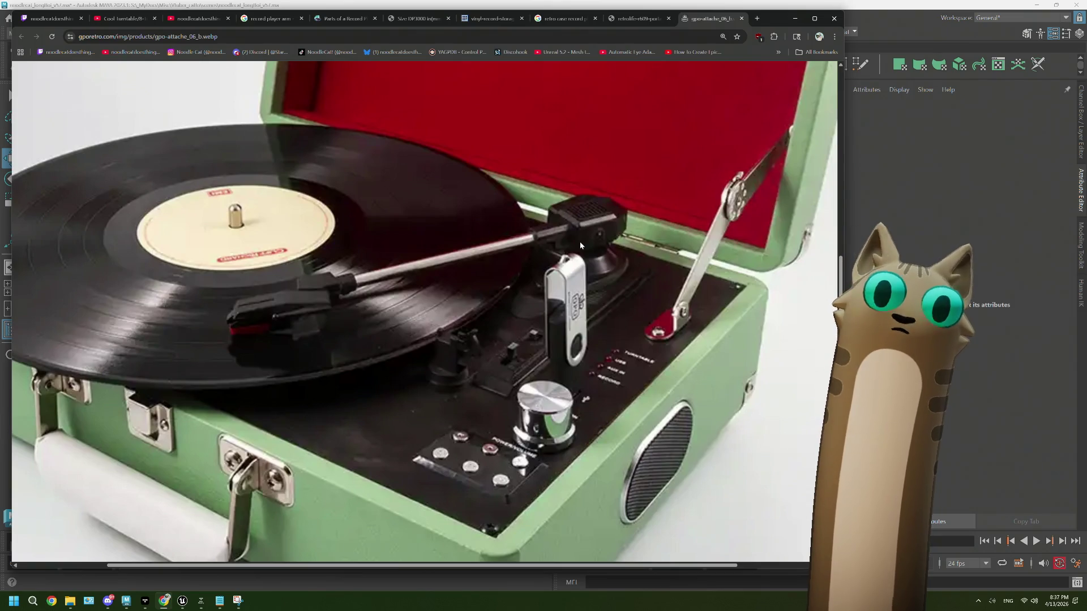
Step: Compare the pink Retrolife, dimensions search and green record player reference photos
click(966, 232)
scroll(547, 369, up, 5)
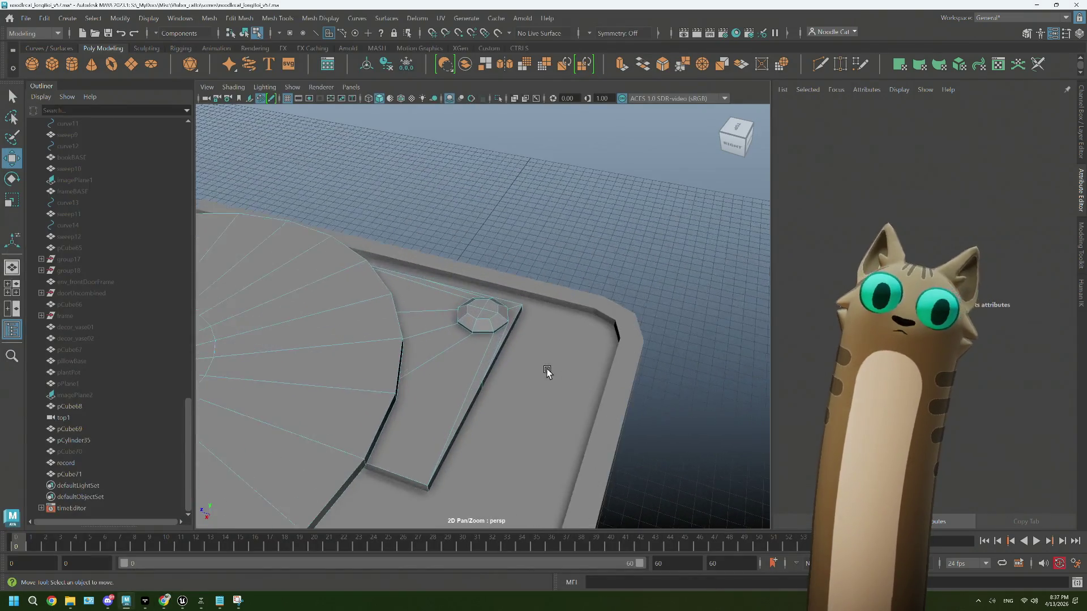
mouse_move(164, 601)
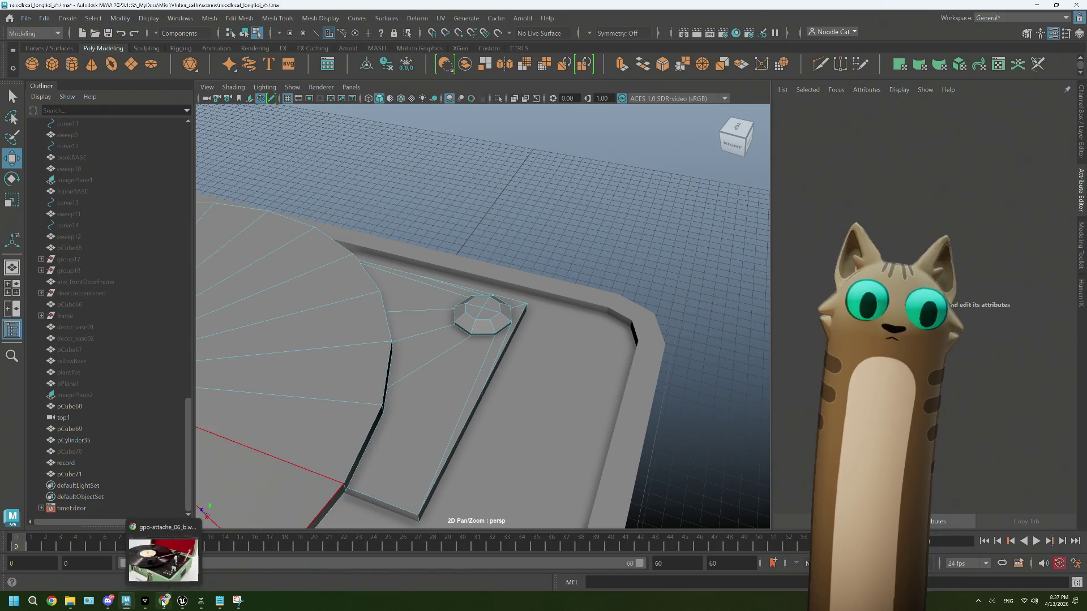
click(164, 545)
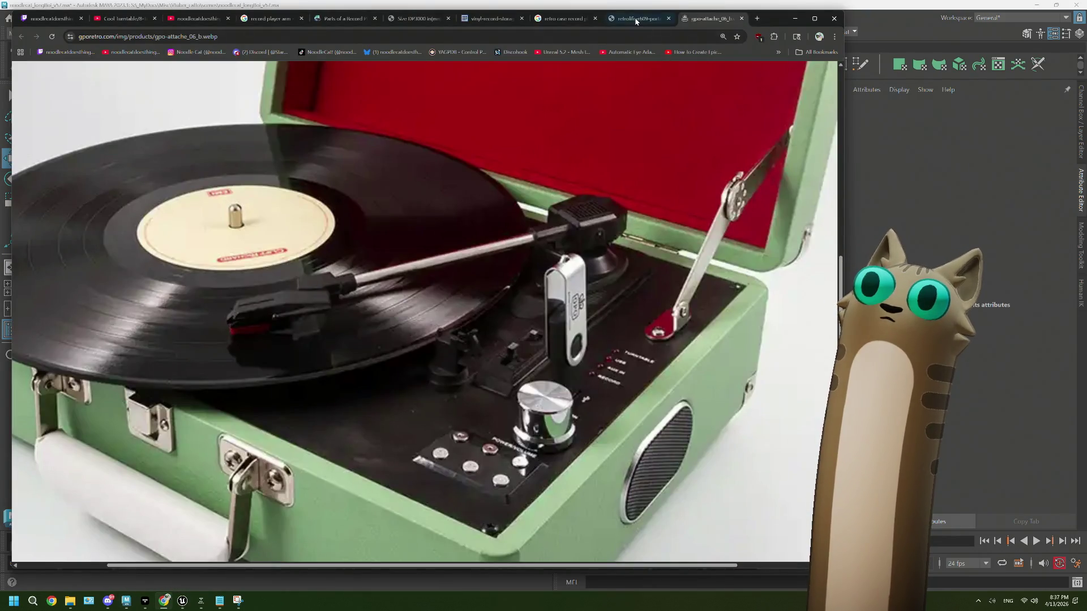
click(637, 20)
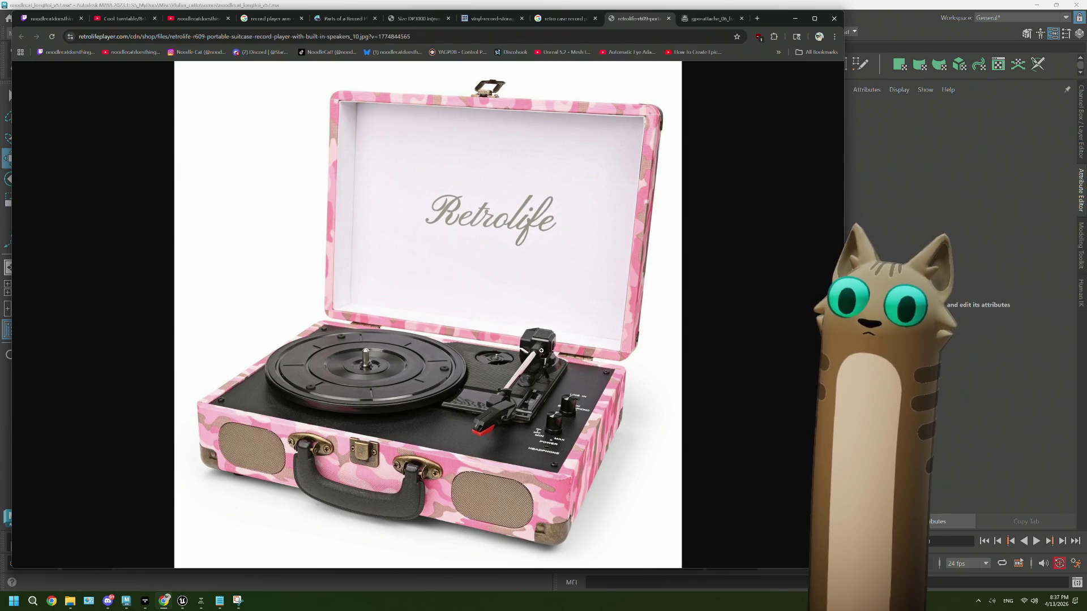
click(553, 25)
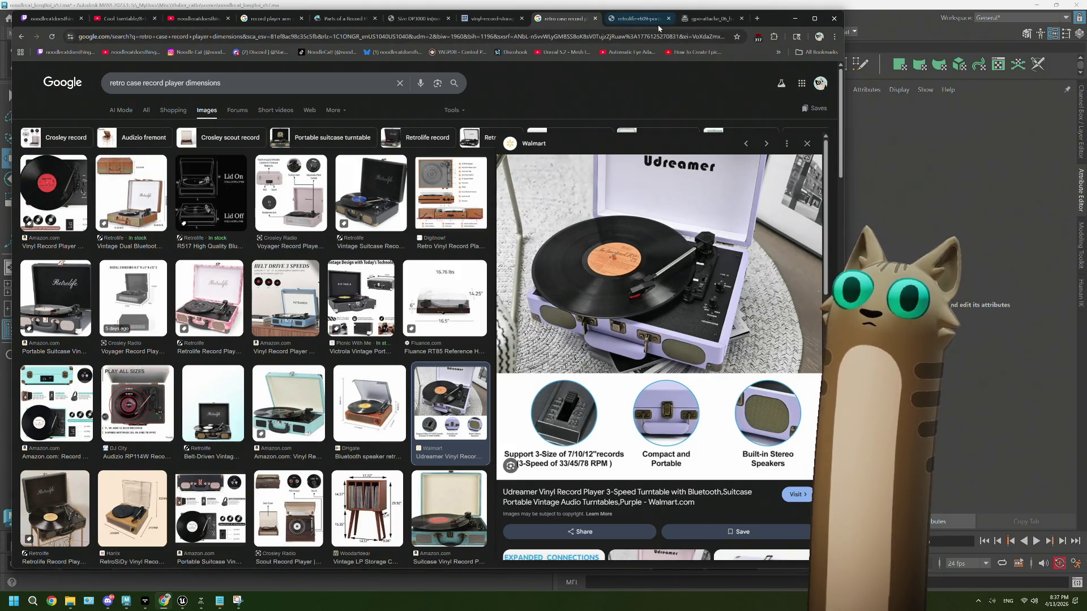
click(639, 19)
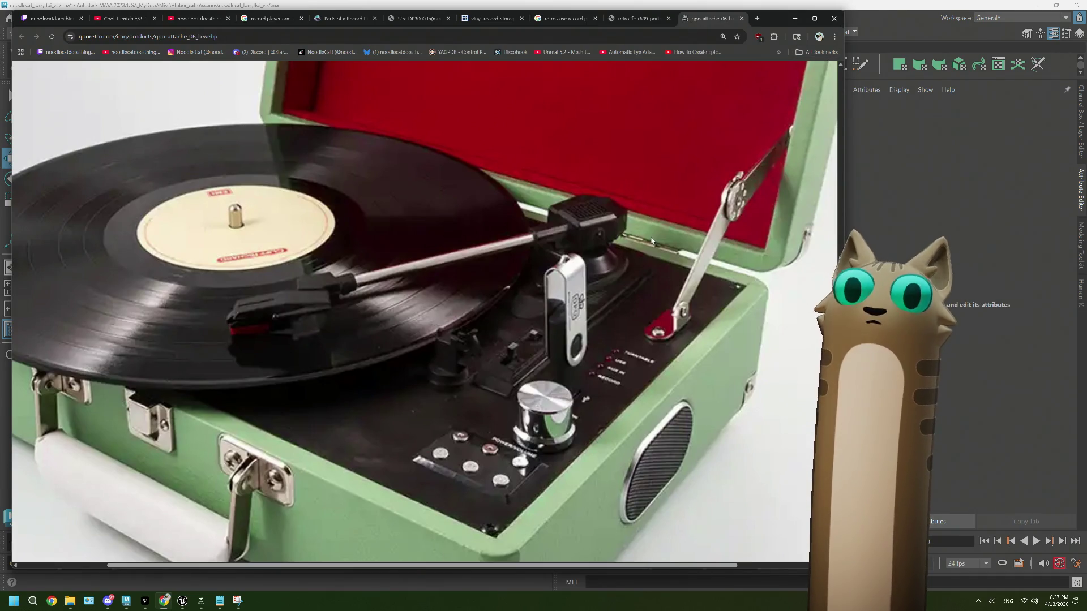
click(885, 12)
Step: Extrude the octagonal knob's top face and raise it slightly
scroll(489, 295, down, 3)
scroll(488, 295, up, 3)
scroll(488, 297, down, 3)
scroll(489, 304, up, 5)
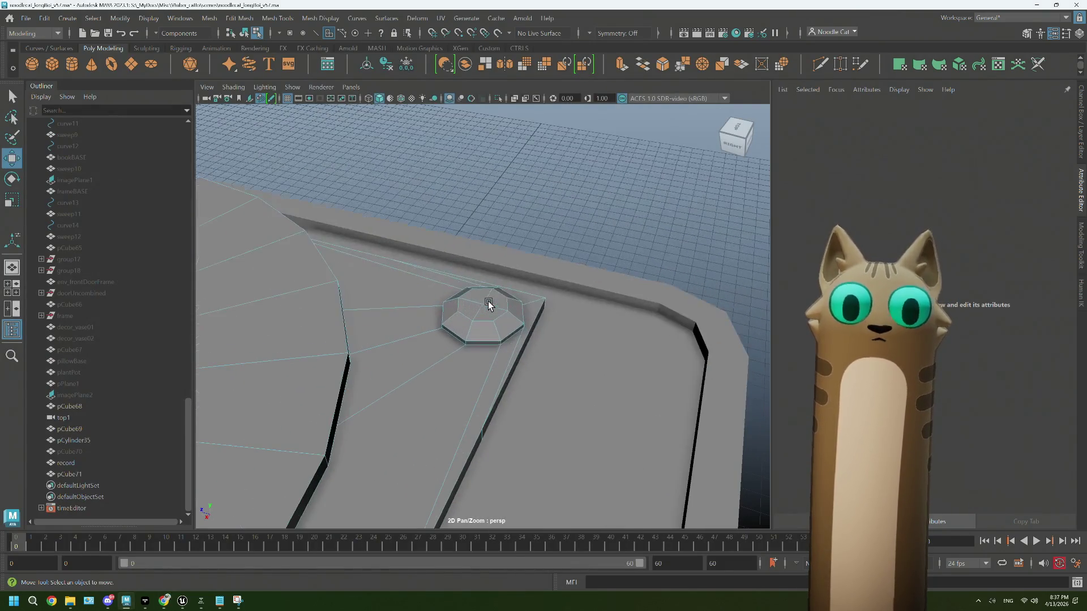
click(497, 296)
key(q)
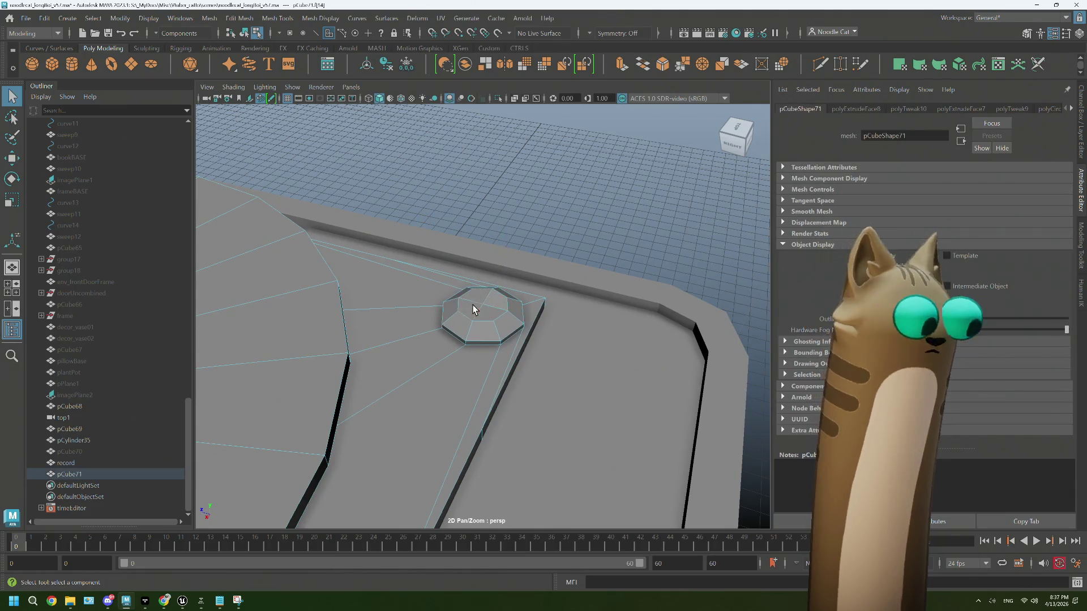
click(475, 307)
key(ctrl+e)
key(w)
drag(489, 234, 483, 214)
scroll(516, 286, down, 5)
mouse_move(517, 287)
alt+mouse_down()
mouse_move(564, 328)
mouse_move(555, 305)
mouse_move(583, 326)
alt+mouse_up()
click(553, 304)
Step: Move the small cube pCube72 over and set it down on the pedestal top
click(483, 327)
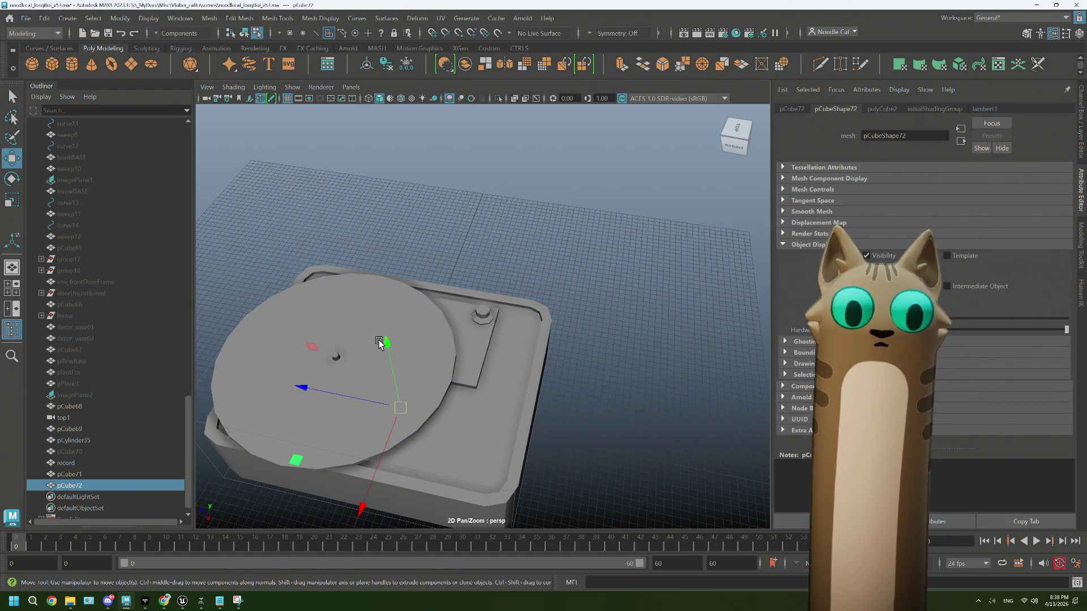
drag(385, 350, 372, 283)
drag(287, 390, 390, 356)
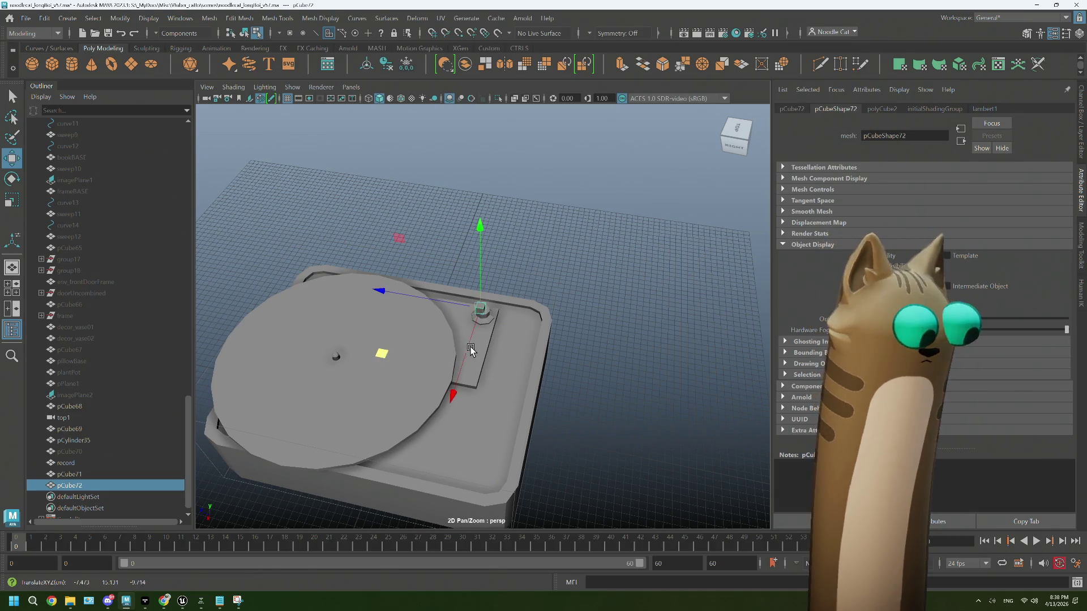
scroll(470, 349, up, 3)
mouse_move(470, 352)
alt+mouse_down()
mouse_move(492, 376)
mouse_move(481, 369)
alt+mouse_up()
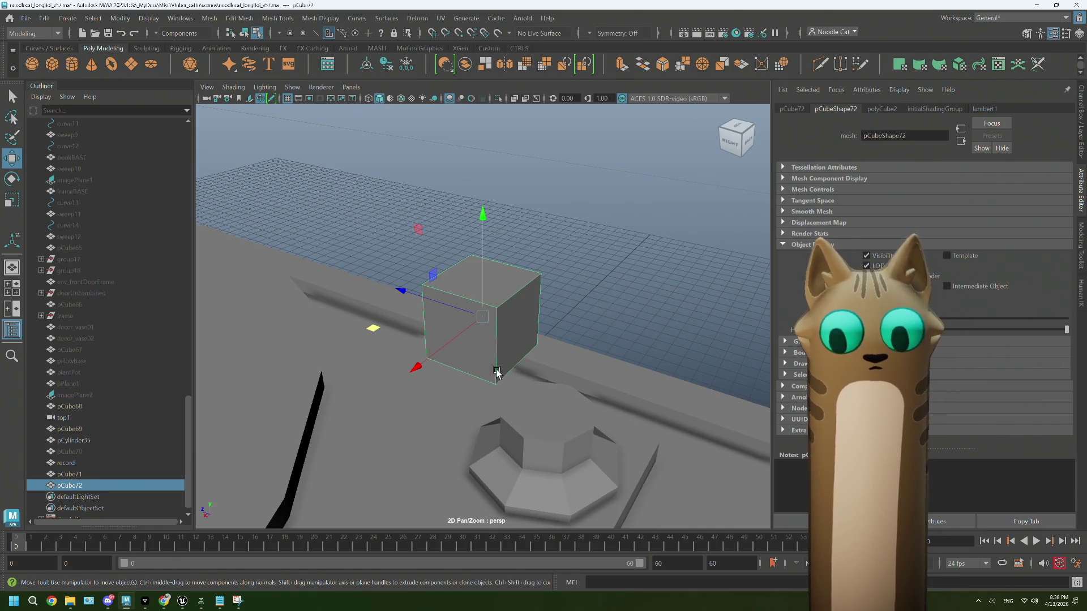
scroll(439, 328, down, 5)
mouse_move(440, 328)
alt+mouse_down()
mouse_move(481, 235)
mouse_move(525, 363)
alt+mouse_up()
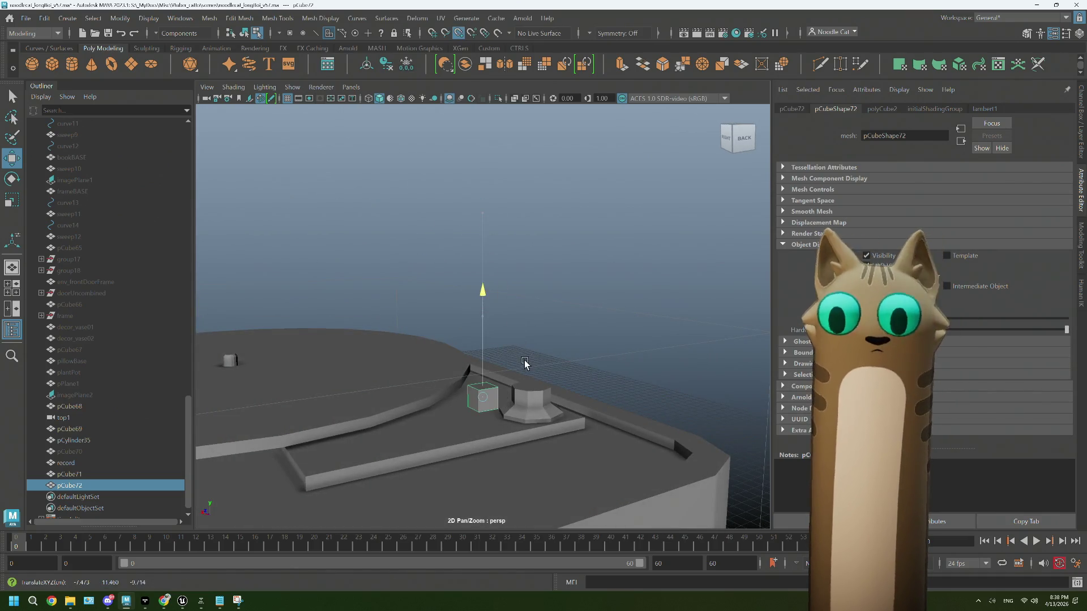
mouse_move(464, 403)
mouse_down()
mouse_move(429, 407)
mouse_move(517, 387)
mouse_move(507, 380)
mouse_move(528, 389)
mouse_up()
key(f)
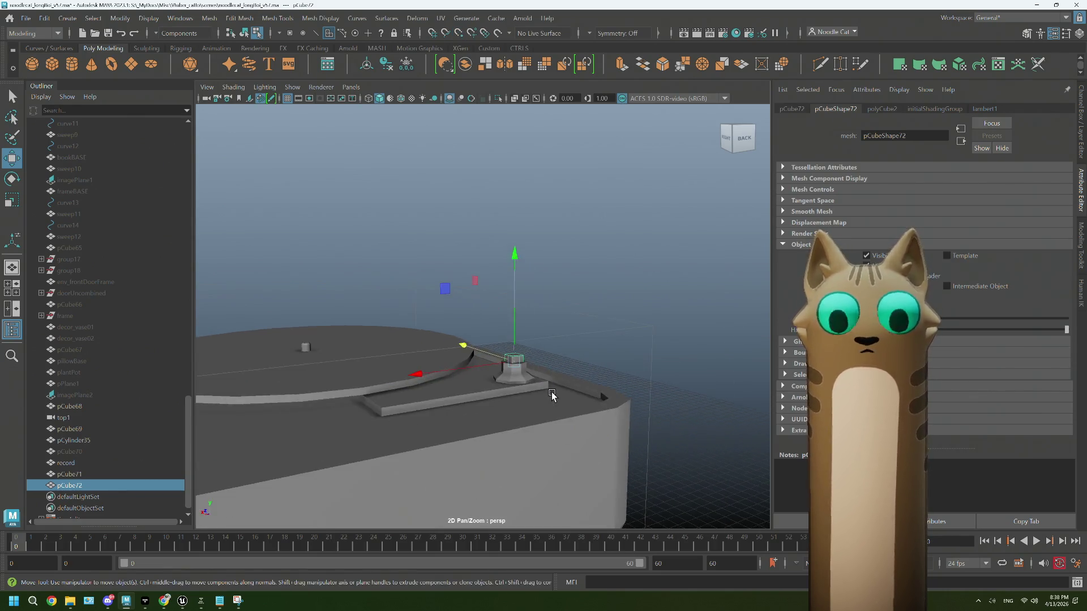
scroll(553, 393, down, 3)
drag(484, 212, 485, 148)
mouse_move(506, 282)
alt+mouse_down()
mouse_move(517, 296)
mouse_move(483, 294)
mouse_move(487, 317)
alt+mouse_up()
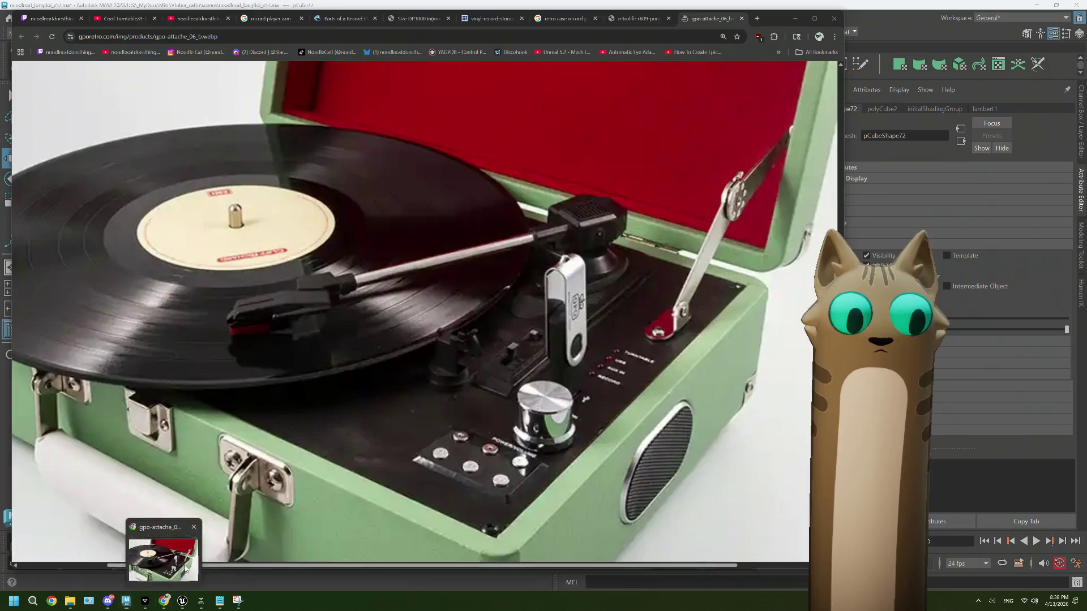
Step: Check the reference photo, then scale pCube72 up uniformly
click(165, 603)
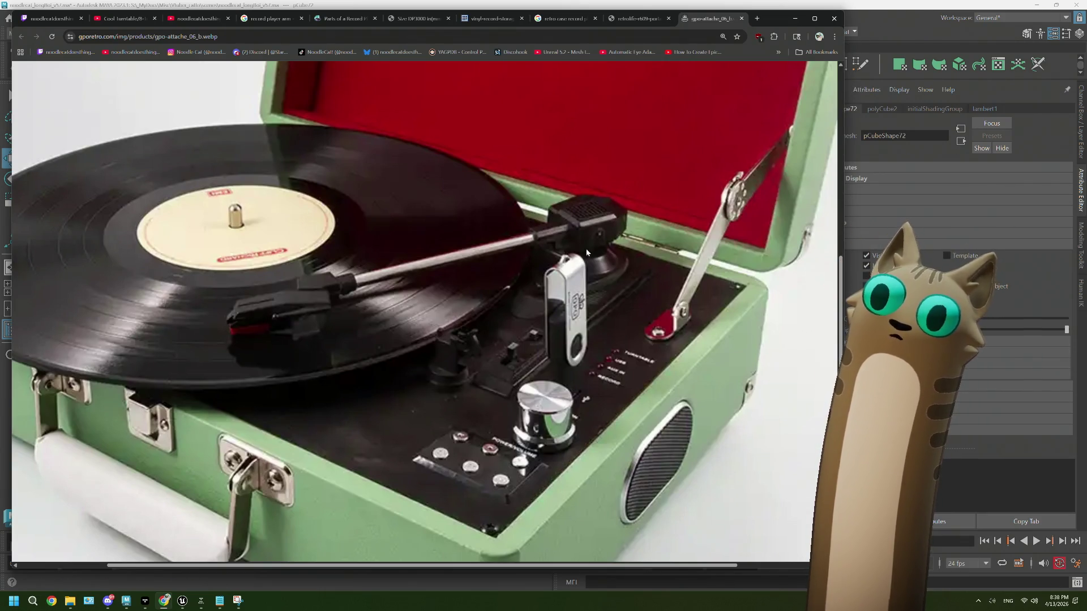
click(860, 19)
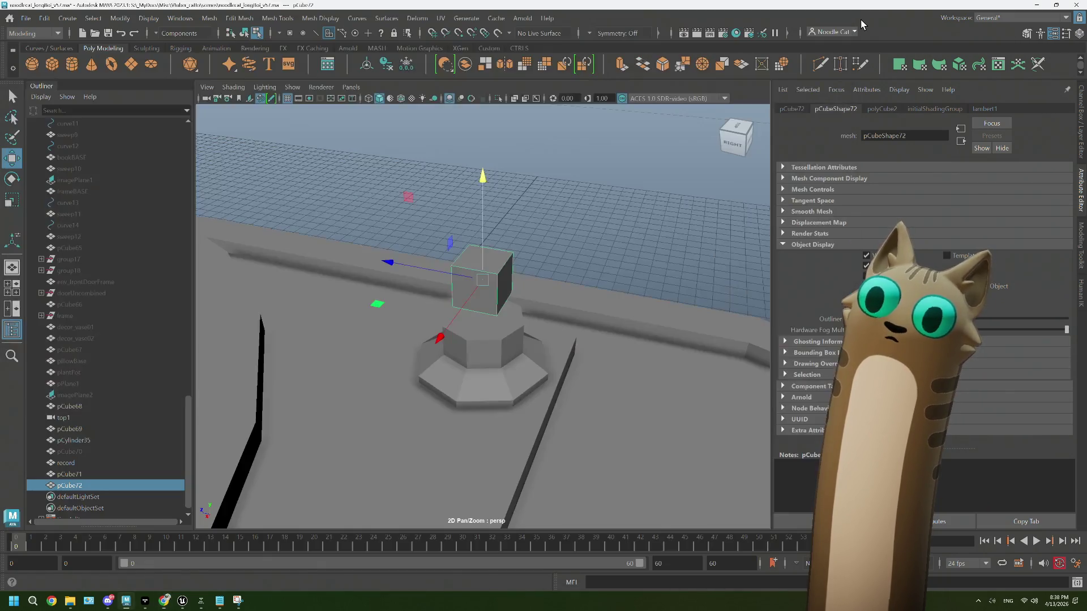
scroll(497, 294, up, 2)
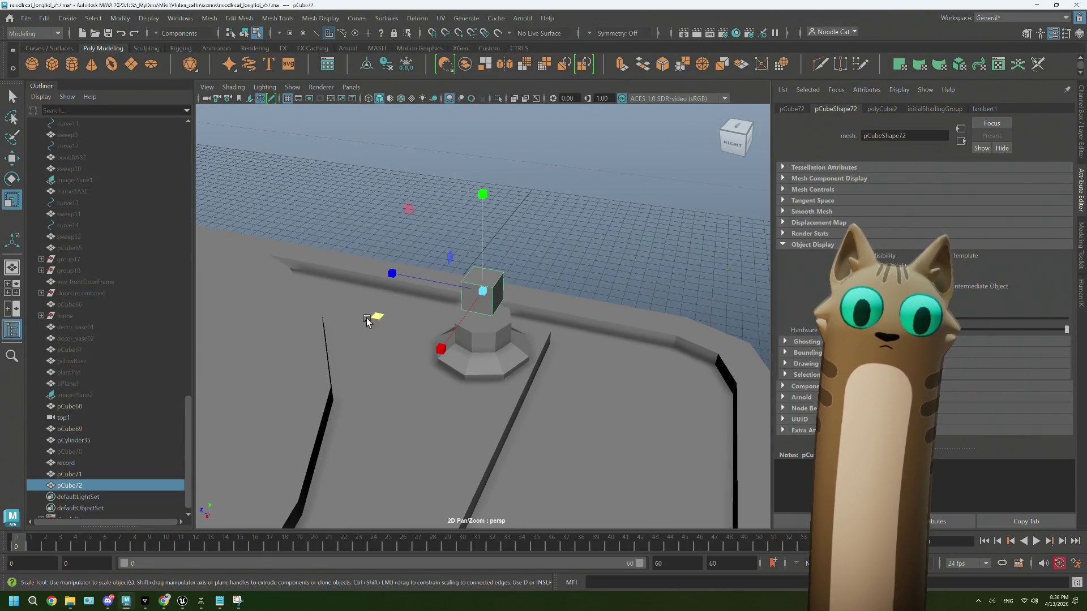
mouse_move(473, 296)
mouse_down()
mouse_move(428, 369)
mouse_move(437, 354)
mouse_move(377, 403)
mouse_move(480, 349)
mouse_move(480, 363)
mouse_move(532, 362)
mouse_up()
Step: Enlarge the pivot cube slightly, Multi-Cut a line across its side, and select its front face
click(484, 315)
mouse_move(494, 326)
alt+mouse_down()
mouse_move(522, 354)
mouse_move(498, 311)
mouse_move(493, 335)
mouse_move(485, 291)
mouse_move(461, 282)
alt+mouse_up()
right_click(462, 282)
click(460, 307)
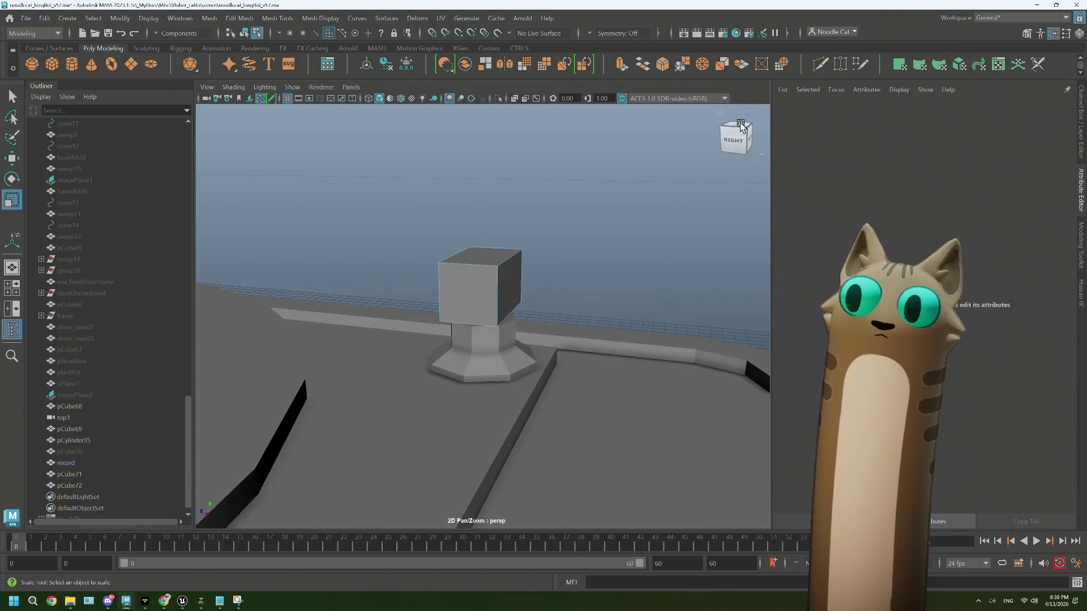
click(827, 68)
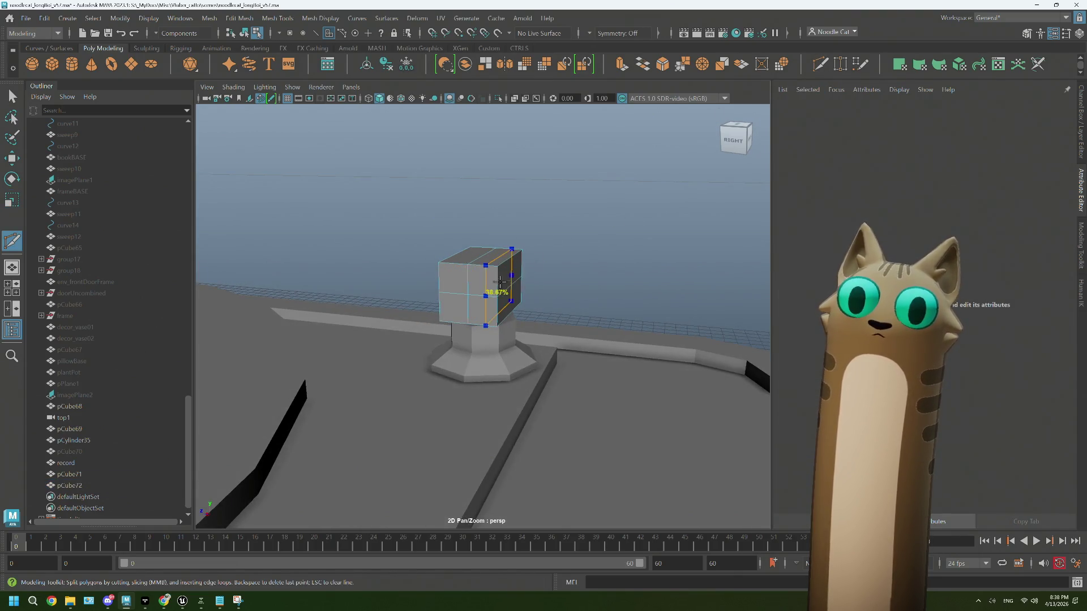
ctrl+click(520, 297)
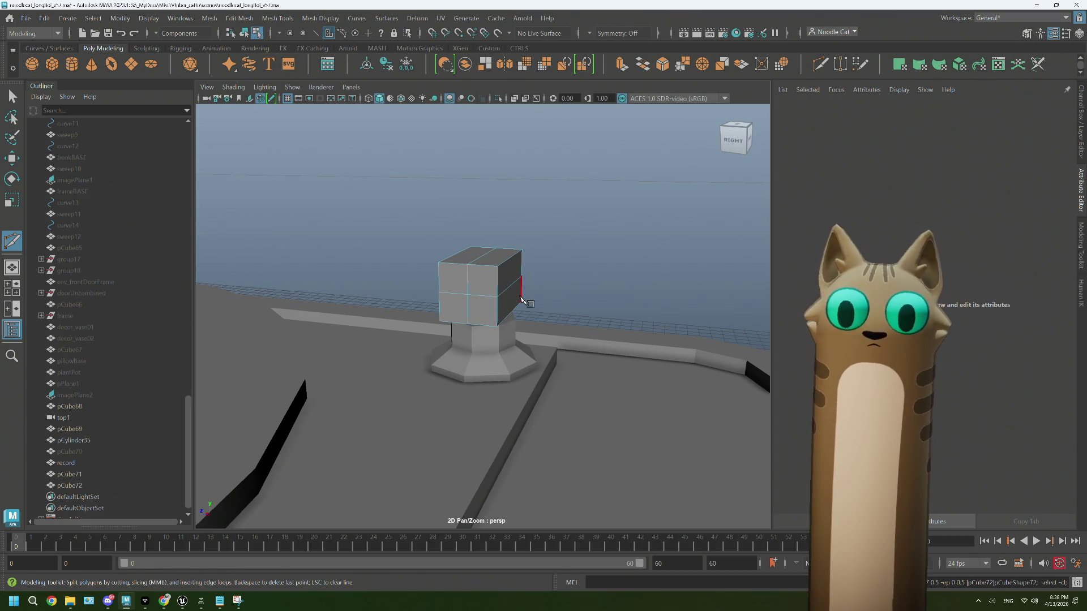
right_drag(461, 290, 457, 284)
click(476, 306)
Step: Extrude the front face with 0.3 offset, collapse, circularize and shrink it, then extrude it 9.065
key(ctrl+e)
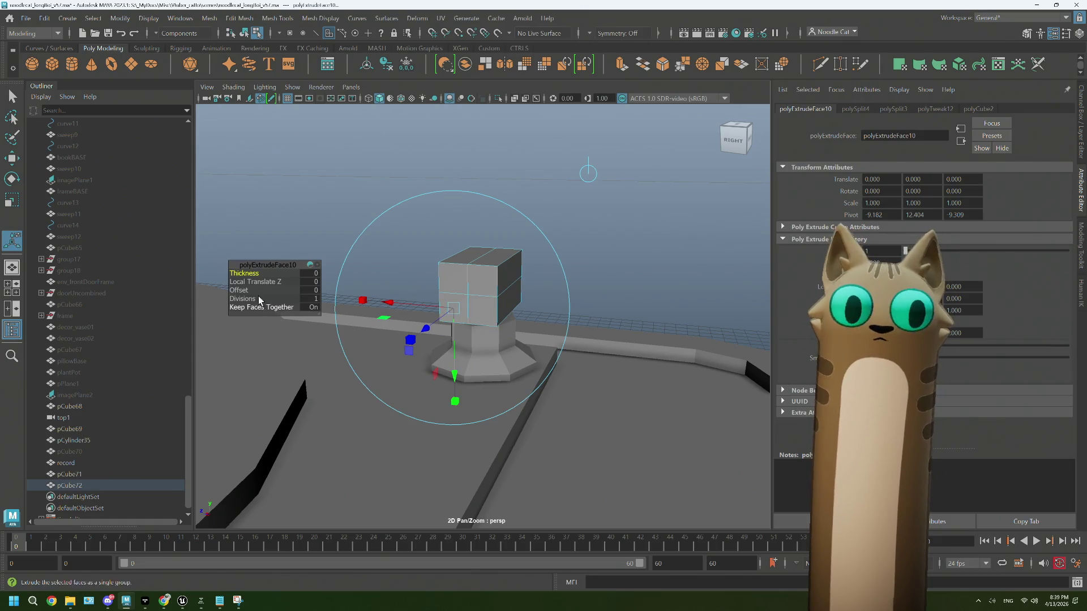
mouse_move(248, 292)
mouse_down()
mouse_move(258, 291)
mouse_move(248, 291)
mouse_up()
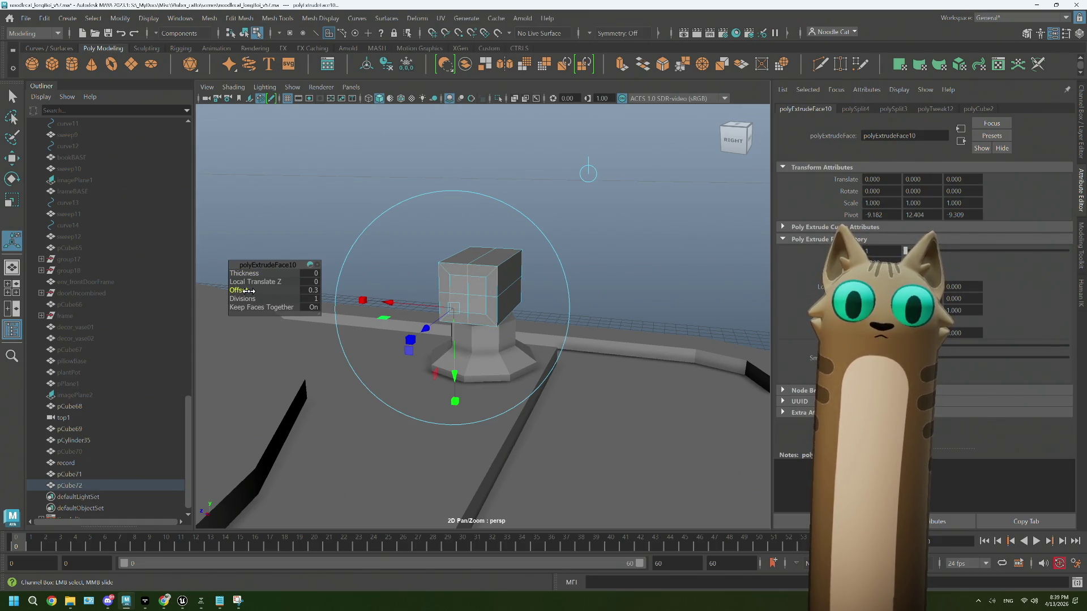
click(769, 66)
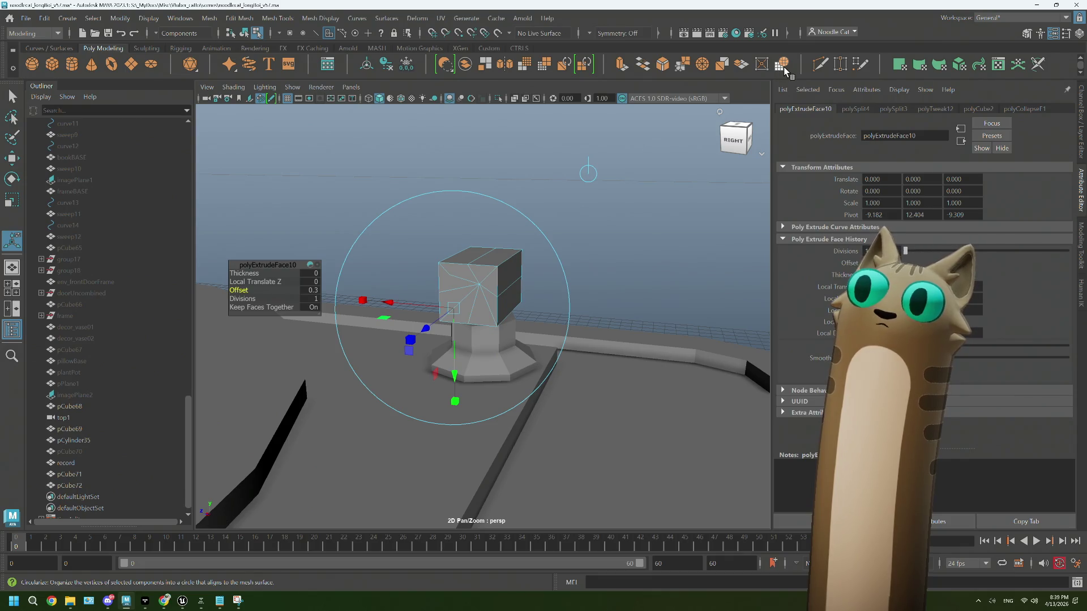
click(784, 66)
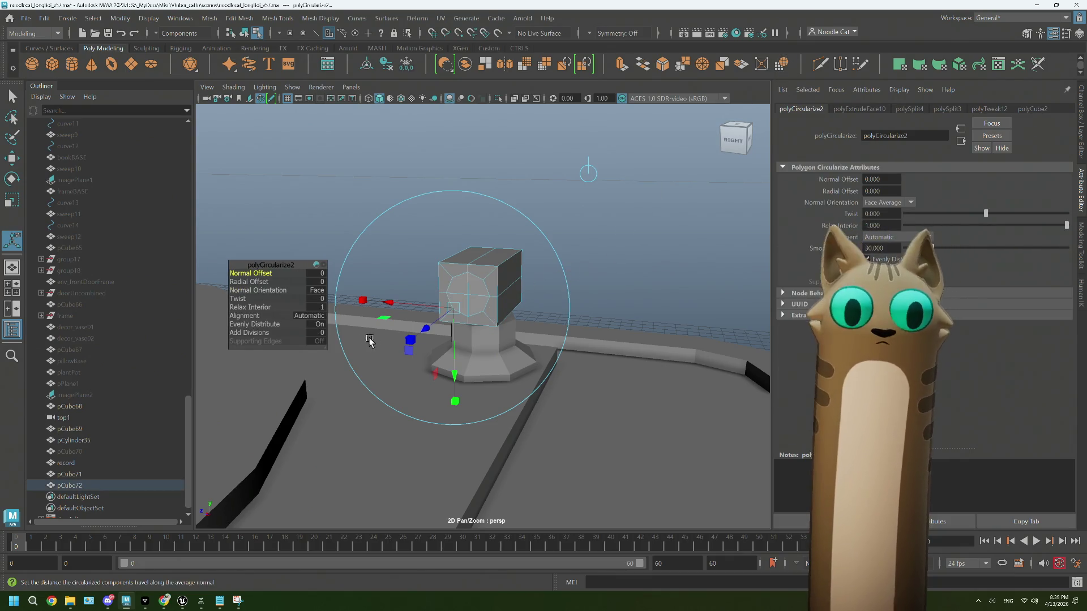
key(r)
drag(466, 298, 463, 298)
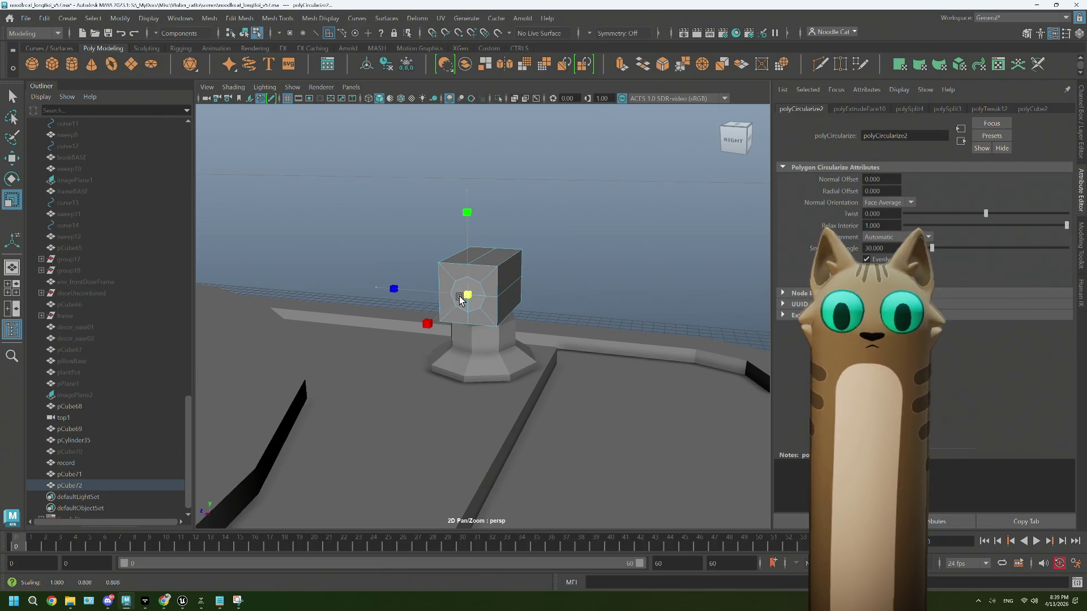
scroll(458, 299, down, 5)
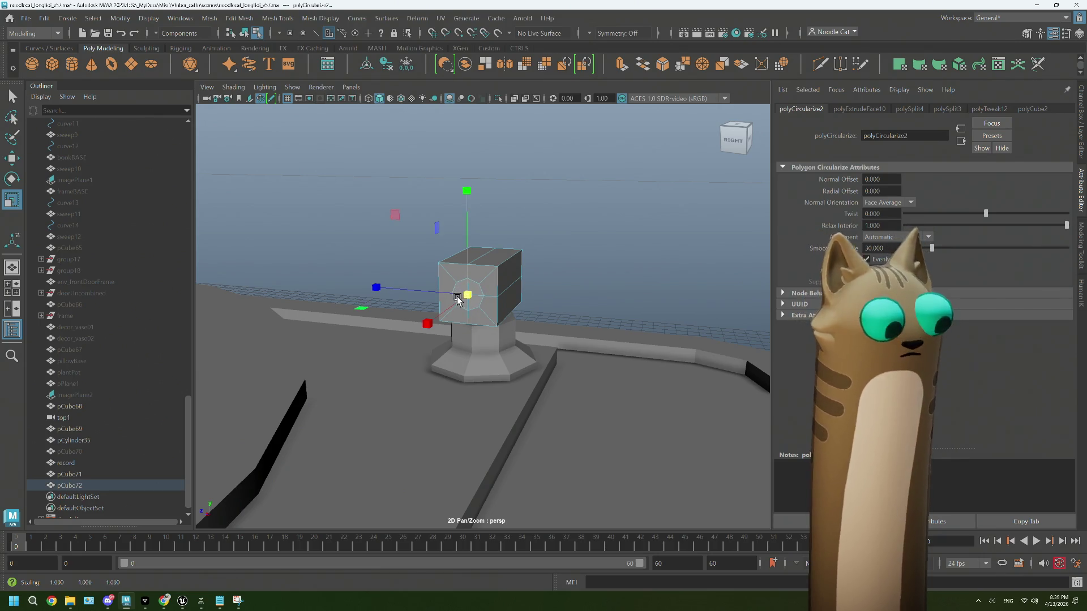
key(ctrl+e)
mouse_move(498, 349)
alt+mouse_down()
mouse_move(475, 380)
mouse_move(416, 371)
mouse_move(354, 419)
mouse_move(291, 417)
alt+mouse_up()
scroll(291, 417, down, 3)
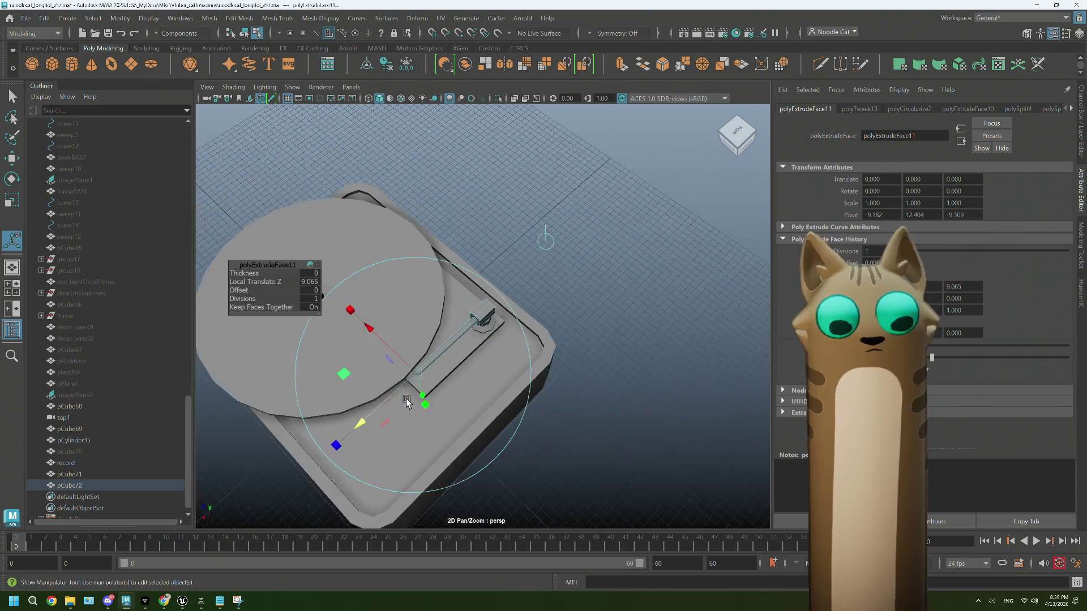
click(163, 602)
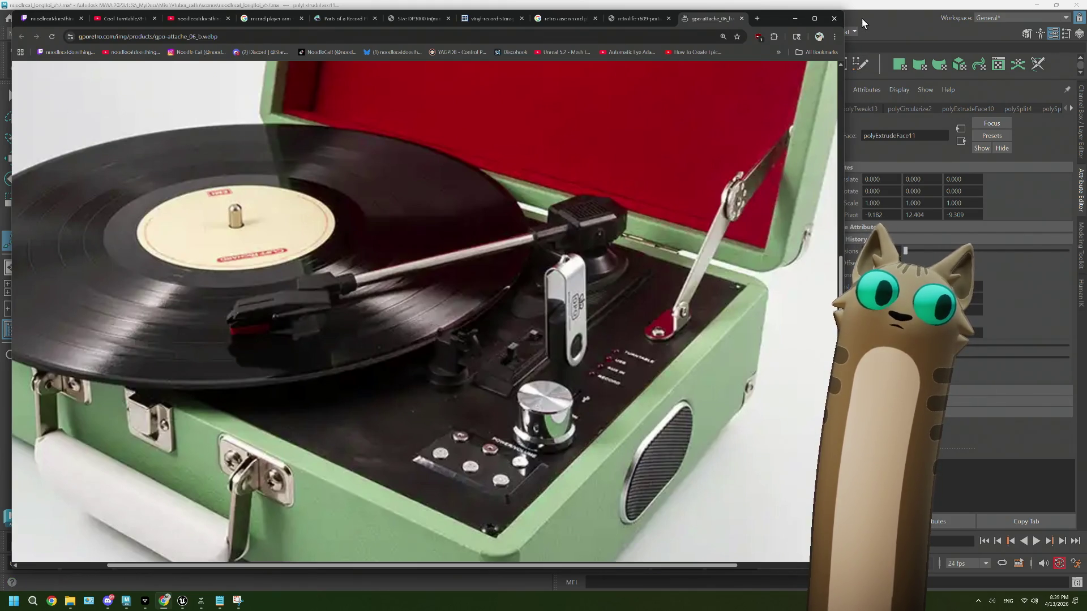
Step: Compare the pink Retrolife, image search and green gpo-attache record player photos
click(637, 18)
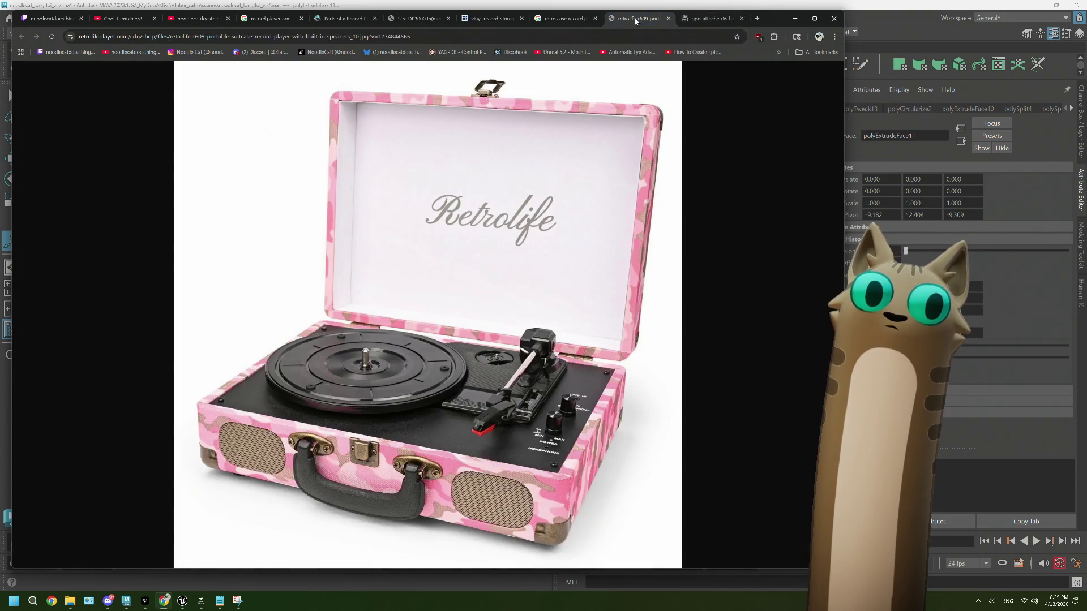
click(573, 21)
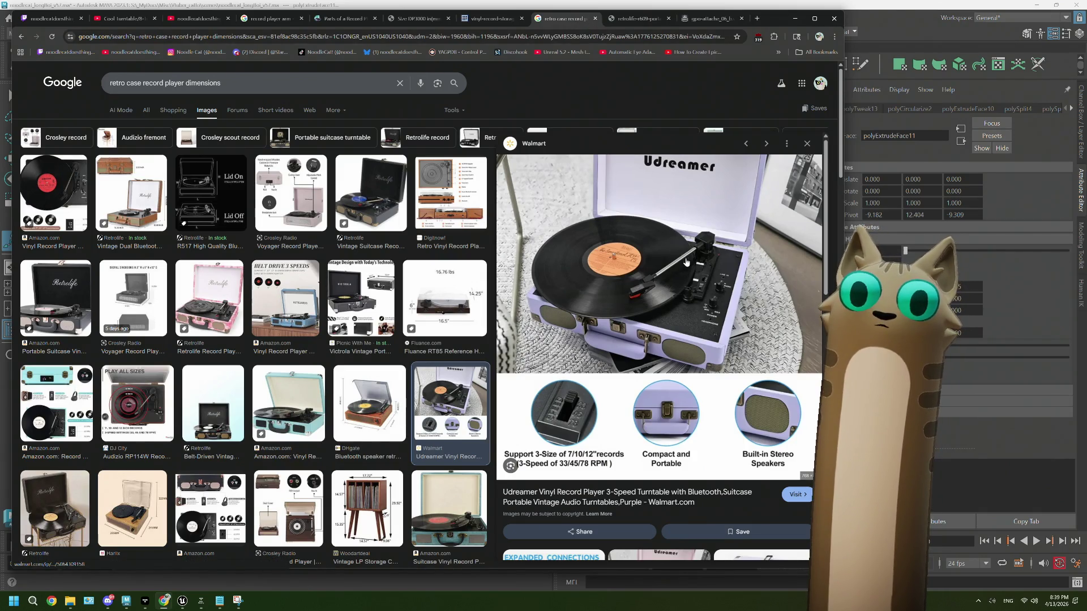
click(694, 19)
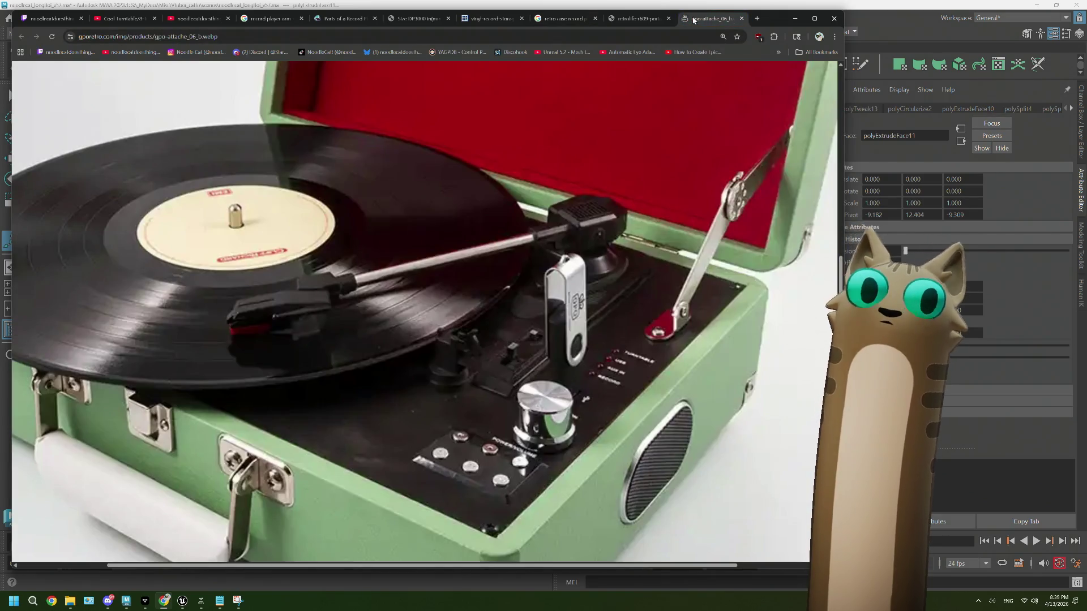
click(894, 9)
Step: Select the whole tonearm rod and scale it thinner
mouse_move(391, 418)
alt+mouse_down()
mouse_move(470, 411)
mouse_move(482, 433)
mouse_move(475, 473)
mouse_move(492, 447)
mouse_move(505, 345)
mouse_move(546, 224)
alt+mouse_up()
click(481, 409)
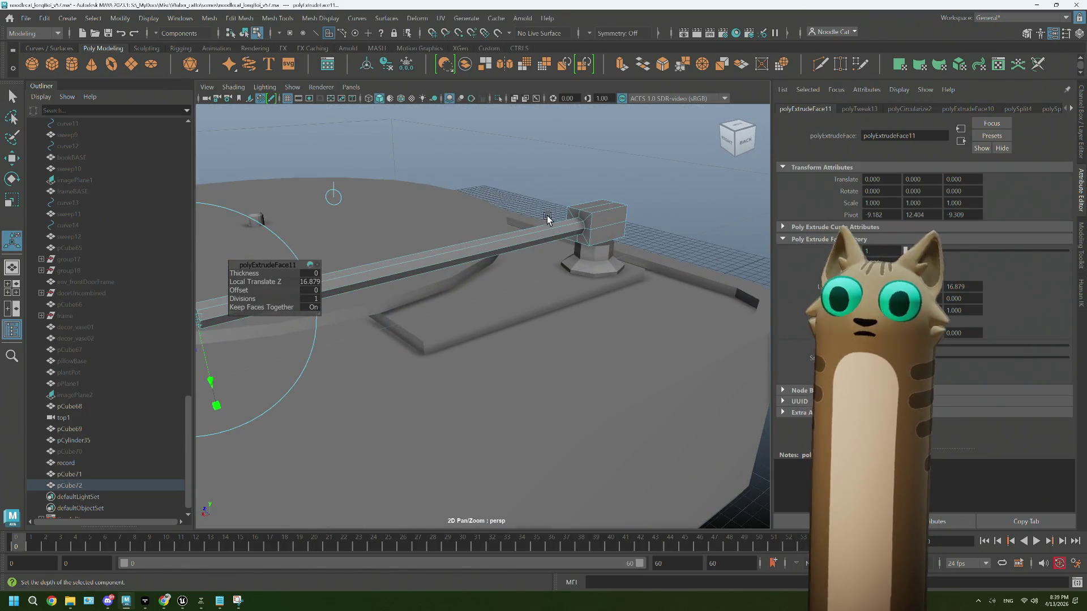
click(532, 244)
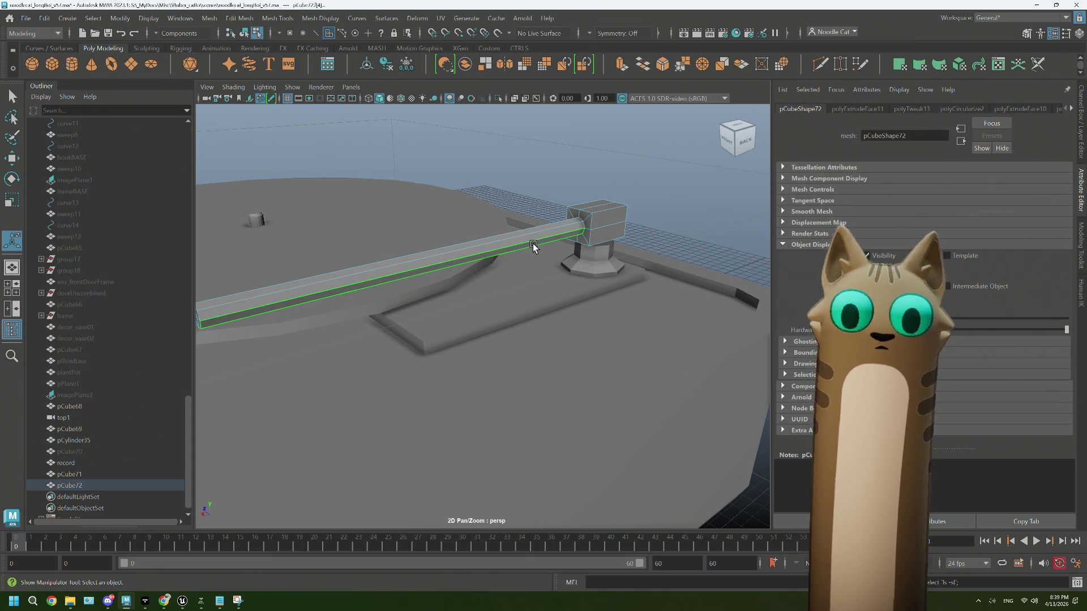
scroll(532, 246, down, 3)
key(r)
alt+drag(360, 227, 402, 242)
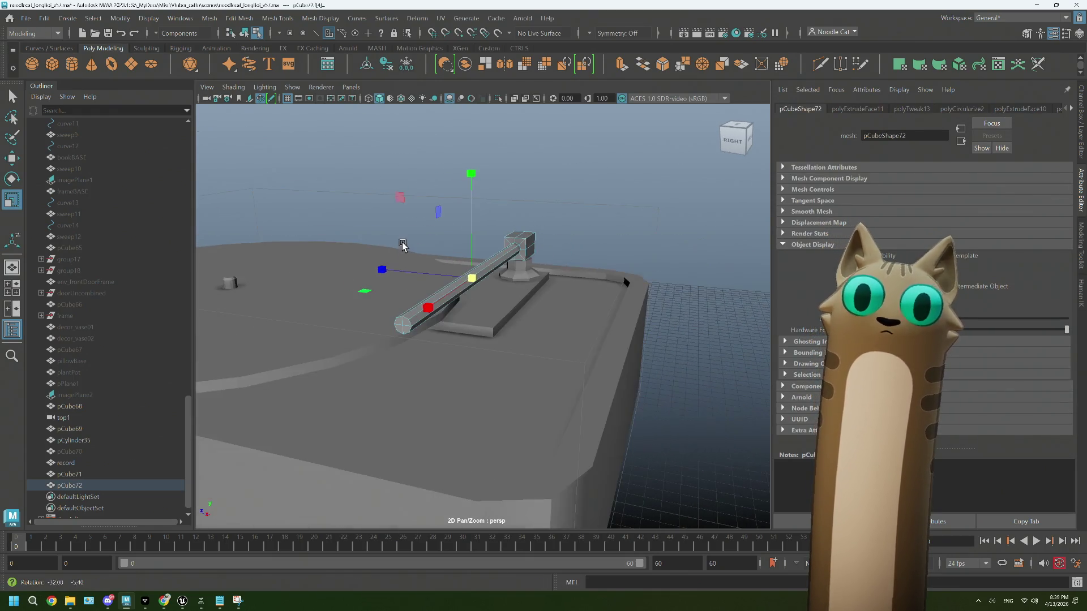
mouse_move(399, 203)
mouse_down()
mouse_move(406, 216)
mouse_move(529, 241)
mouse_move(553, 274)
mouse_up()
scroll(558, 274, up, 5)
Step: Add an edge loop near the rod's end and slightly thicken that end section
right_click(569, 252)
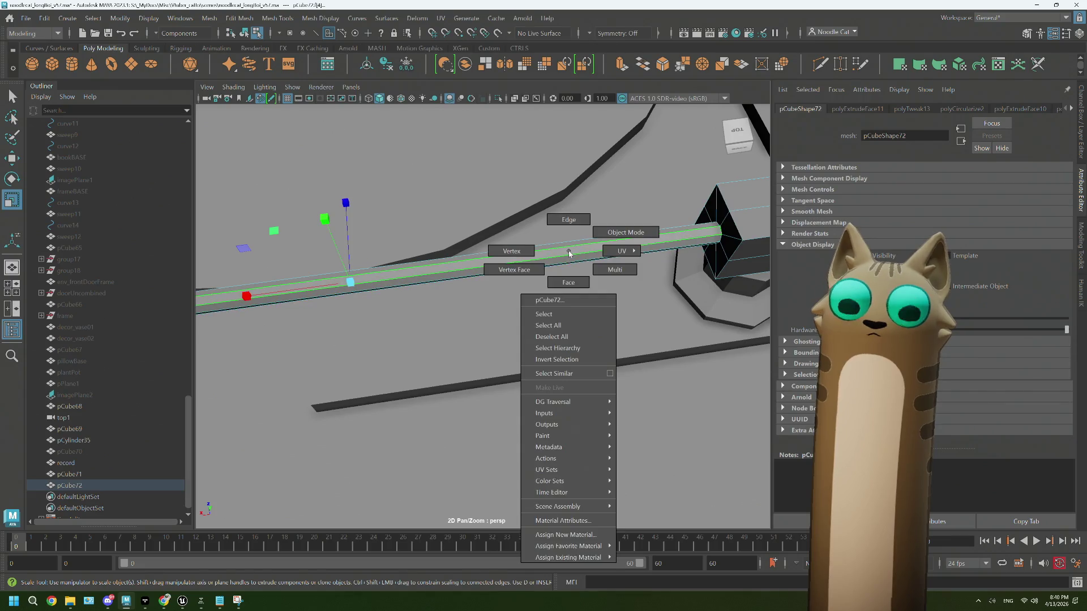
right_drag(571, 218, 570, 219)
key(ctrl+shift+x)
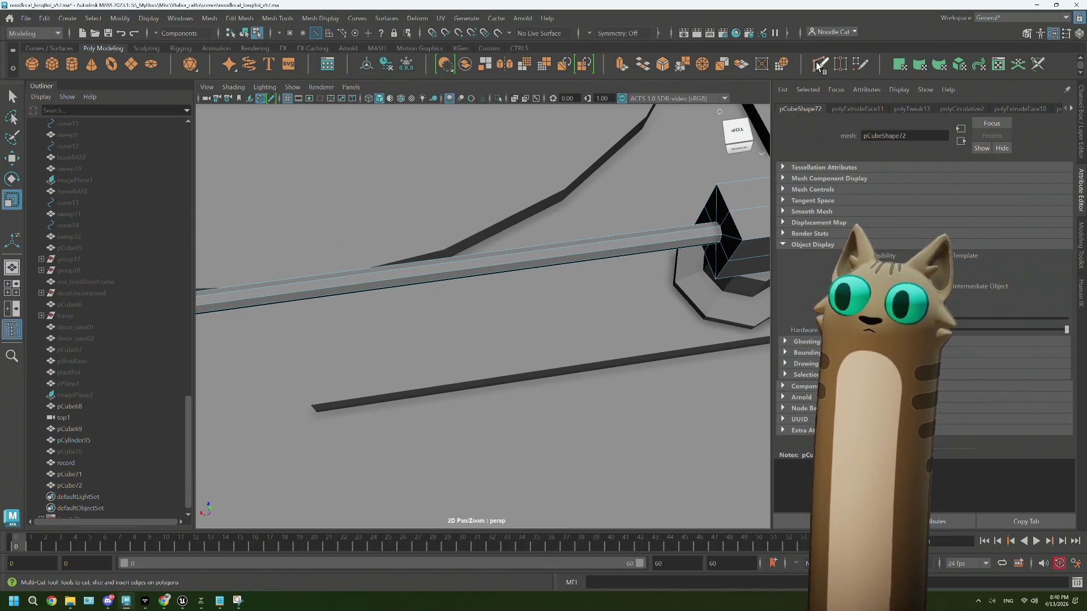
ctrl+click(588, 248)
right_drag(636, 244, 636, 274)
click(640, 245)
key(w)
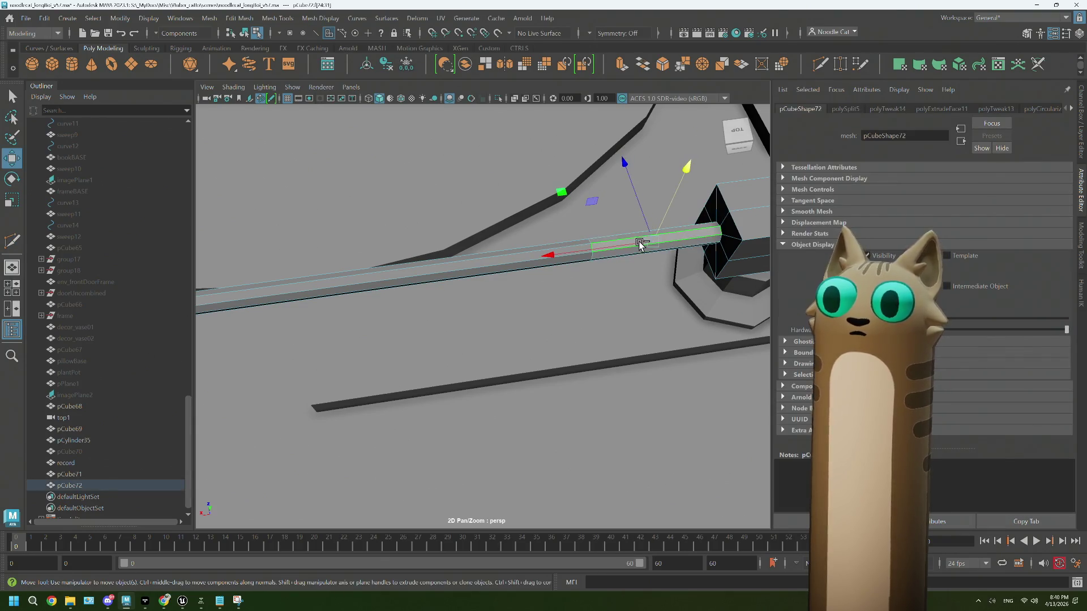
key(r)
alt+drag(581, 234, 502, 129)
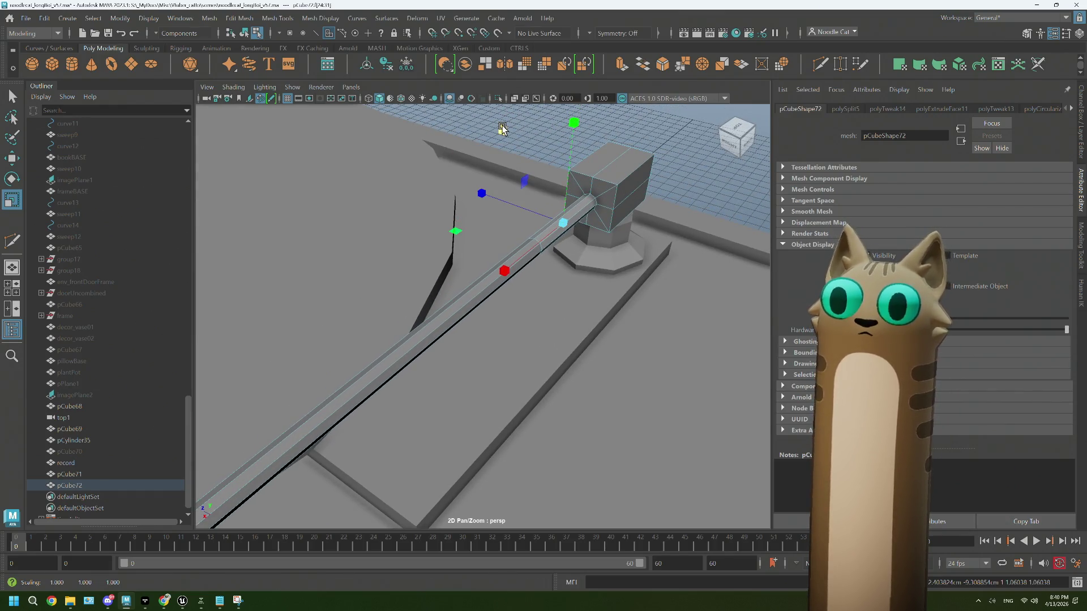
scroll(577, 202, up, 3)
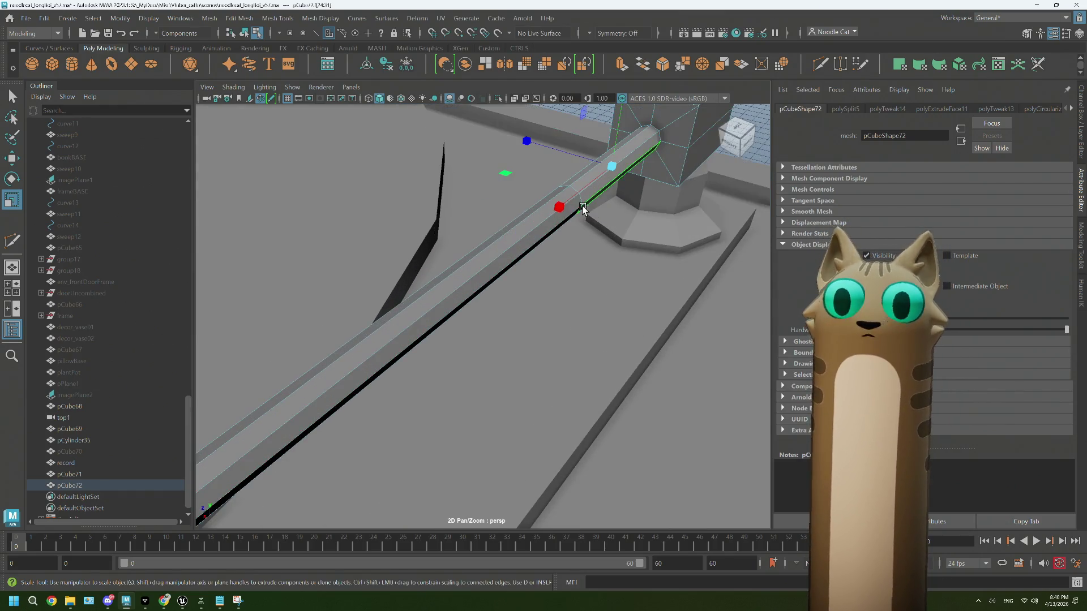
mouse_move(586, 222)
alt+mouse_down()
mouse_move(585, 199)
mouse_move(553, 194)
mouse_move(555, 213)
mouse_move(528, 234)
alt+mouse_up()
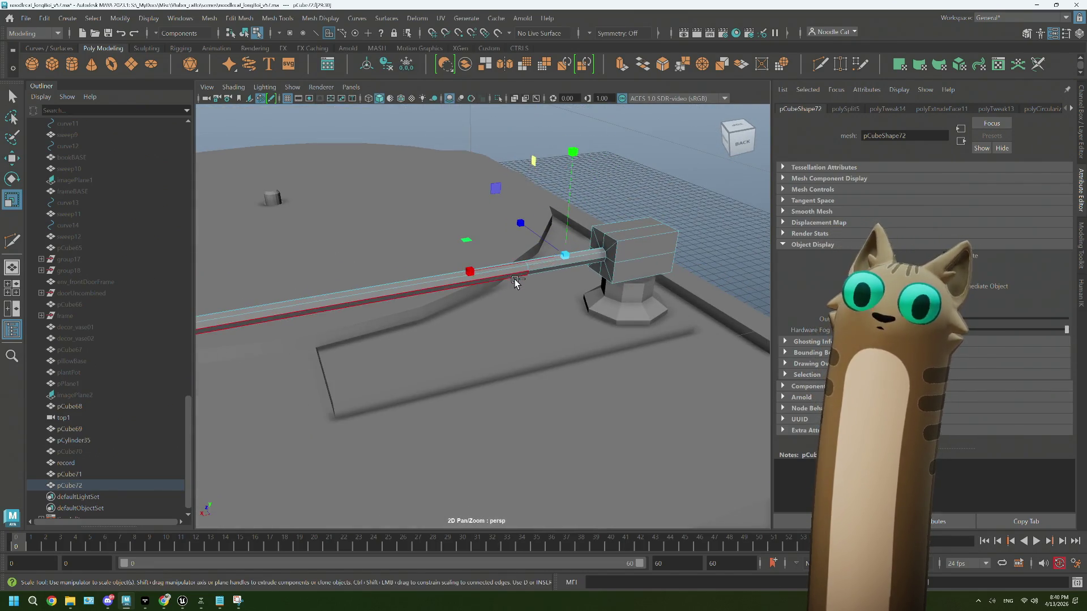
right_drag(515, 280, 529, 279)
click(568, 276)
Step: Undo back to the head's end face, shrink it, and extrude it outward
key(ctrl+z)
key(ctrl+z)
key(ctrl+z)
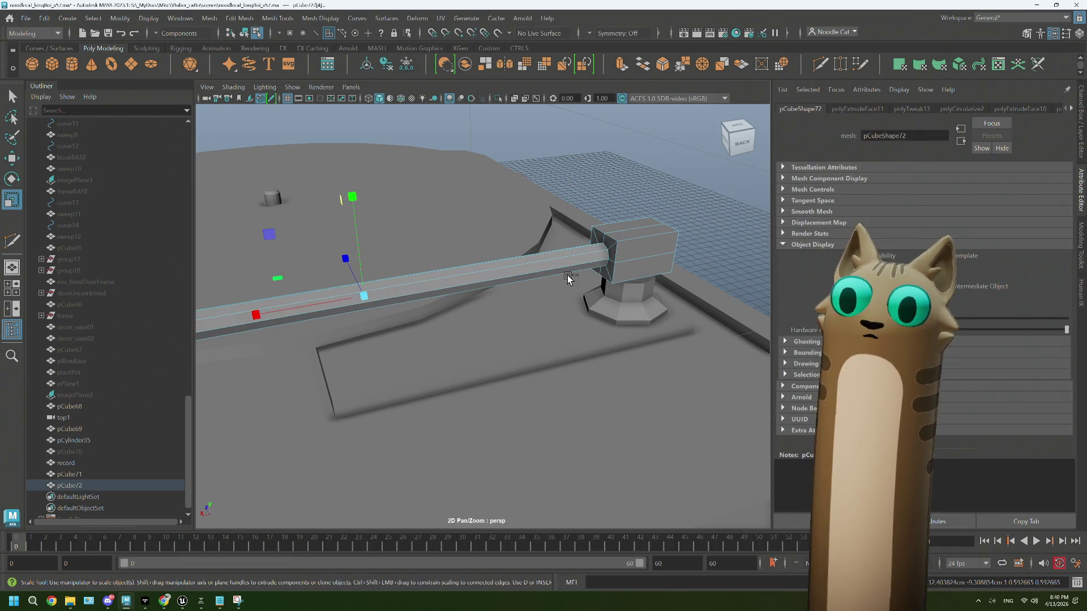
key(ctrl+z)
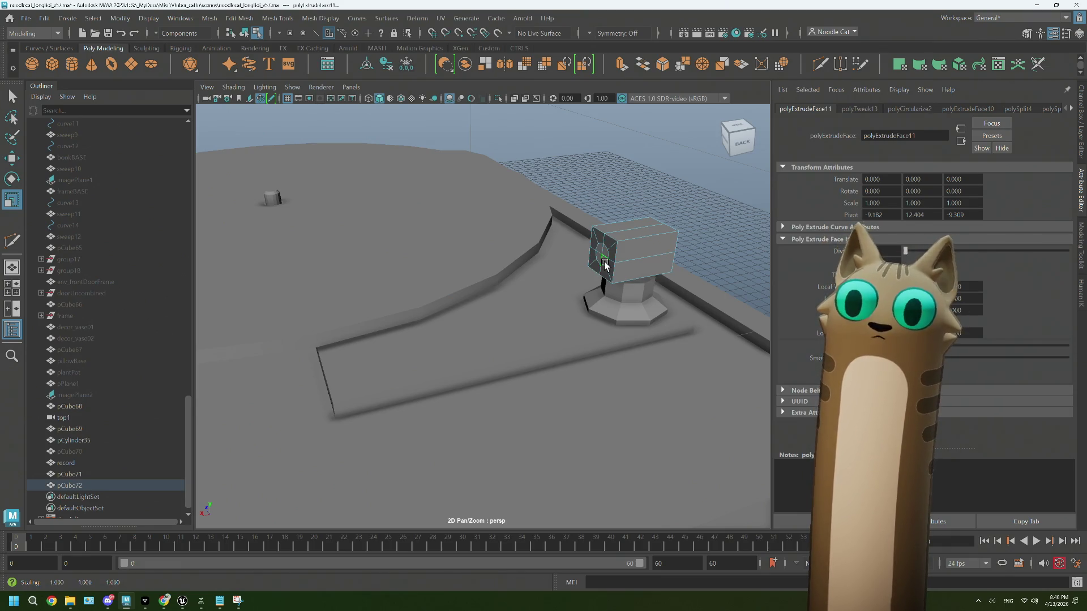
key(e)
key(r)
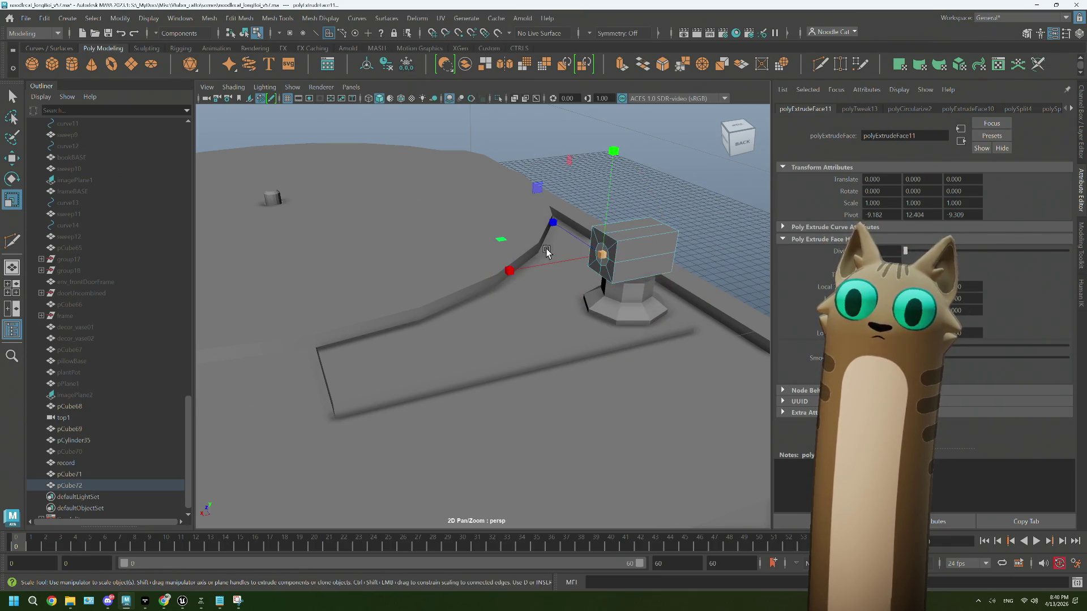
key(ctrl+z)
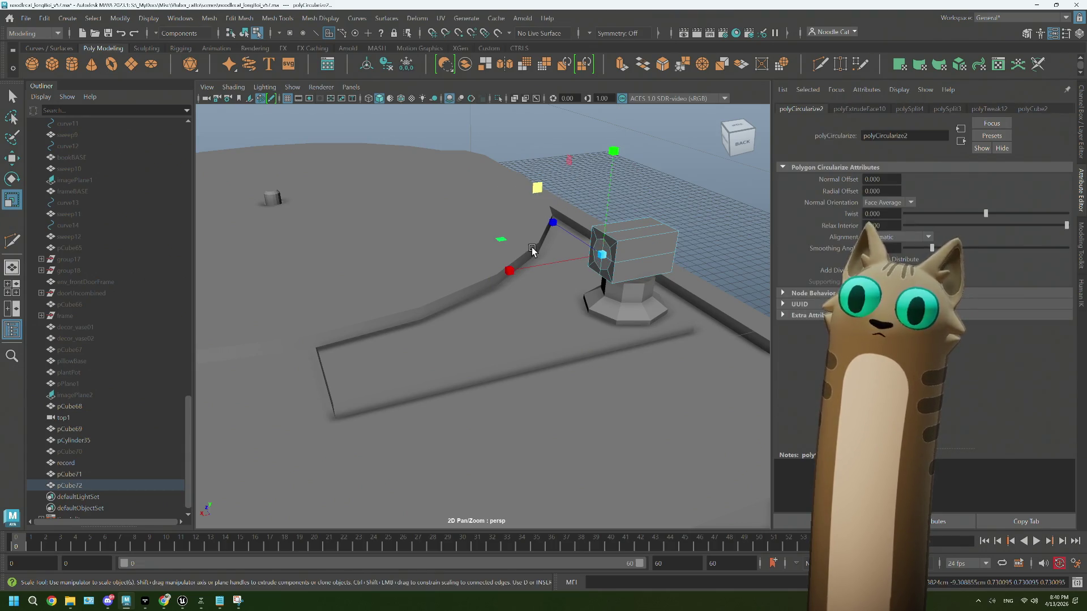
mouse_move(539, 254)
alt+mouse_down()
mouse_move(523, 169)
mouse_move(509, 169)
mouse_move(541, 259)
mouse_move(502, 296)
mouse_move(426, 307)
alt+mouse_up()
key(ctrl+e)
key(w)
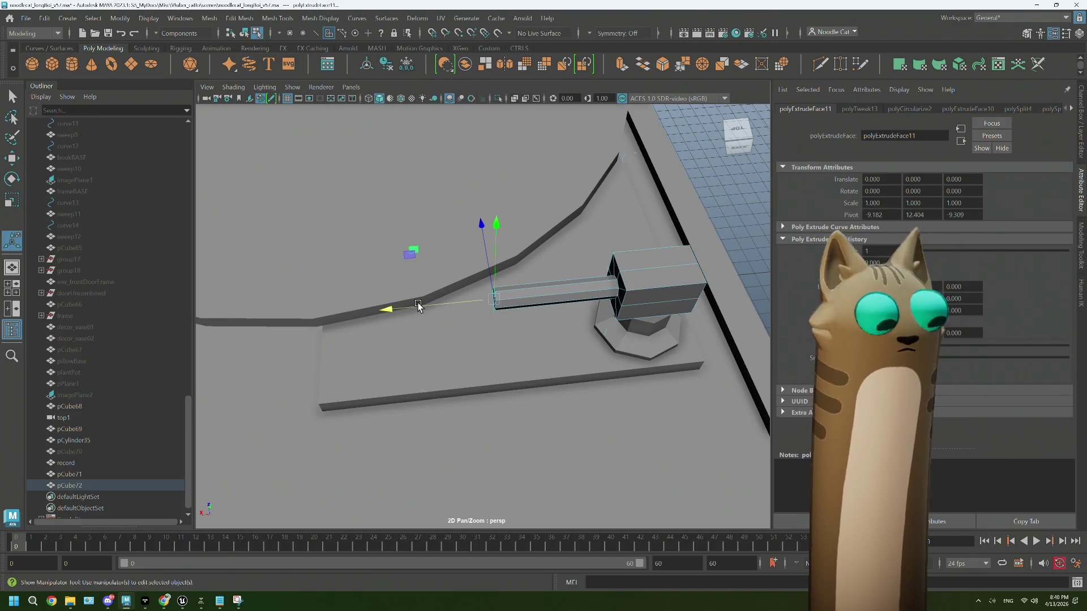
key(ctrl+e)
mouse_move(514, 310)
alt+mouse_down()
mouse_move(527, 312)
mouse_move(493, 308)
alt+mouse_up()
Step: Inset the rod's tip with a 0.1 offset and extrude it once more
scroll(539, 314, up, 5)
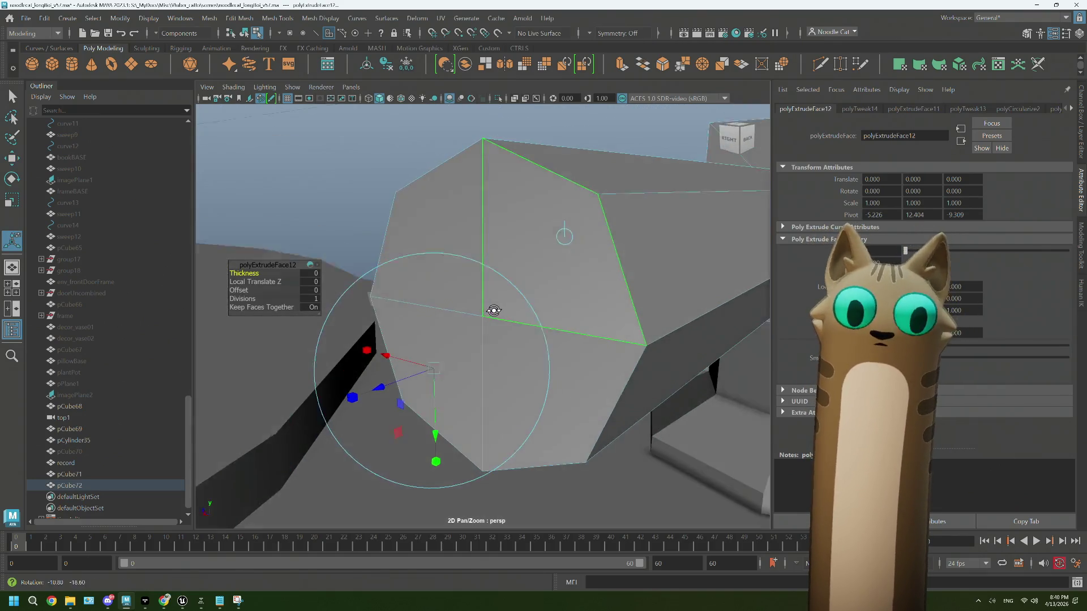
mouse_move(238, 290)
mouse_down()
mouse_move(266, 290)
mouse_move(238, 290)
mouse_up()
scroll(443, 309, down, 10)
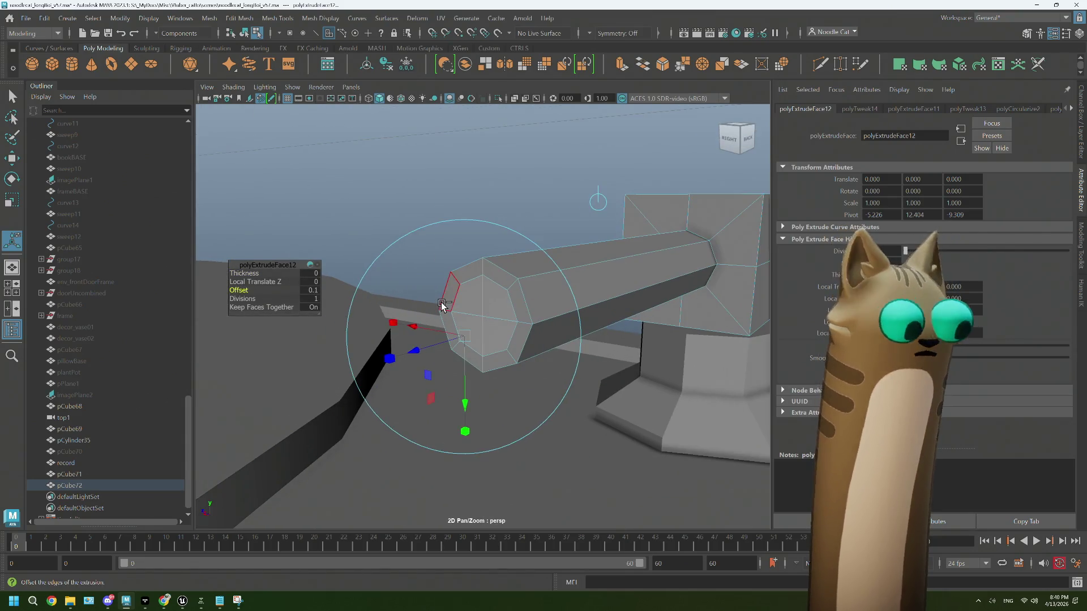
key(ctrl+e)
scroll(444, 312, down, 5)
mouse_move(444, 312)
alt+mouse_down()
mouse_move(446, 342)
mouse_move(312, 347)
mouse_move(335, 346)
alt+mouse_up()
key(f)
scroll(454, 347, down, 5)
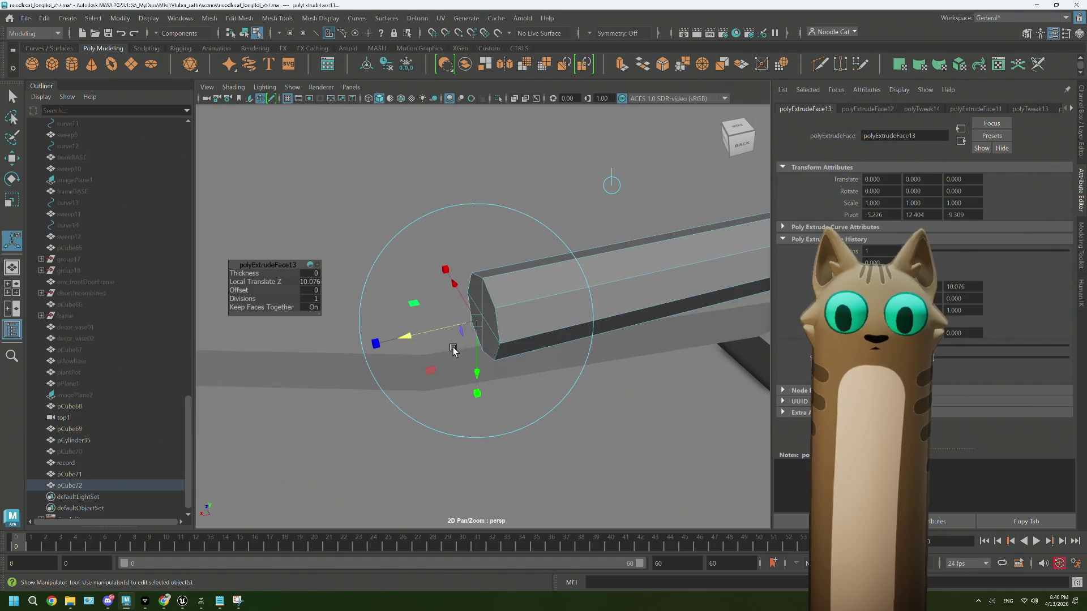
scroll(453, 351, down, 5)
mouse_move(454, 348)
alt+mouse_down()
mouse_move(487, 381)
mouse_move(461, 383)
mouse_move(456, 413)
alt+mouse_up()
Step: Pull the tip extrusion to Local Translate Z 11.406 across the platter, then deselect
mouse_move(482, 391)
alt+mouse_down()
mouse_move(515, 364)
mouse_move(476, 372)
mouse_move(525, 356)
mouse_move(690, 230)
alt+mouse_up()
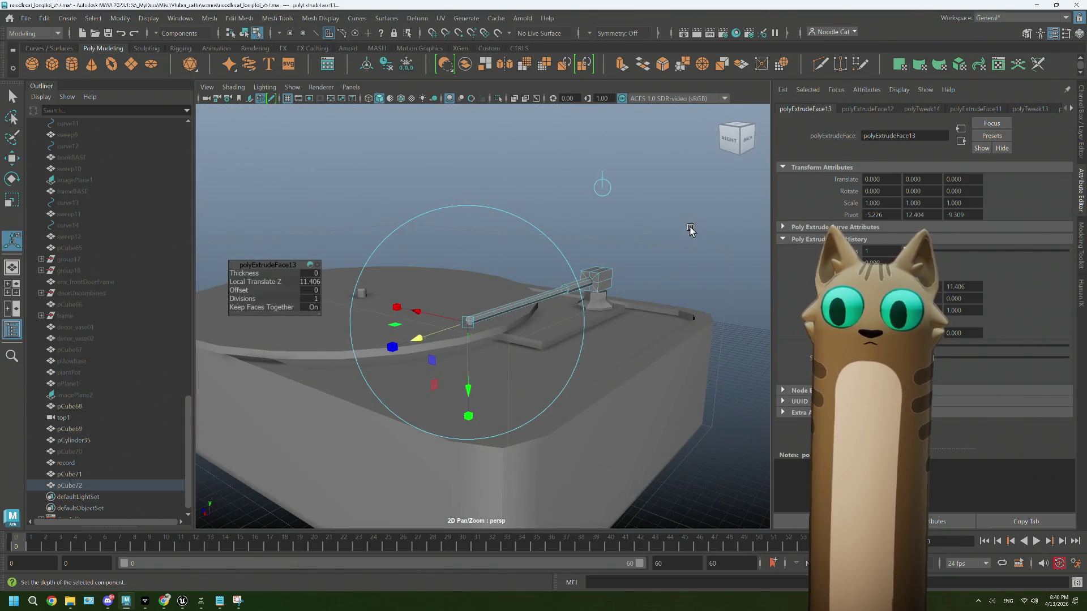
click(602, 187)
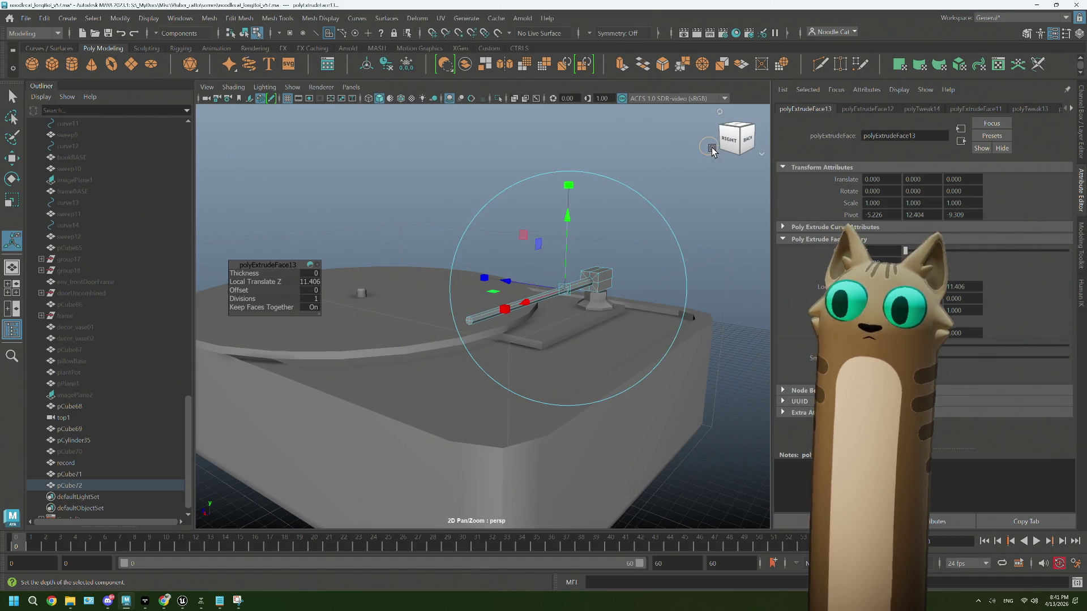
click(623, 186)
click(604, 190)
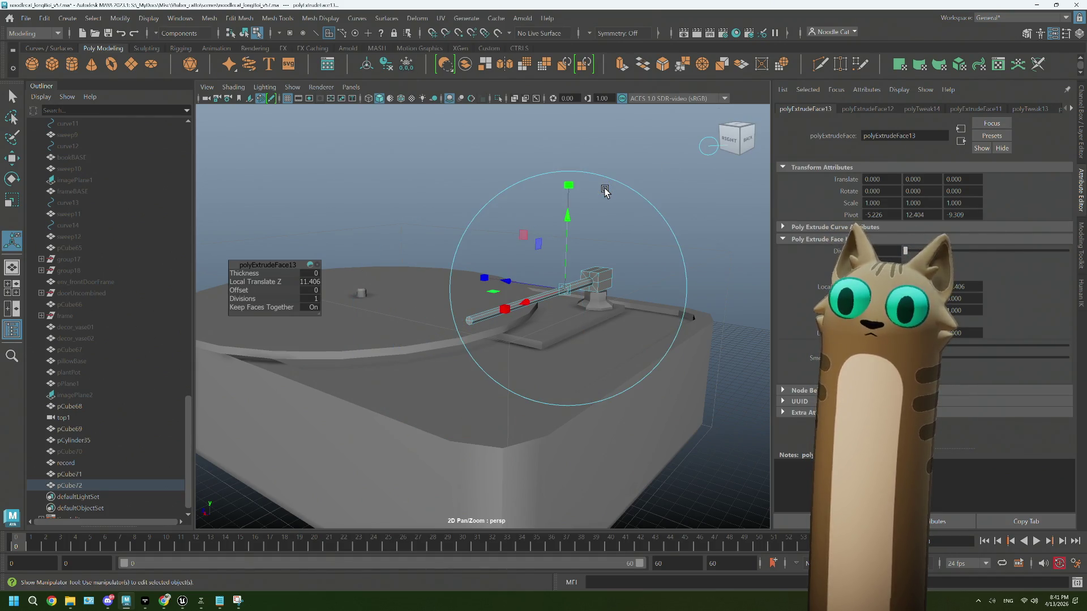
click(567, 215)
mouse_move(554, 222)
mouse_down()
mouse_move(710, 150)
mouse_move(708, 190)
mouse_move(699, 177)
mouse_up()
click(711, 147)
click(709, 149)
click(704, 151)
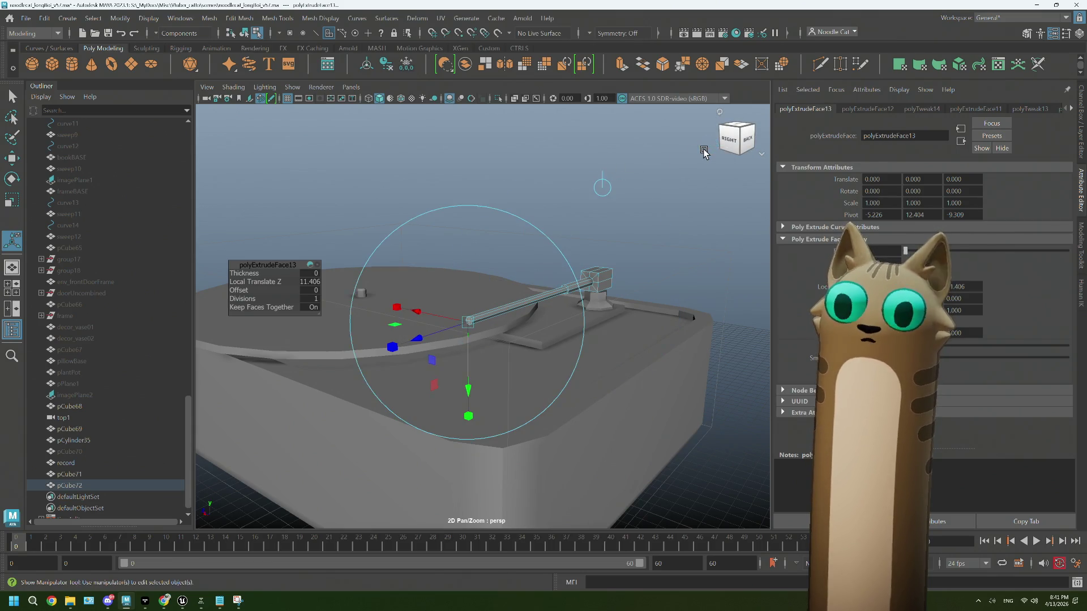
click(486, 169)
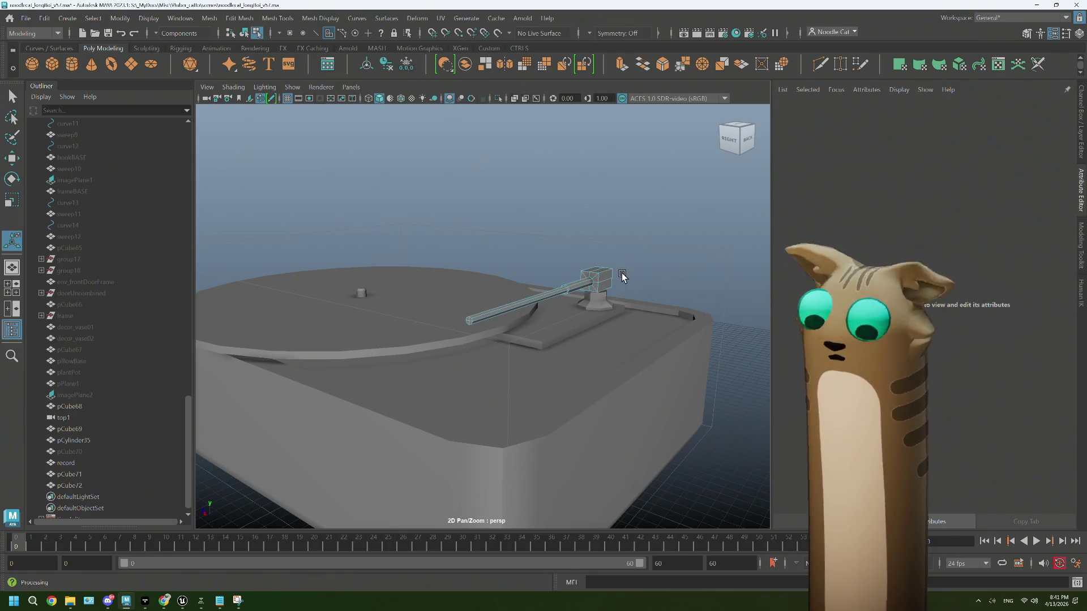
mouse_move(170, 598)
click(161, 541)
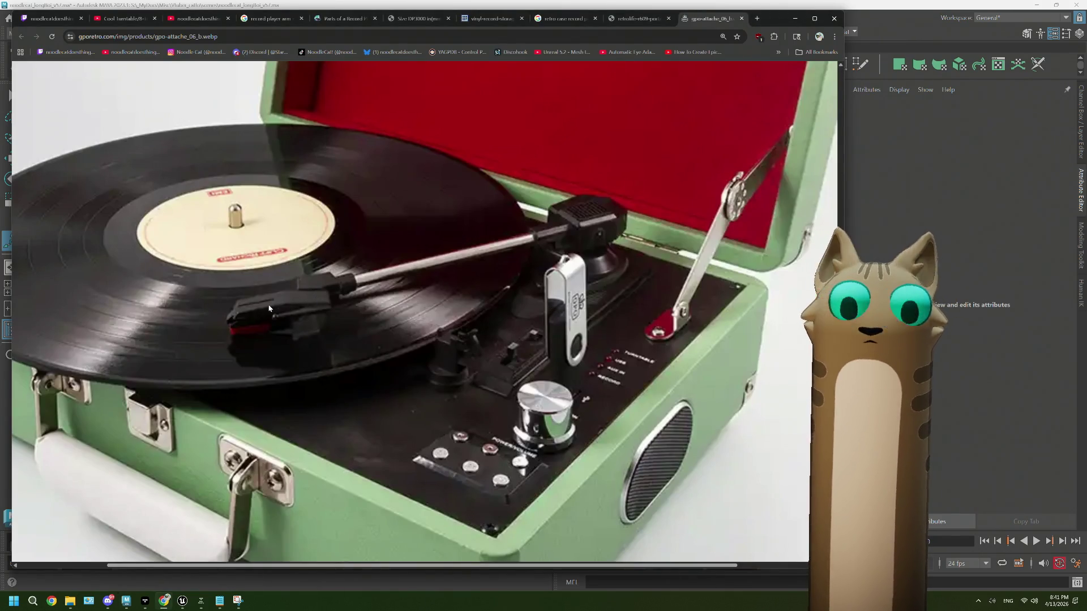
click(639, 13)
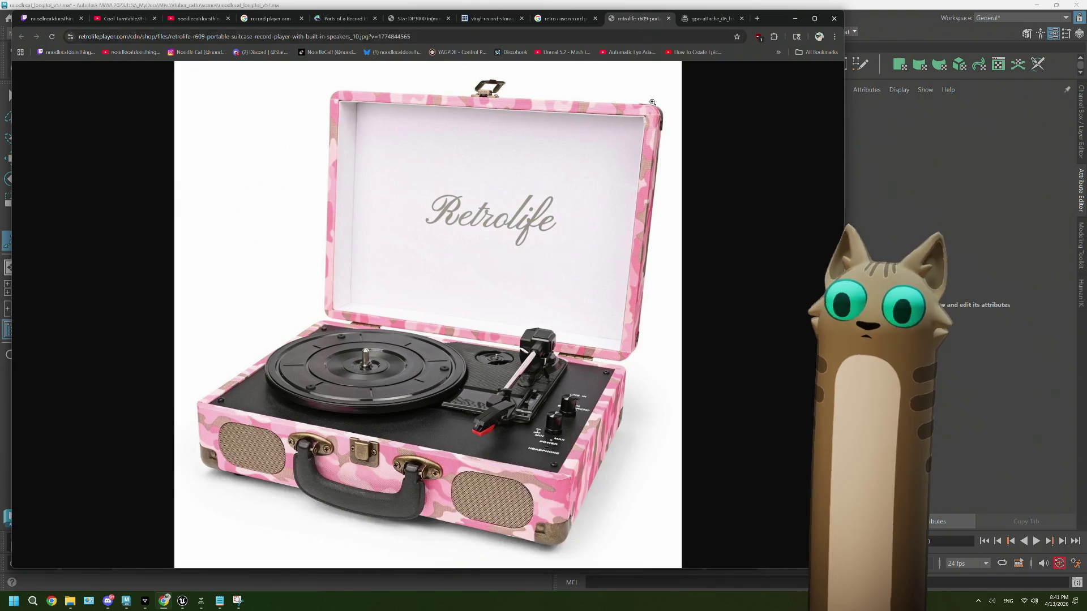
click(500, 393)
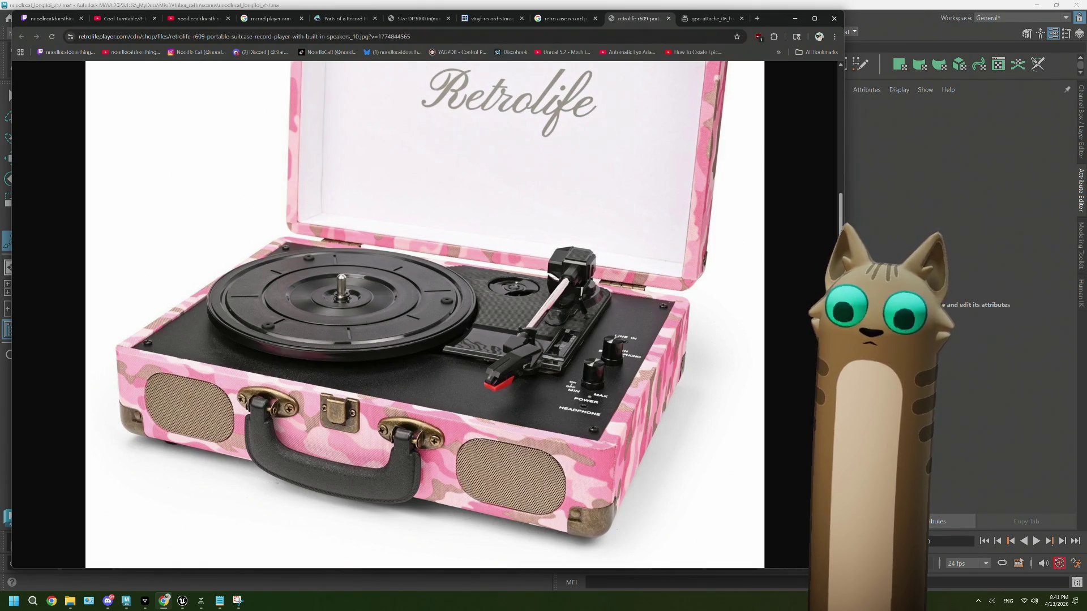
key(alt+Tab)
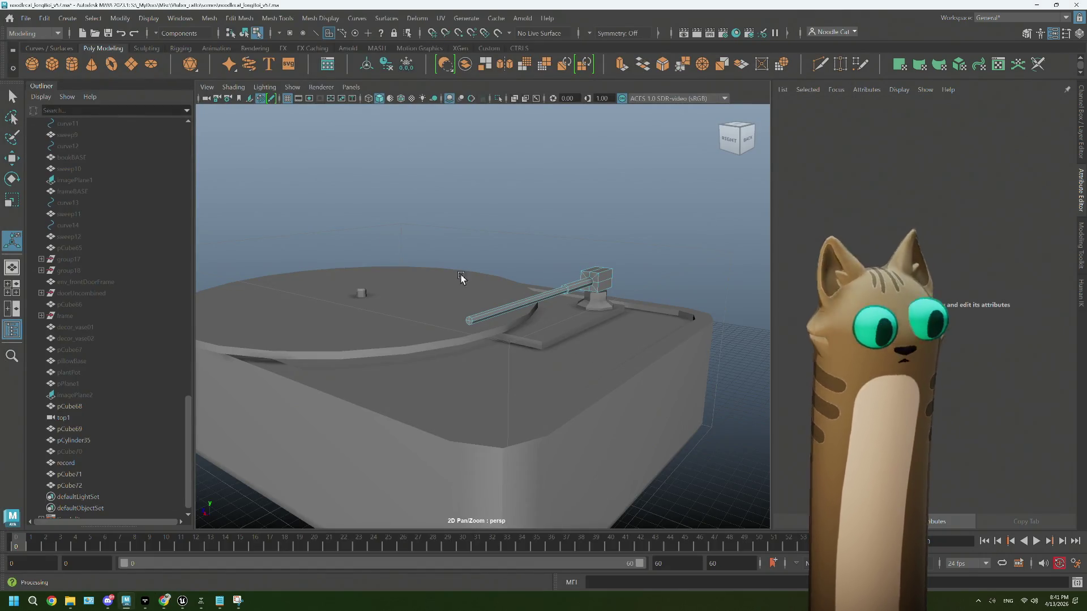
Step: Add cube pCube73, raise it, and slide it beside the turntable
click(532, 358)
key(f)
mouse_move(531, 358)
alt+mouse_down()
mouse_move(495, 379)
mouse_move(508, 399)
alt+mouse_up()
key(w)
drag(406, 282, 379, 291)
mouse_move(299, 319)
mouse_down()
mouse_move(381, 389)
mouse_move(391, 412)
mouse_up()
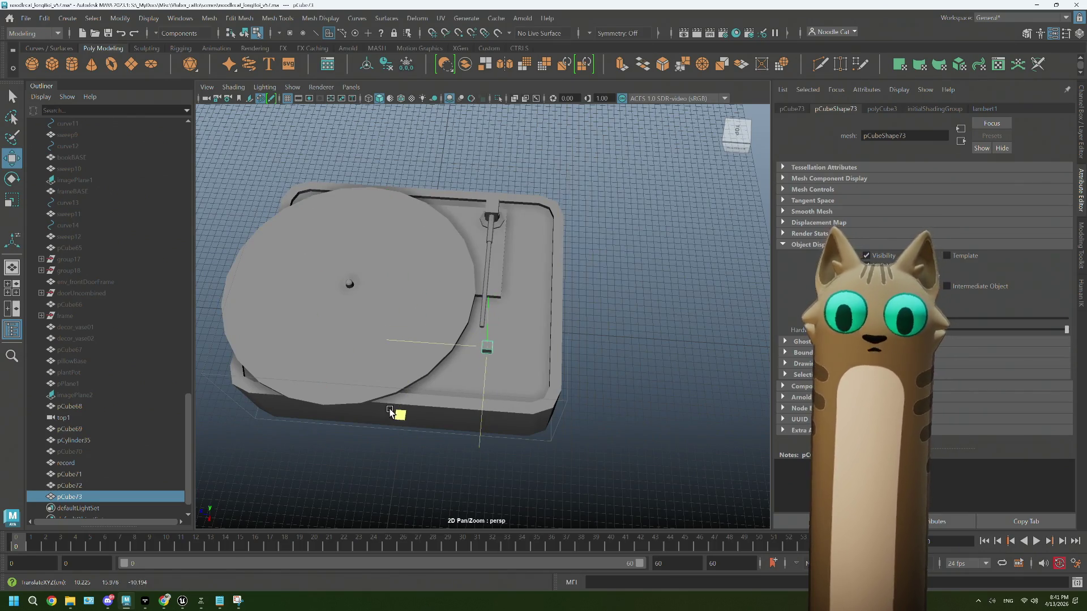
key(f)
Step: Lower pCube73 to deck height and position it at the tonearm's end
alt+drag(456, 361, 496, 346)
scroll(496, 346, down, 5)
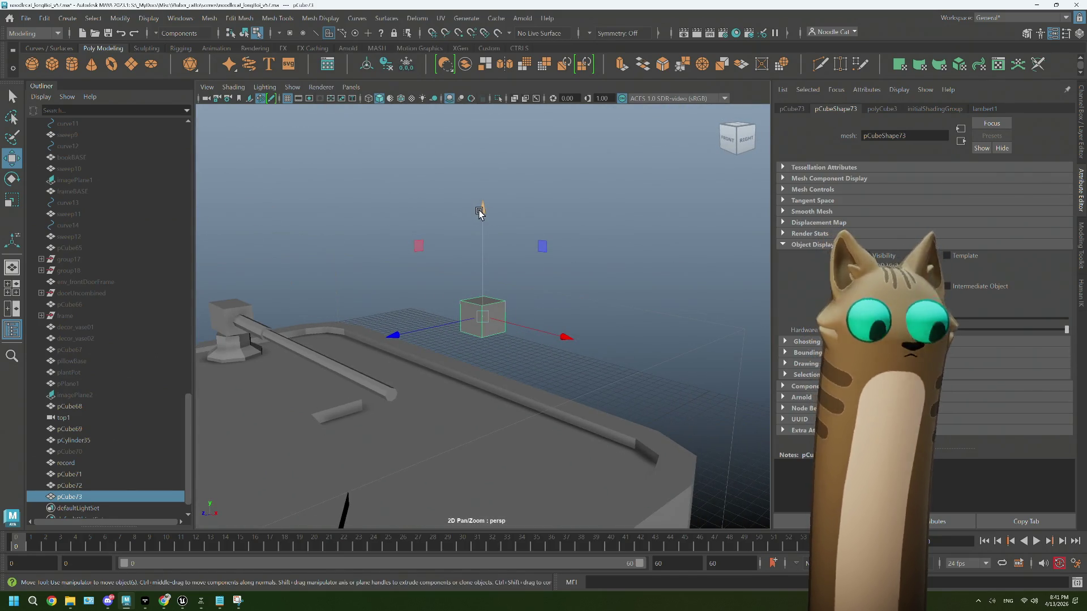
drag(479, 212, 401, 394)
alt+drag(503, 399, 460, 446)
mouse_move(425, 468)
middle_down()
mouse_move(396, 447)
mouse_move(376, 407)
middle_up()
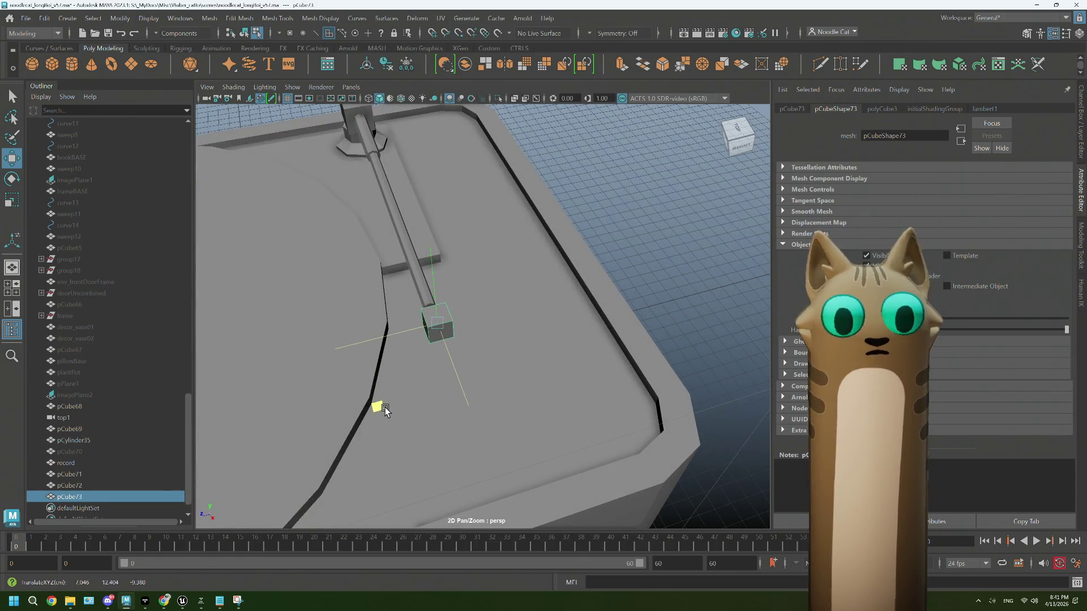
scroll(476, 408, up, 5)
mouse_move(478, 408)
alt+mouse_down()
mouse_move(473, 417)
mouse_move(490, 416)
alt+mouse_up()
key(r)
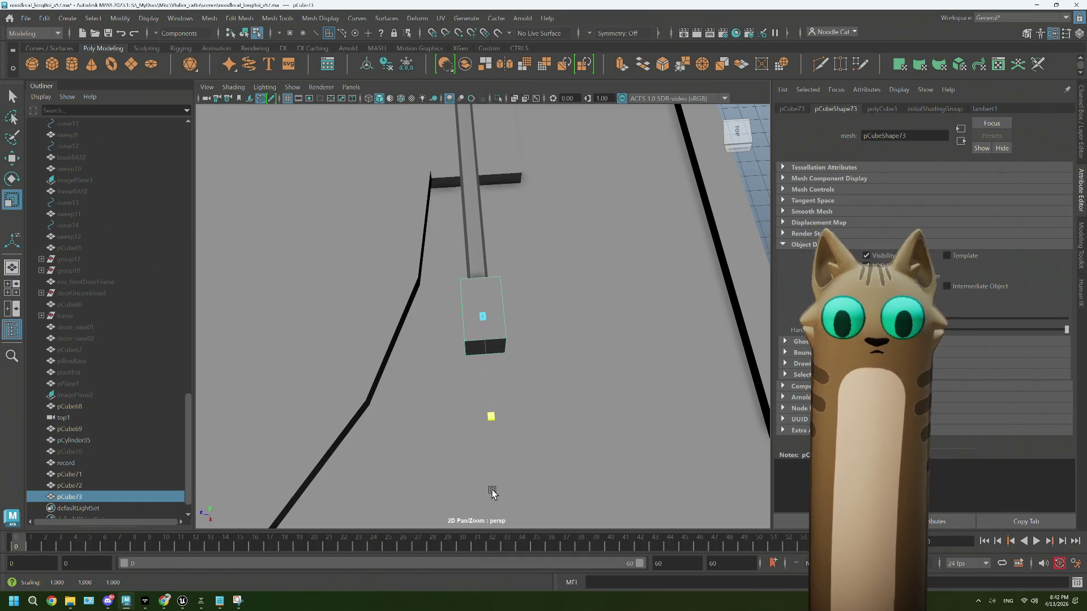
scroll(526, 375, down, 6)
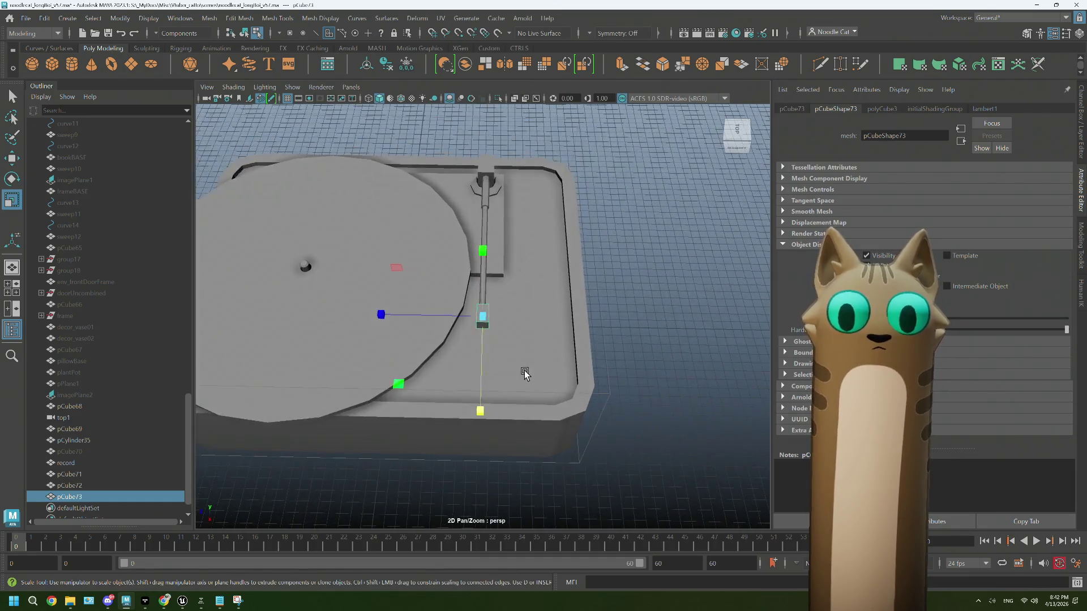
Step: Duplicate the small block and slide the copy, pCube74, beside the original with a slight turn
scroll(524, 374, up, 5)
key(ctrl+d)
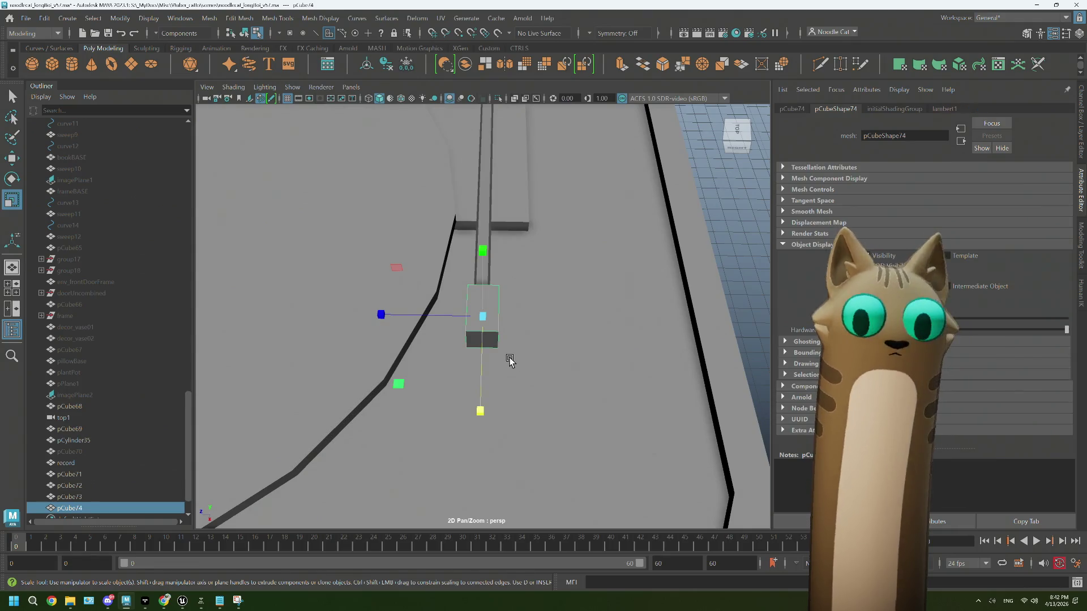
key(e)
key(w)
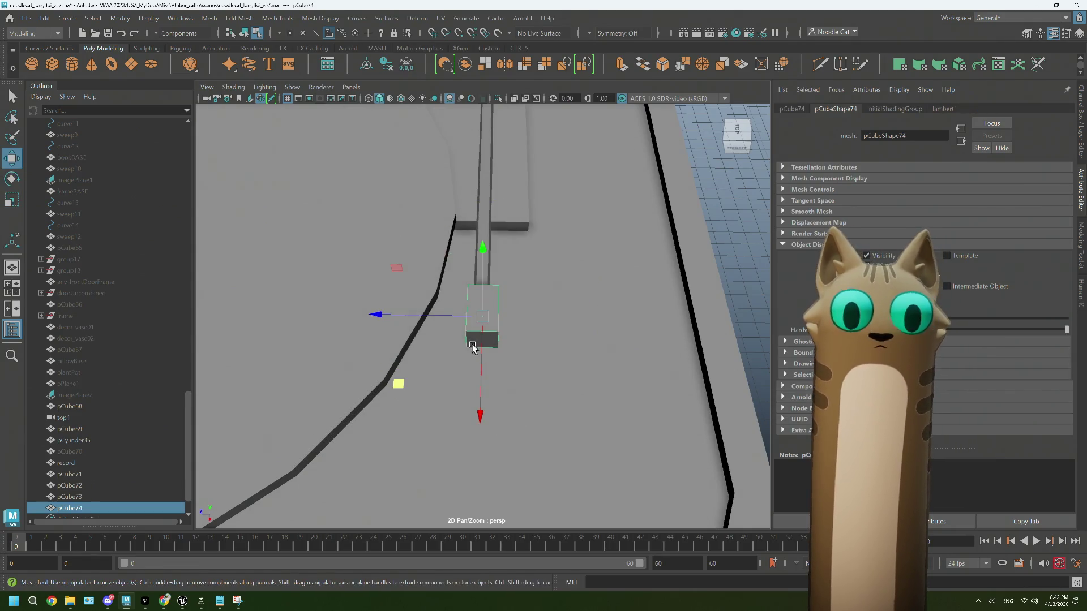
middle_drag(400, 384, 437, 420)
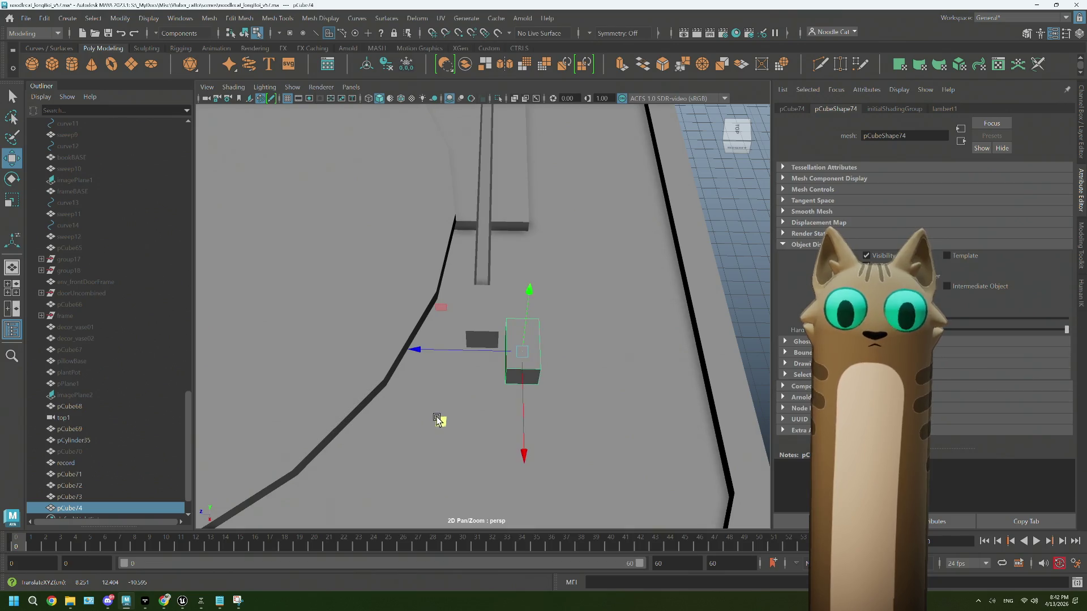
key(e)
mouse_move(497, 451)
mouse_down()
mouse_move(463, 449)
mouse_move(474, 444)
mouse_up()
Step: Shift pCube74 toward the tonearm and angle it slightly about its vertical axis
key(w)
key(e)
key(w)
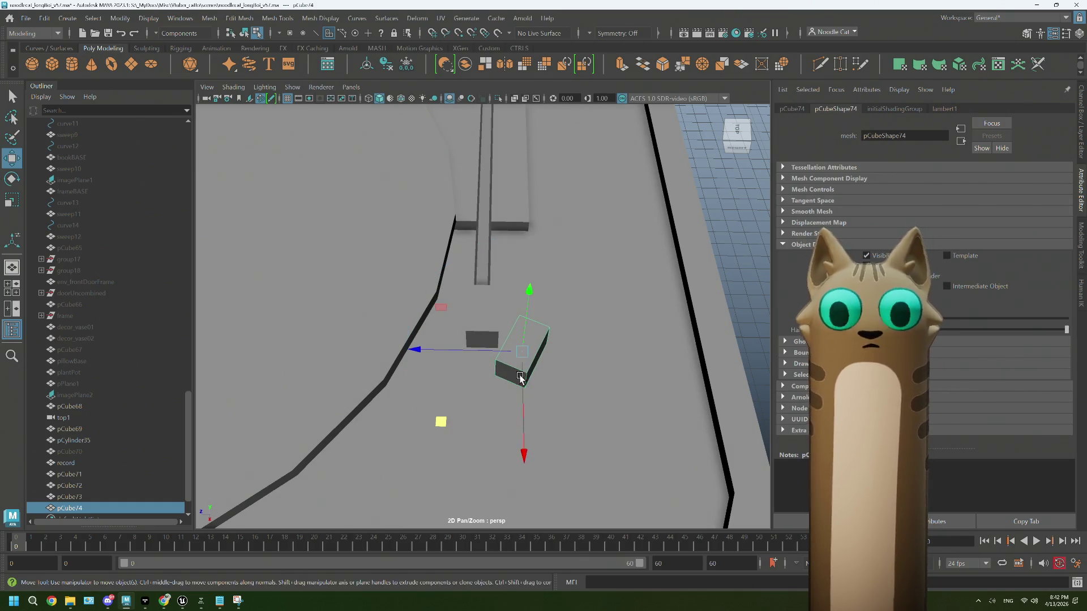
alt+drag(520, 386, 516, 374)
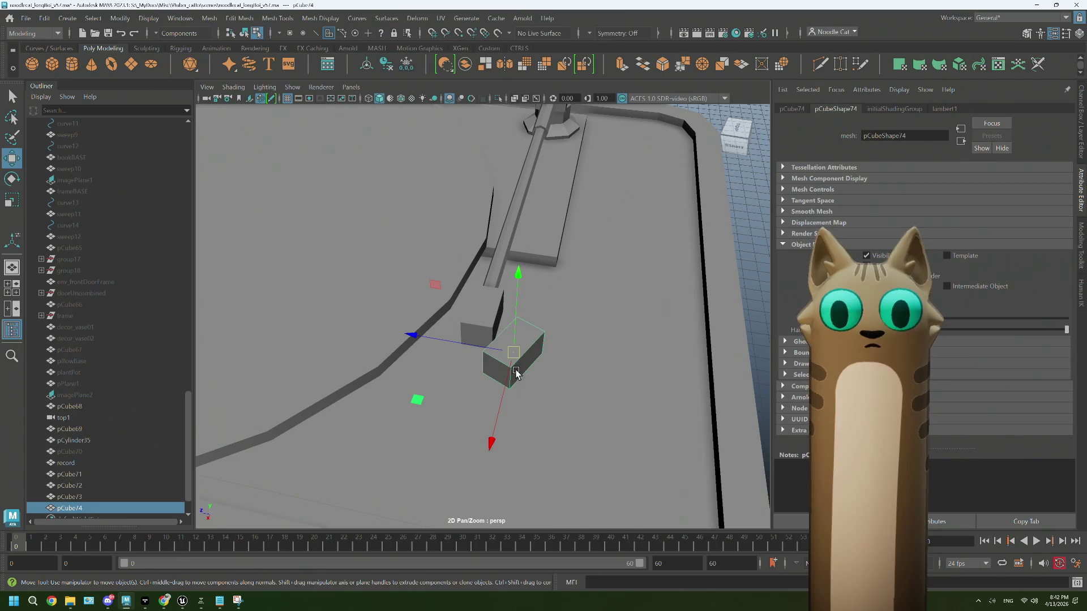
middle_drag(417, 400, 394, 394)
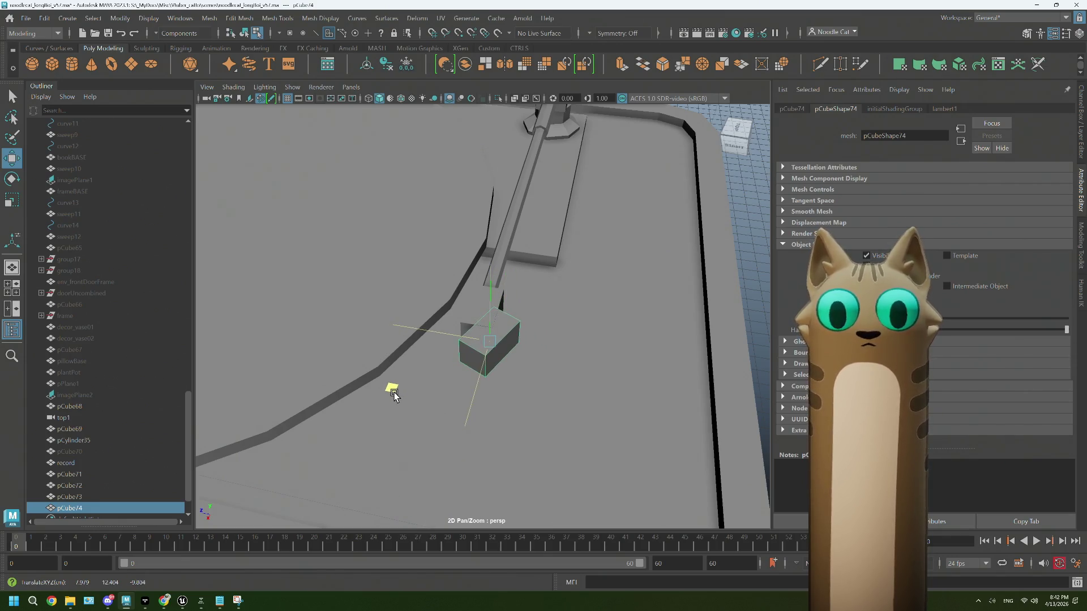
key(e)
drag(480, 430, 460, 432)
Step: Enlarge pCube74 evenly and lower it onto the deck
key(r)
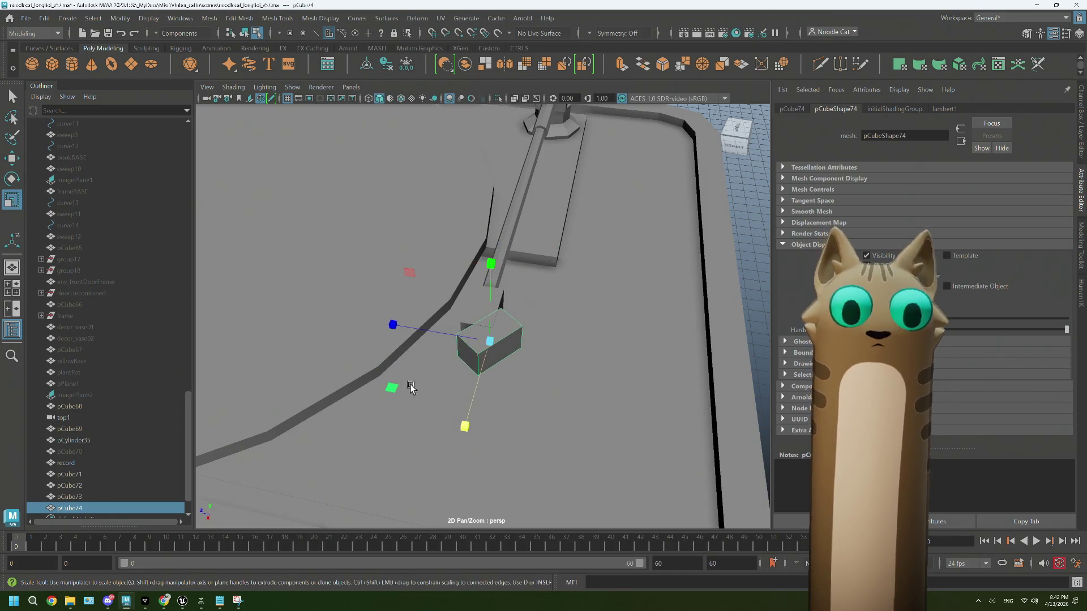
mouse_move(417, 376)
alt+mouse_down()
mouse_move(452, 379)
mouse_move(512, 302)
alt+mouse_up()
middle_drag(512, 302, 514, 266)
key(w)
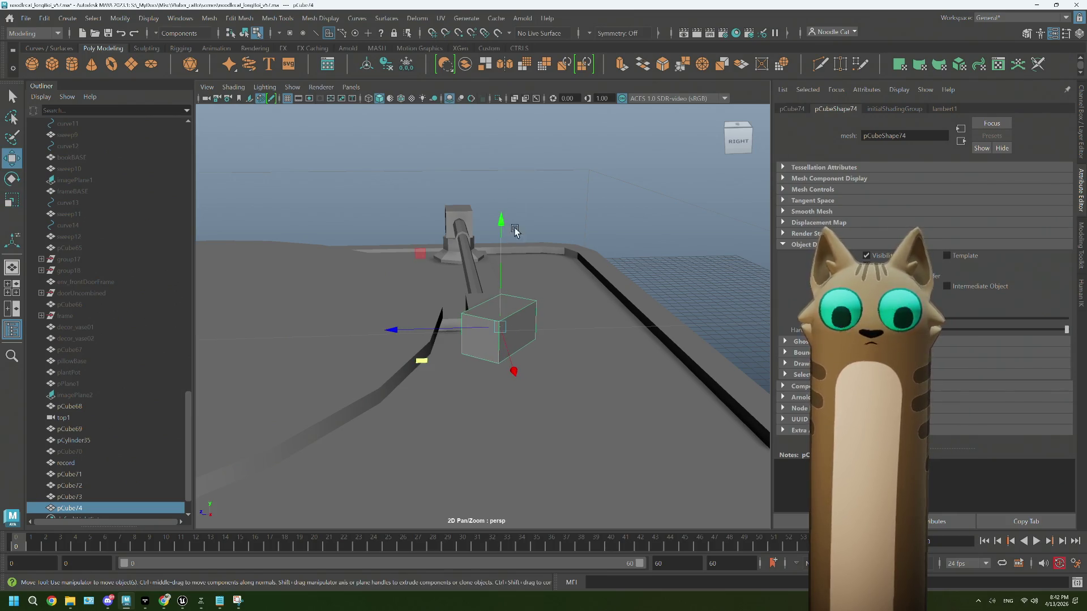
mouse_move(501, 220)
mouse_down()
mouse_move(499, 320)
mouse_move(466, 367)
mouse_move(521, 348)
mouse_up()
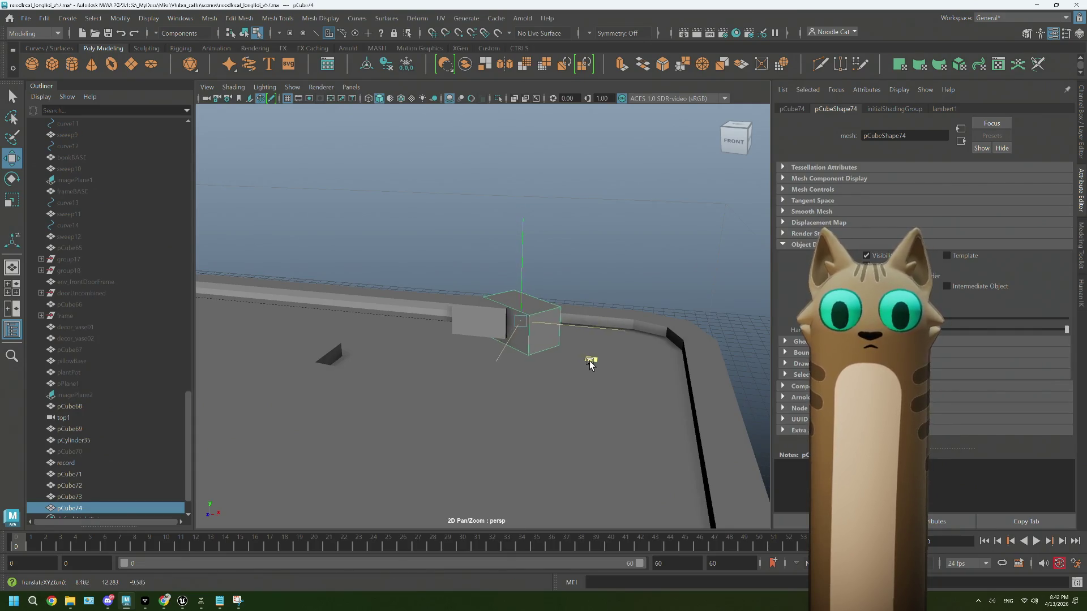
mouse_move(589, 364)
alt+mouse_down()
mouse_move(490, 371)
mouse_move(447, 359)
mouse_move(476, 383)
mouse_move(506, 375)
mouse_move(492, 361)
mouse_move(538, 345)
mouse_move(527, 347)
alt+mouse_up()
Step: Deselect the block and compare against the record player reference photo in Chrome
click(474, 377)
mouse_move(166, 600)
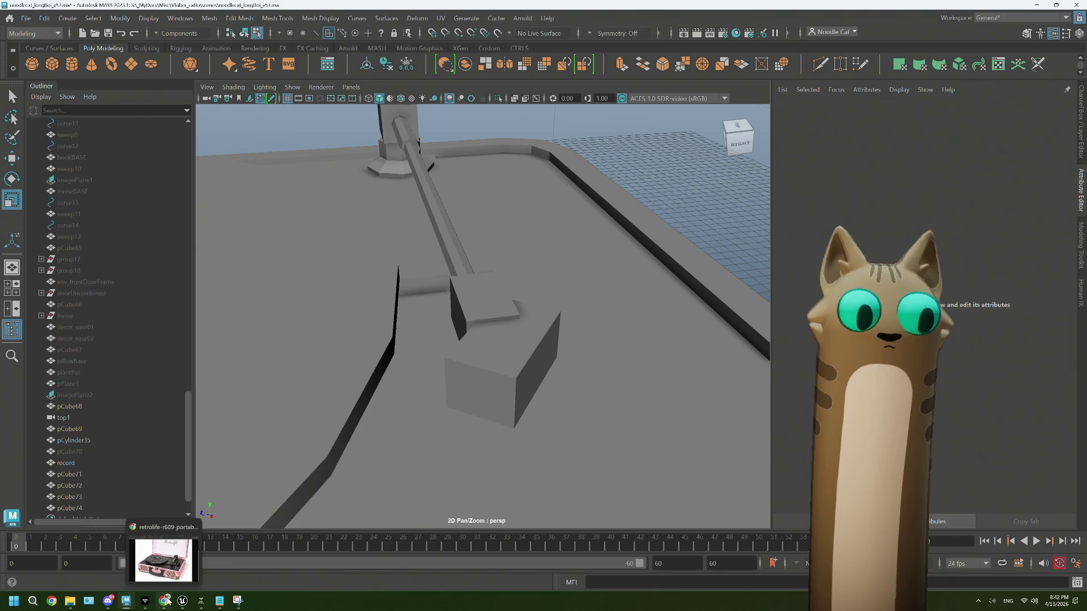
click(161, 564)
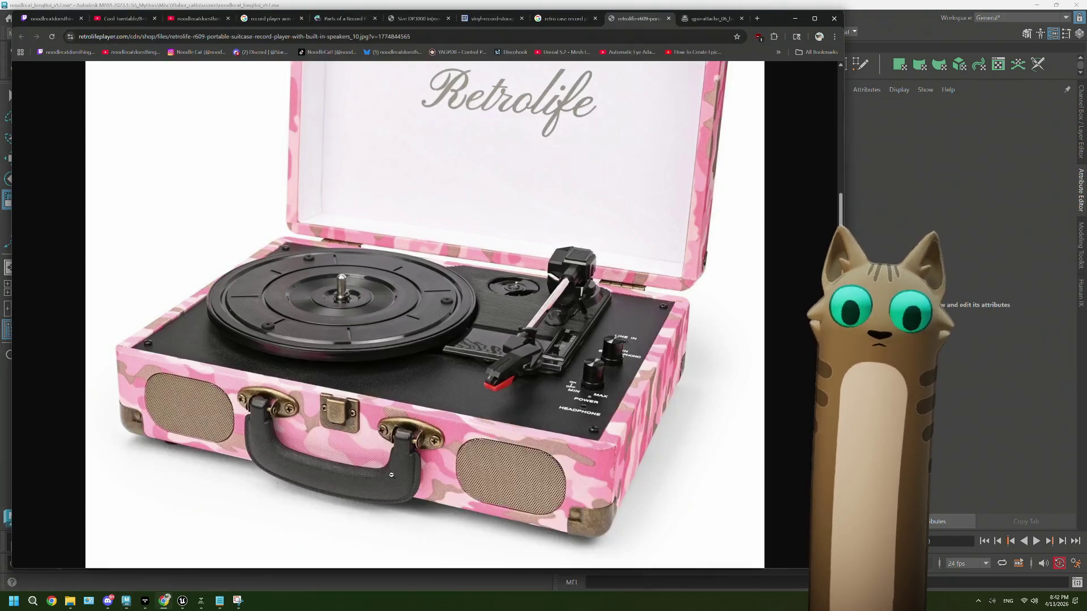
click(871, 20)
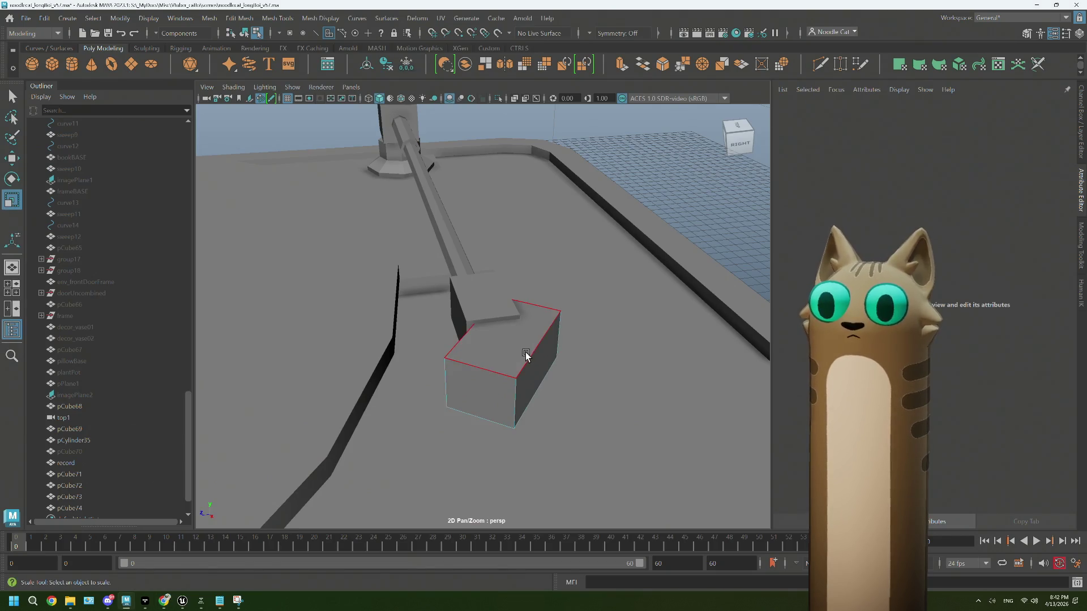
Step: Try lowering the larger block toward the deck, then undo the move
alt+drag(526, 355, 505, 357)
click(505, 357)
key(w)
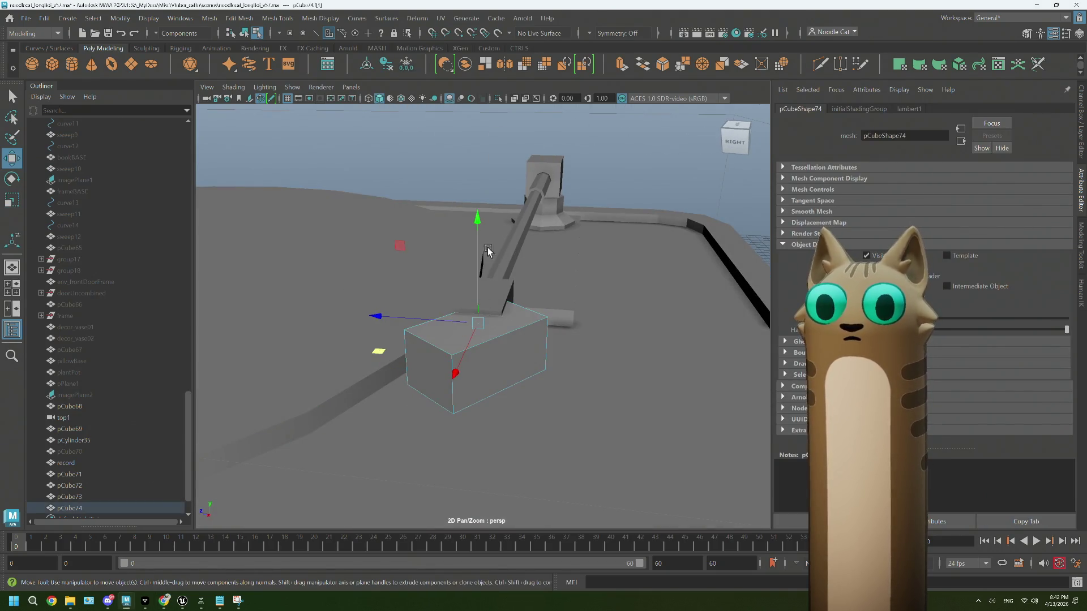
mouse_move(477, 221)
mouse_down()
mouse_move(502, 238)
mouse_move(532, 311)
mouse_move(457, 308)
mouse_move(575, 333)
mouse_move(497, 310)
mouse_move(565, 319)
mouse_up()
click(502, 241)
key(ctrl+z)
key(ctrl+z)
Step: Delete the extra block pCube74 and select the remaining pCube73
right_drag(565, 319, 616, 255)
key(Delete)
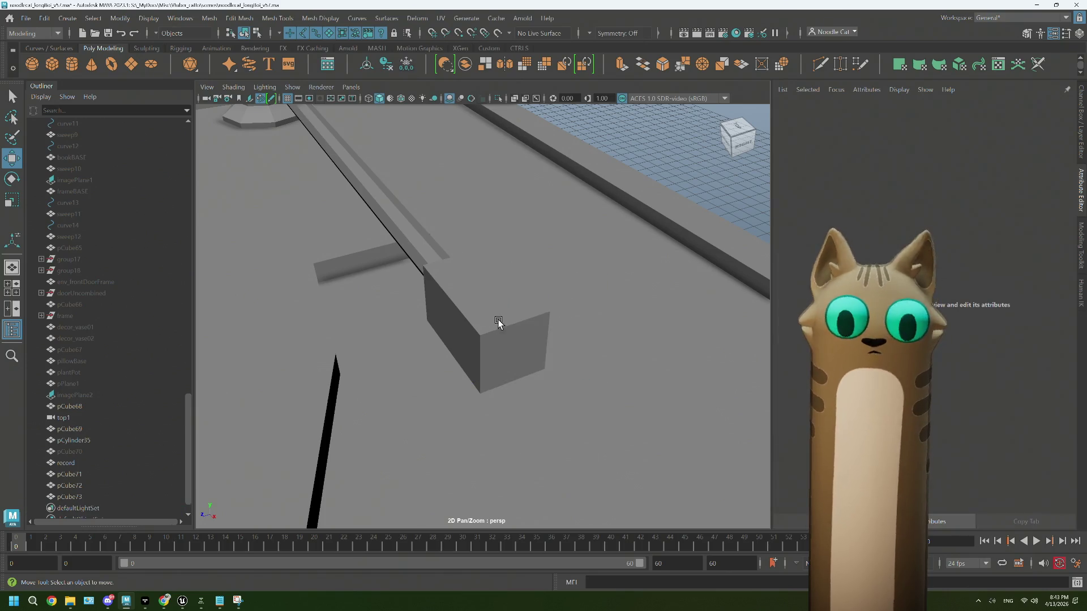
click(497, 320)
Step: Put pCube73 into edge mode and bevel one of its vertical corner edges
alt+drag(538, 342, 509, 340)
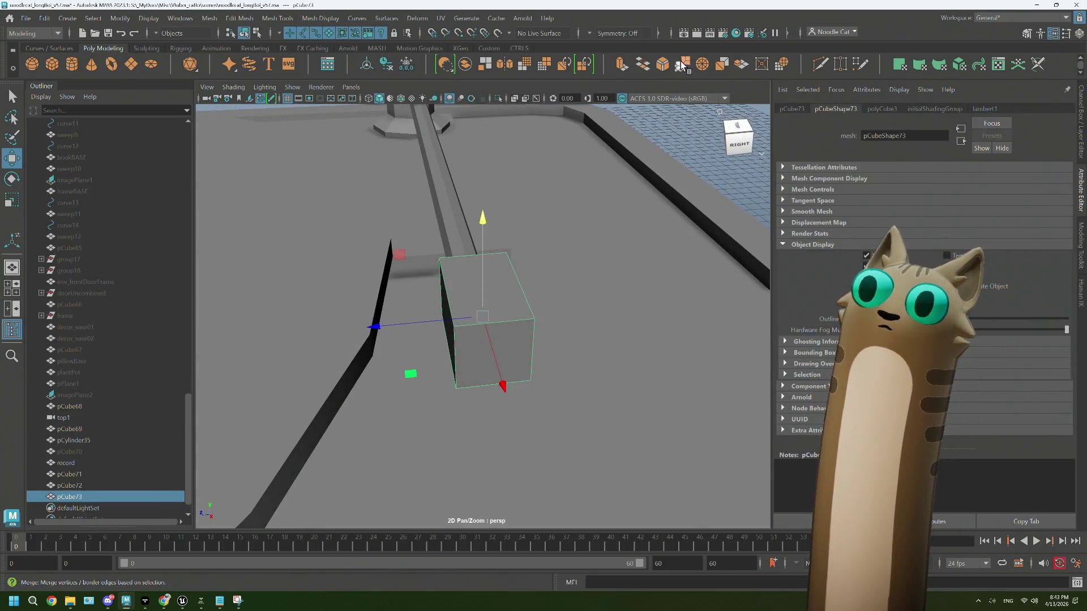
right_drag(535, 275, 537, 325)
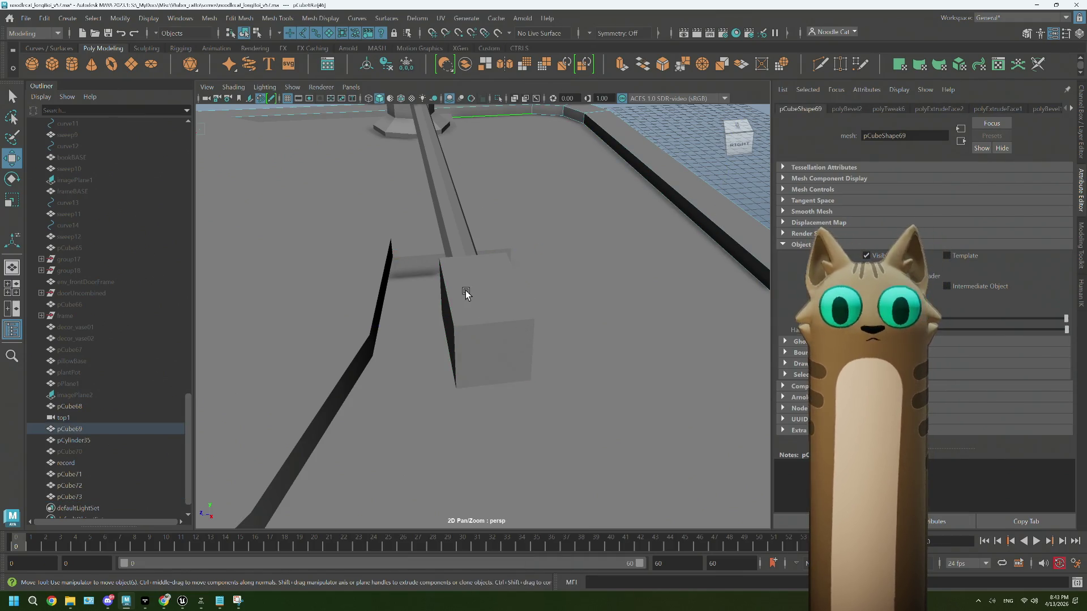
mouse_move(465, 293)
right_down()
mouse_move(490, 308)
mouse_move(428, 274)
right_up()
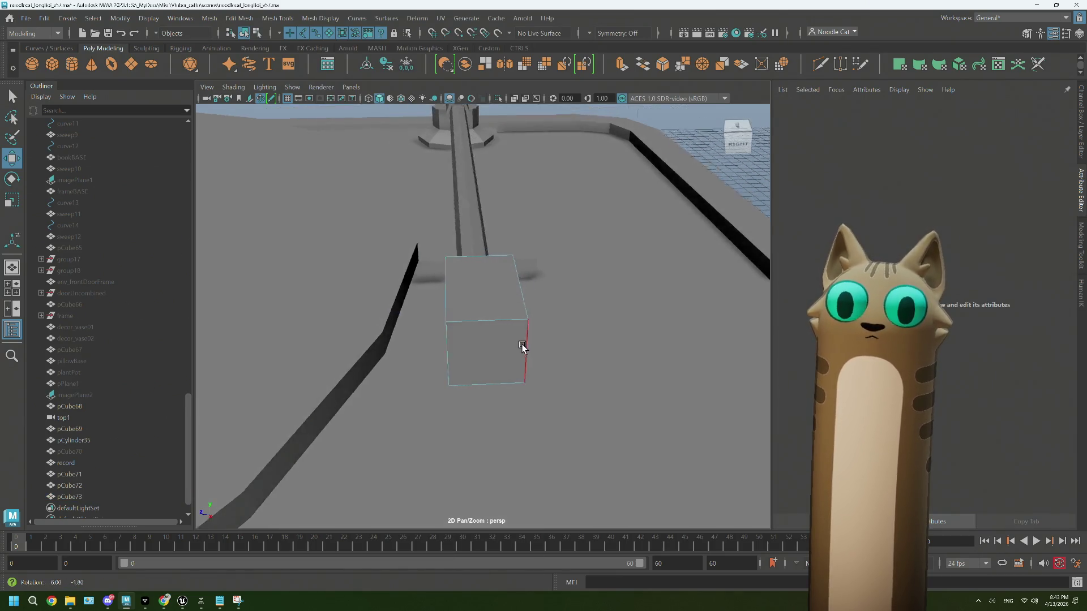
key(ctrl+z)
key(ctrl+z)
click(511, 338)
right_drag(504, 278, 508, 323)
click(513, 338)
key(ctrl+b)
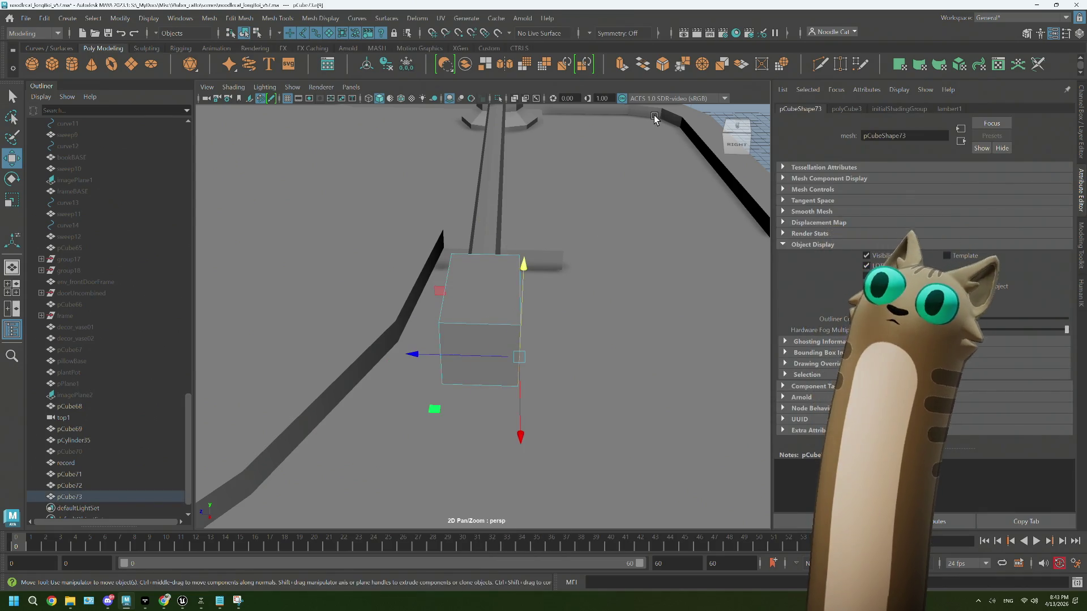
Step: Set the bevel Fraction to 0.7, then select the block's front face and extrude it
alt+drag(507, 354, 507, 362)
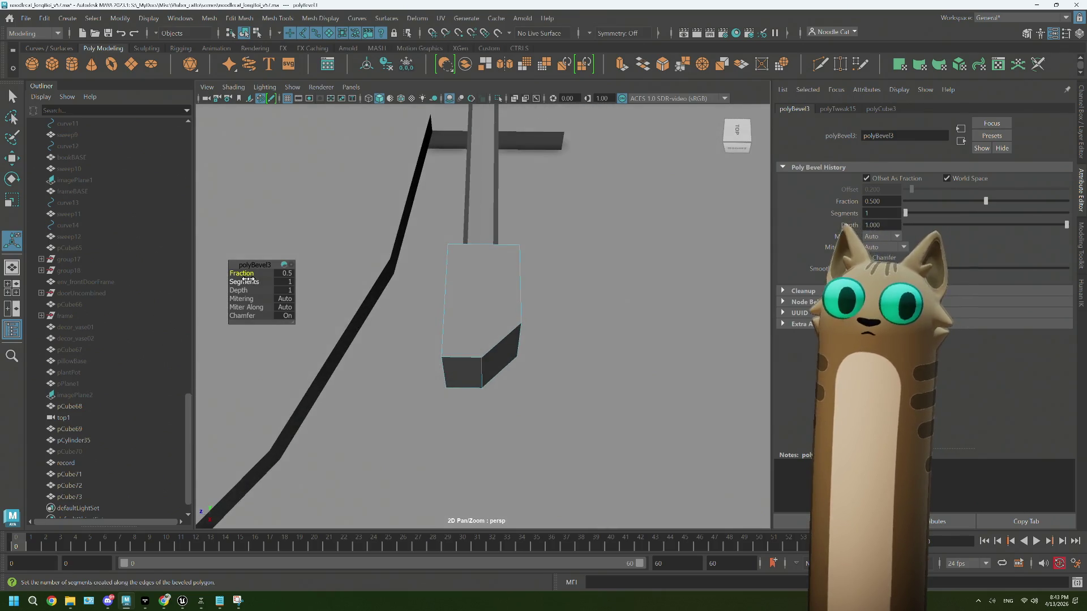
drag(248, 276, 249, 276)
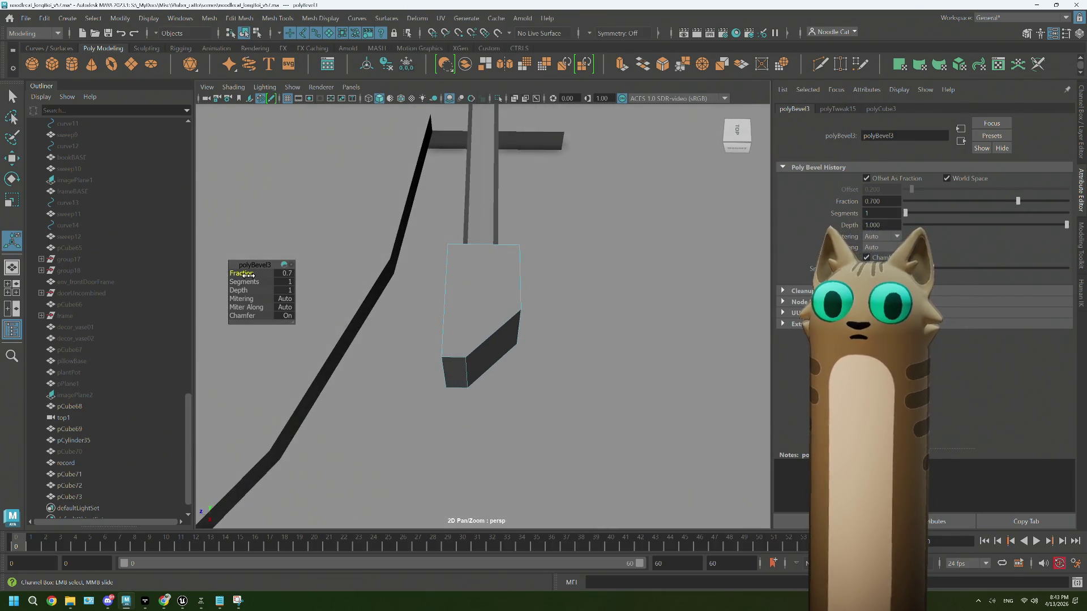
mouse_move(453, 348)
alt+mouse_down()
mouse_move(487, 347)
mouse_move(488, 323)
alt+mouse_up()
right_drag(487, 323, 489, 334)
click(490, 333)
key(ctrl+e)
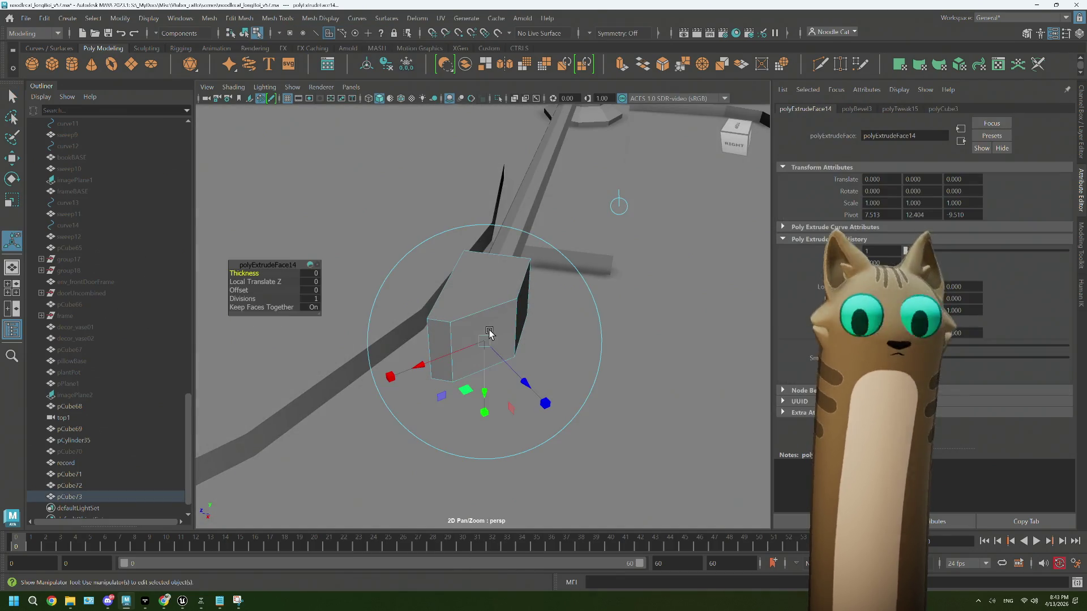
Step: Pull out the face extrusion, then extrude the end face a second time
mouse_move(531, 386)
mouse_down()
mouse_move(587, 457)
mouse_move(572, 419)
mouse_move(583, 383)
mouse_move(555, 374)
mouse_move(526, 387)
mouse_move(485, 436)
mouse_move(477, 476)
mouse_move(514, 373)
mouse_move(504, 375)
mouse_up()
key(ctrl+e)
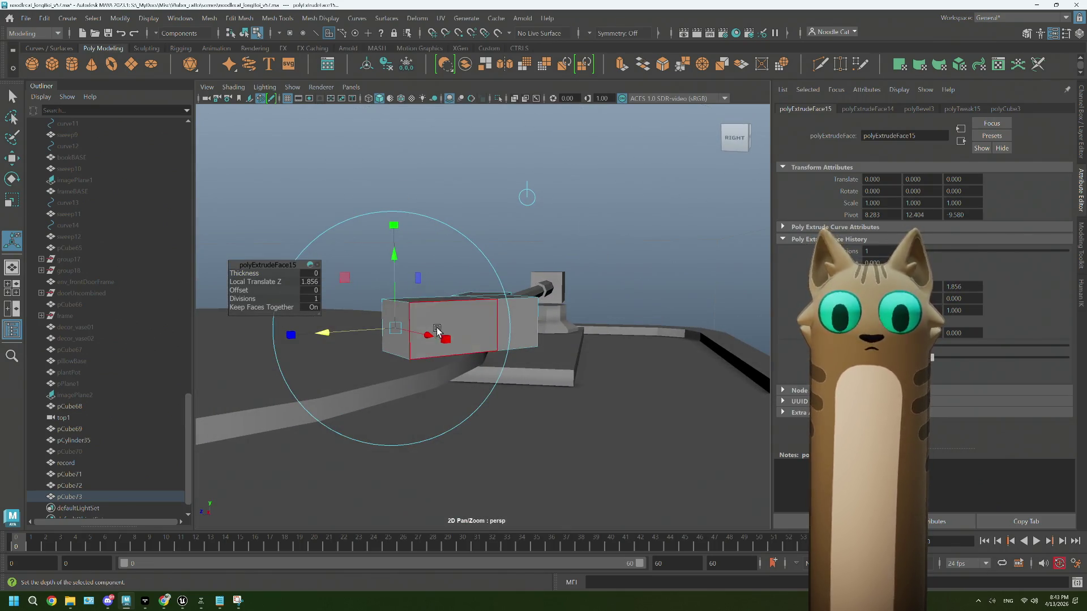
alt+drag(419, 316, 432, 286)
Step: Lower an end edge of the block so its underside slopes, then bring up Chrome
right_drag(432, 286, 427, 256)
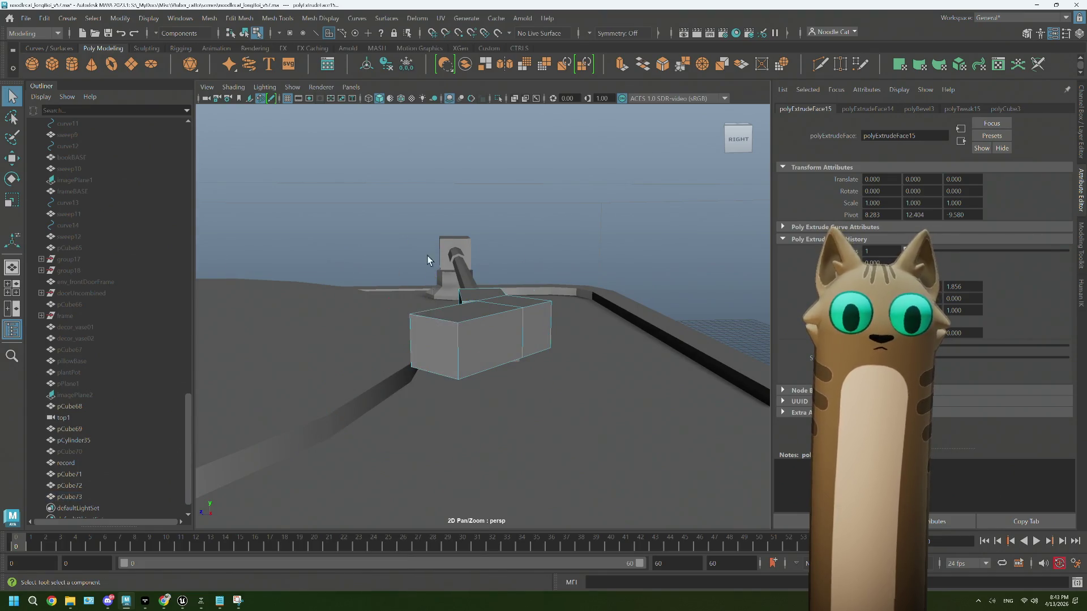
click(444, 314)
key(w)
mouse_move(429, 215)
mouse_down()
mouse_move(428, 236)
mouse_move(522, 350)
mouse_move(512, 368)
mouse_move(454, 359)
mouse_move(505, 359)
mouse_up()
mouse_move(431, 403)
alt+mouse_down()
mouse_move(413, 398)
mouse_move(441, 410)
mouse_move(463, 362)
mouse_move(470, 378)
alt+mouse_up()
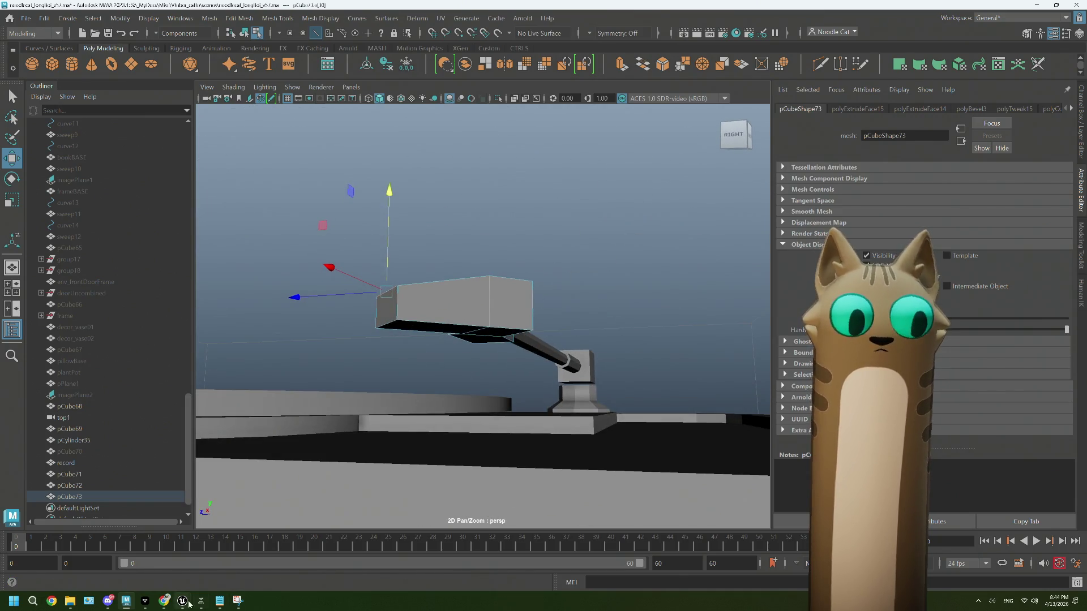
click(165, 603)
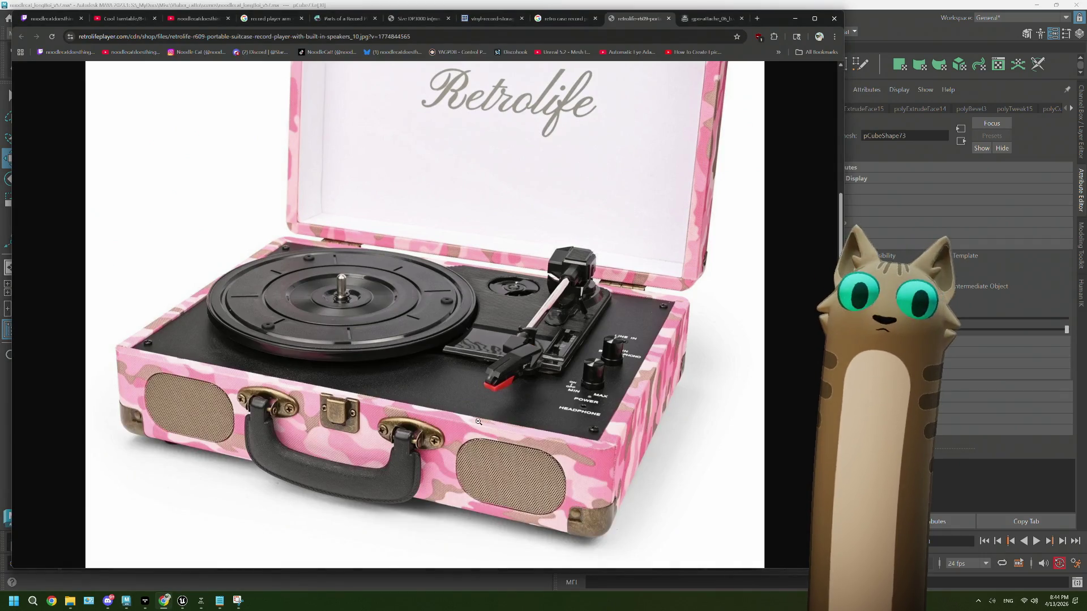
Step: Switch to the gpo-attache tab showing the green record player reference
click(702, 18)
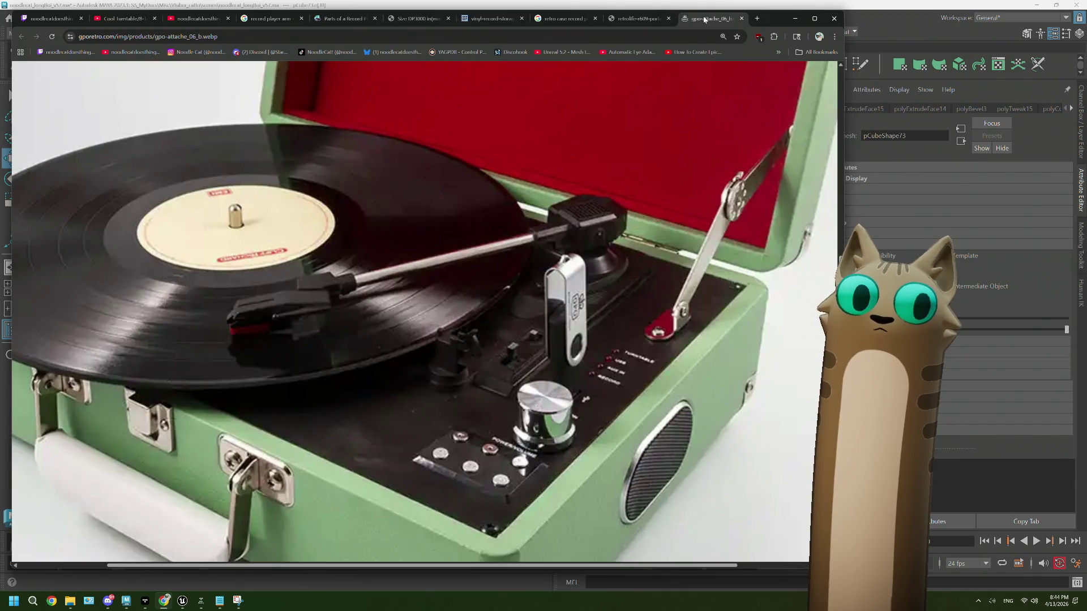
Step: Back in Maya, cut a new edge loop across head block pCube73 with Multi-Cut
click(874, 23)
scroll(432, 339, up, 5)
scroll(417, 347, down, 5)
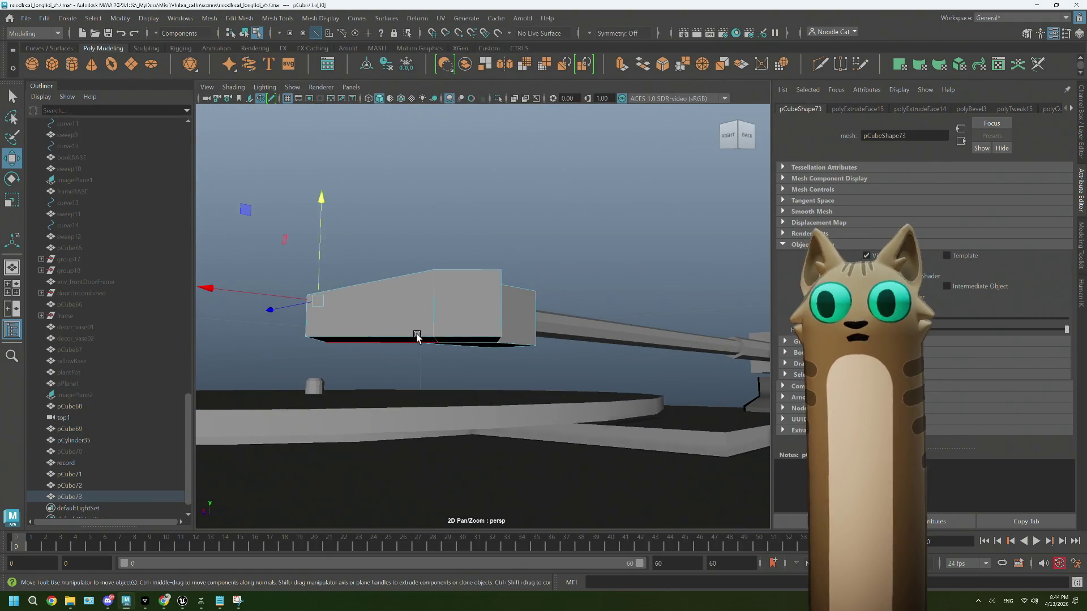
alt+middle_drag(416, 335, 453, 337)
click(821, 64)
click(473, 339)
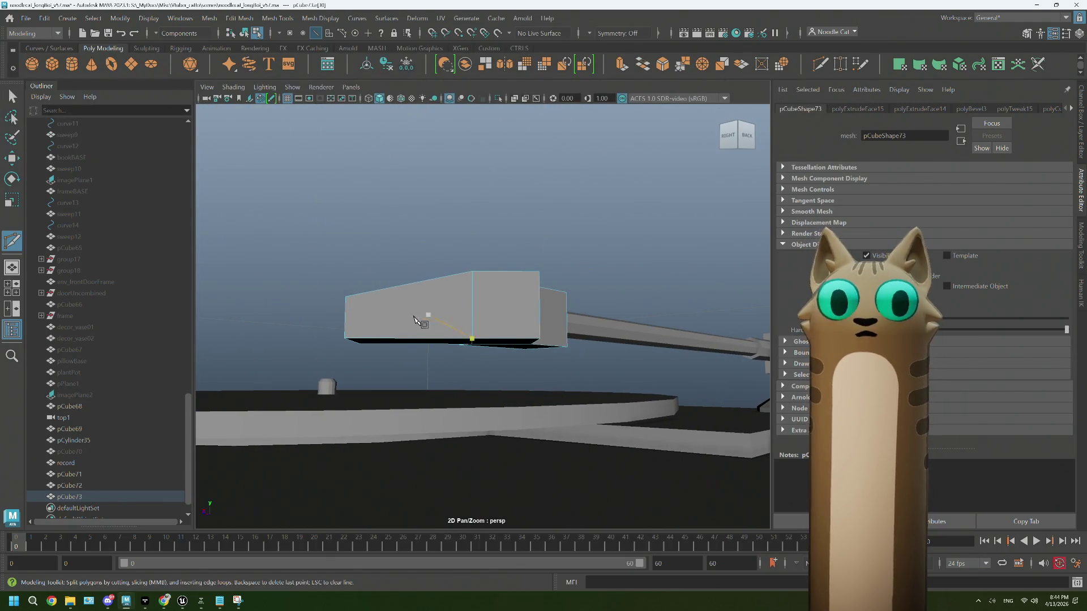
click(409, 341)
key(Return)
Step: Select the head block's end face with the Move tool and bring up its settings
alt+drag(407, 340, 392, 338)
key(w)
right_drag(393, 338, 394, 317)
alt+drag(330, 342, 368, 375)
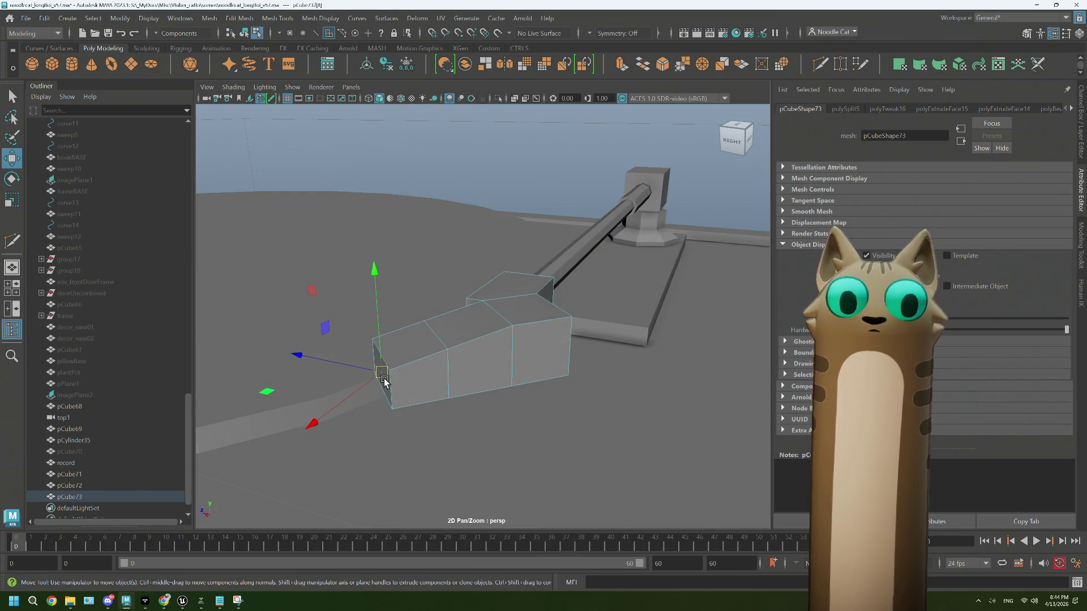
double_click(10, 159)
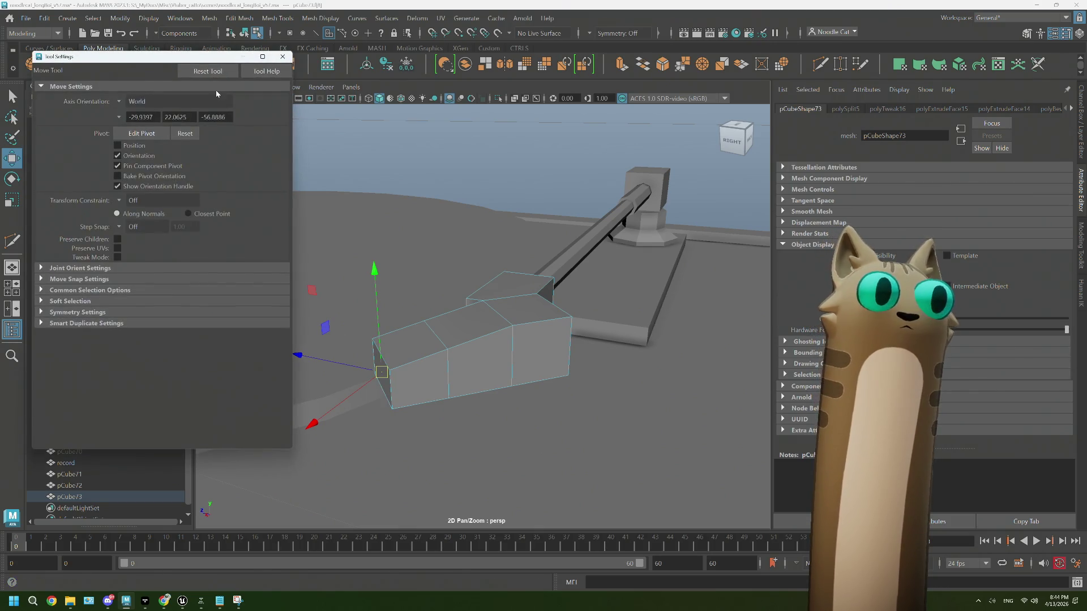
Step: Set Move axis orientation to Object, align the pivot to an edge, and slide the end face
click(124, 105)
click(130, 111)
click(115, 105)
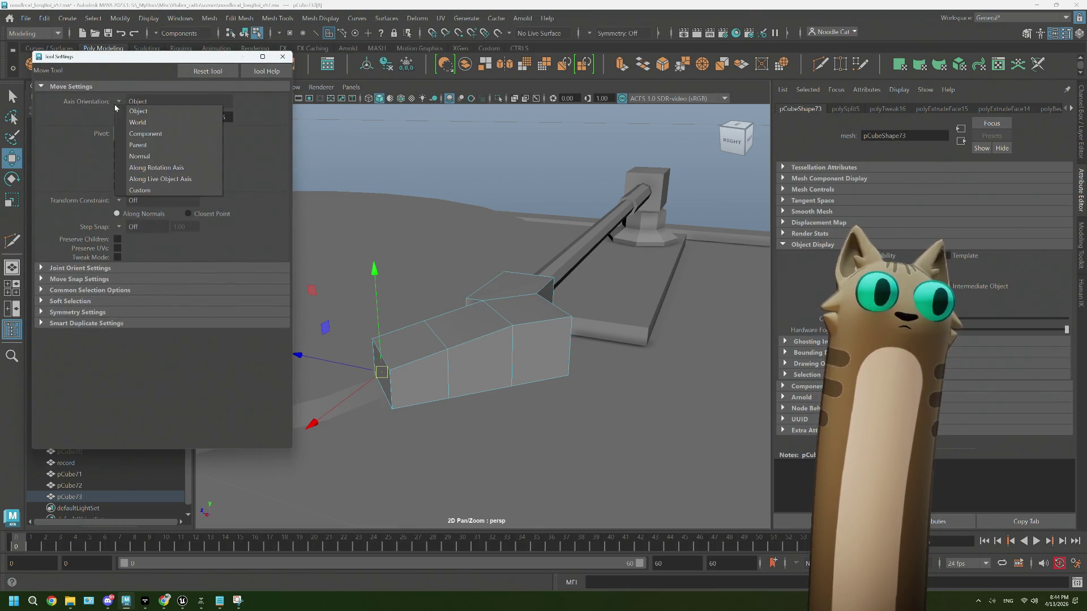
click(149, 113)
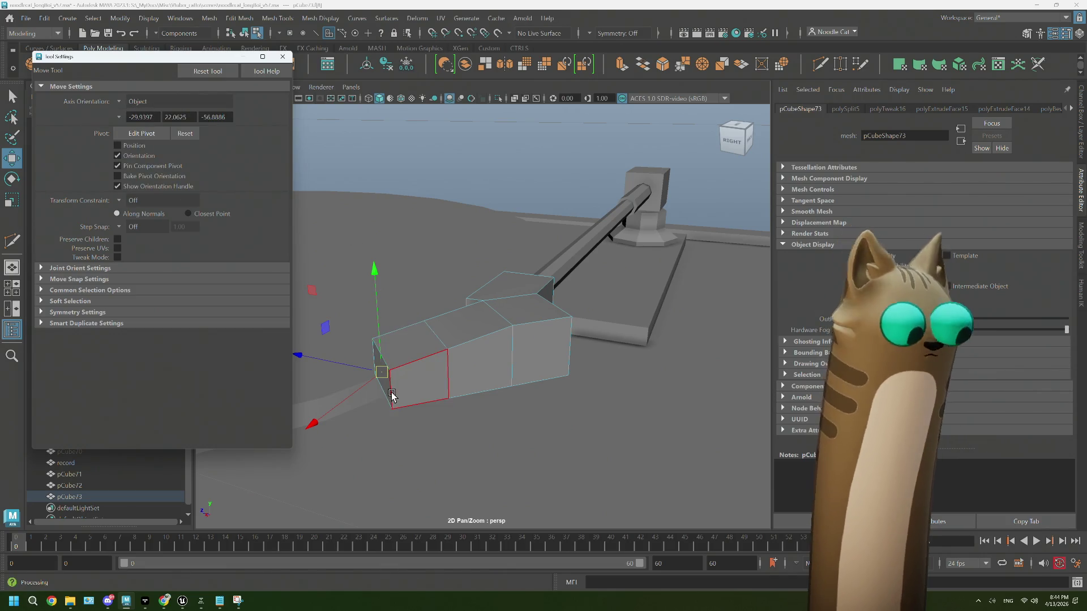
key(d)
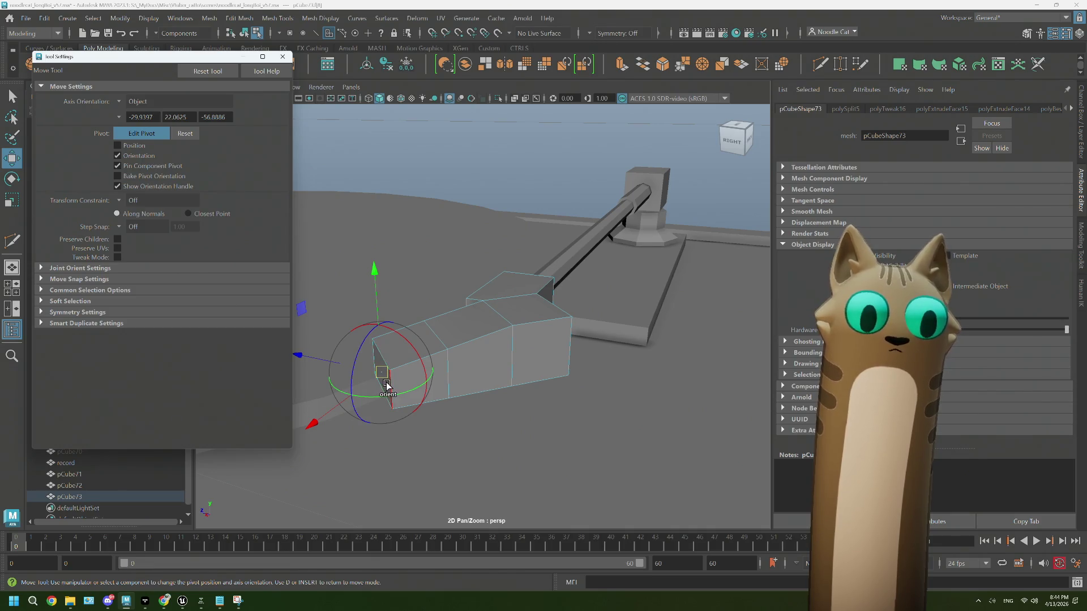
click(384, 384)
key(d)
middle_drag(360, 378, 351, 381)
Step: Scale the end face to about 0.887 and adjust its height from a side view
mouse_move(330, 387)
alt+mouse_down()
mouse_move(457, 388)
mouse_move(469, 404)
alt+mouse_up()
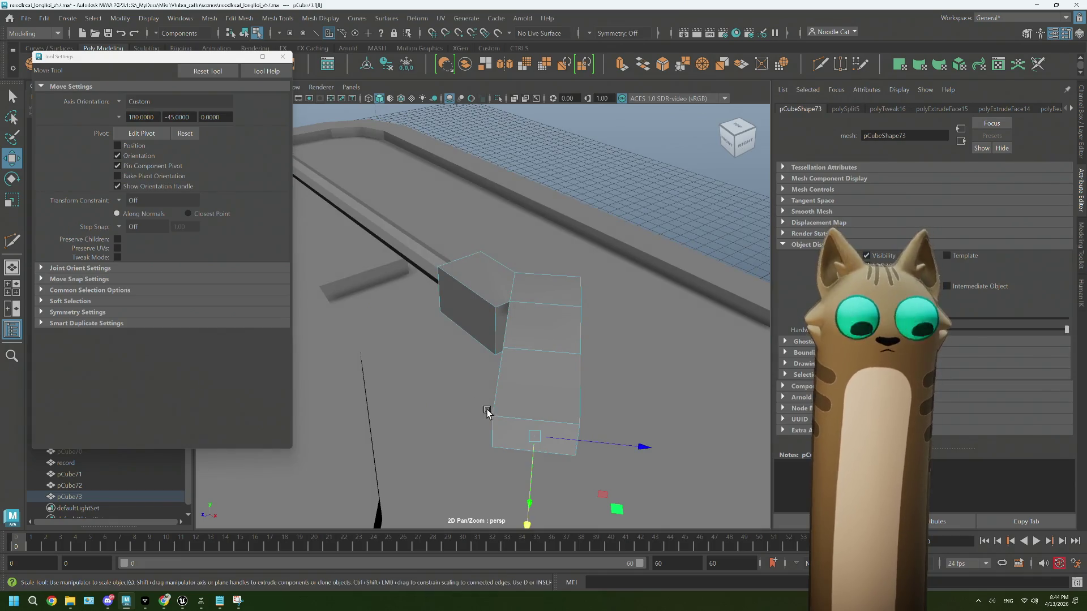
key(r)
drag(638, 451, 625, 446)
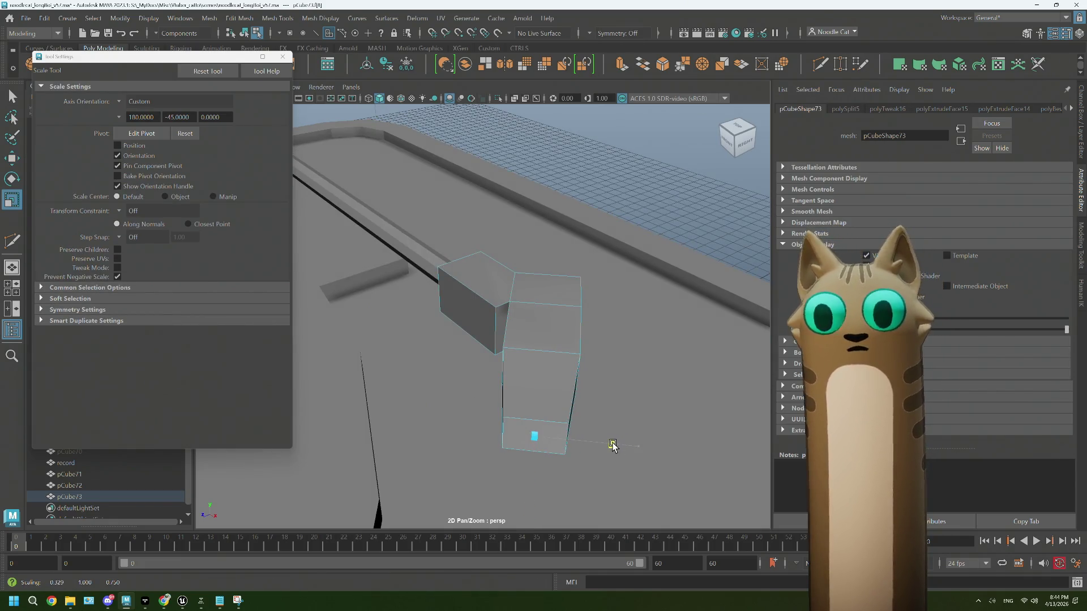
click(745, 142)
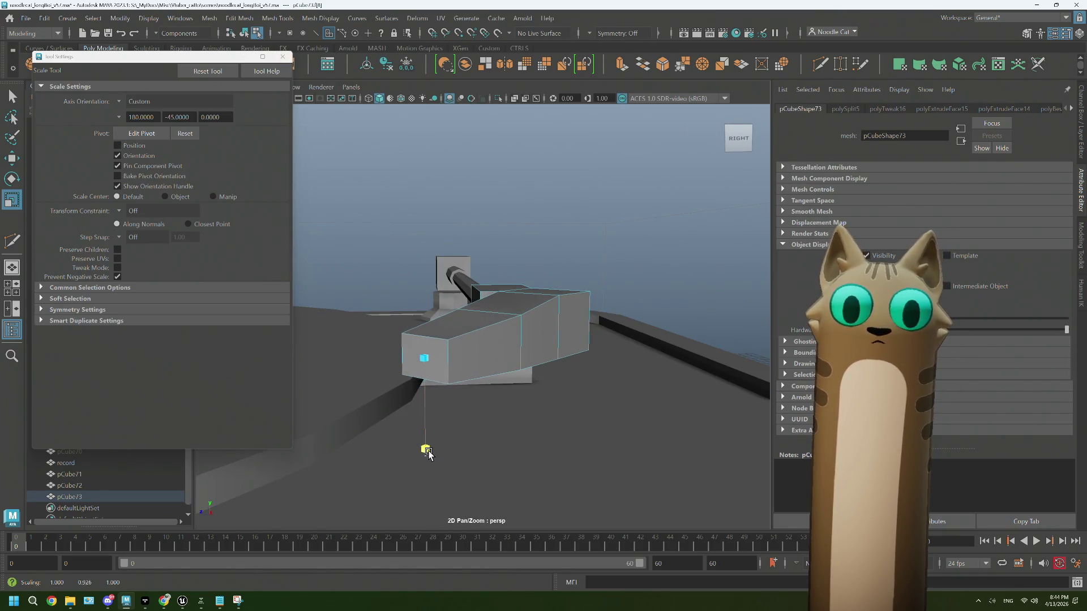
mouse_move(432, 449)
alt+mouse_down()
mouse_move(474, 439)
mouse_move(464, 439)
alt+mouse_up()
key(w)
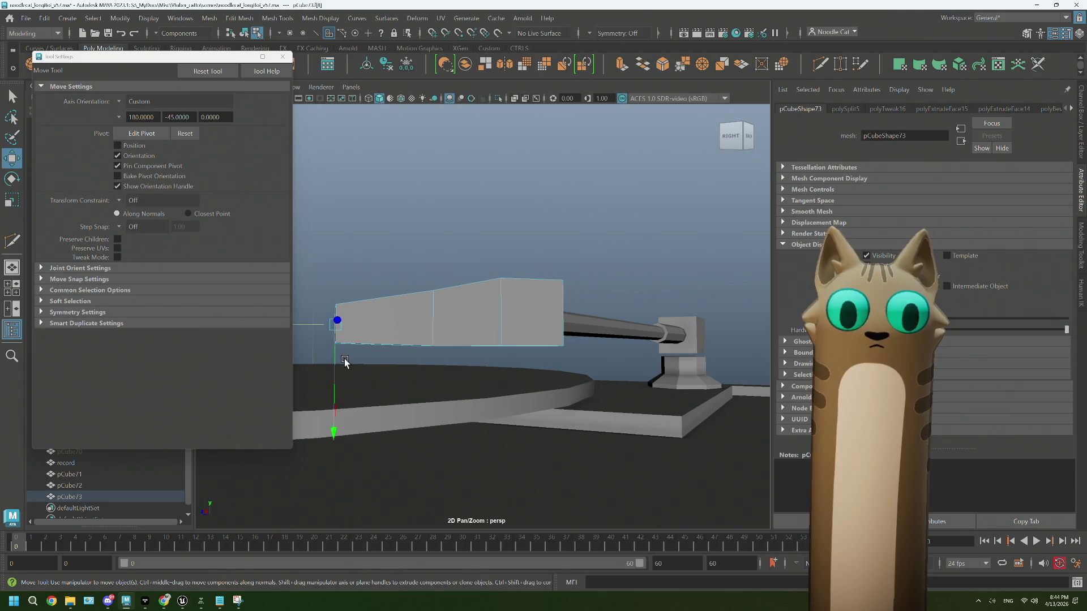
click(335, 371)
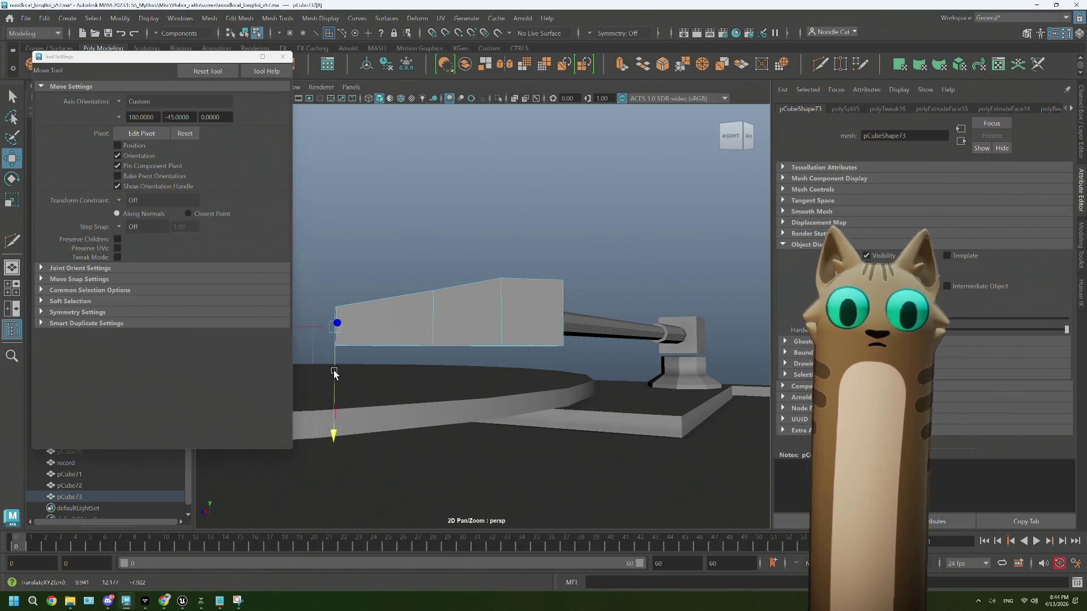
click(283, 57)
Step: Orbit beneath the head block and select its underside face
scroll(508, 391, down, 3)
mouse_move(507, 391)
alt+mouse_down()
mouse_move(490, 395)
mouse_move(536, 420)
mouse_move(403, 393)
mouse_move(432, 376)
mouse_move(505, 397)
alt+mouse_up()
scroll(498, 399, up, 5)
mouse_move(424, 364)
alt+mouse_down()
mouse_move(444, 383)
mouse_move(425, 338)
alt+mouse_up()
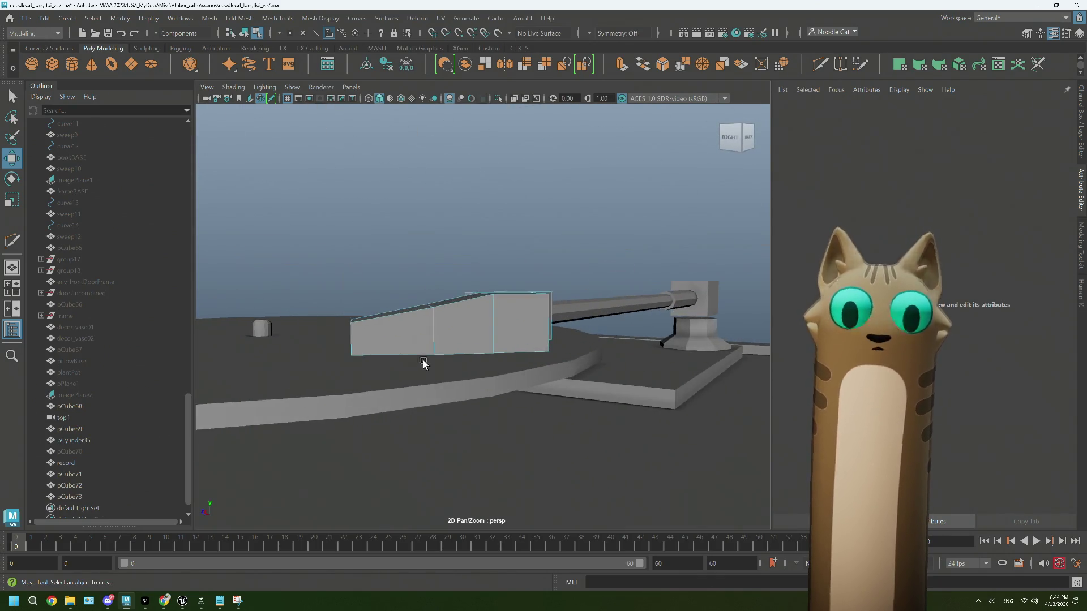
click(425, 338)
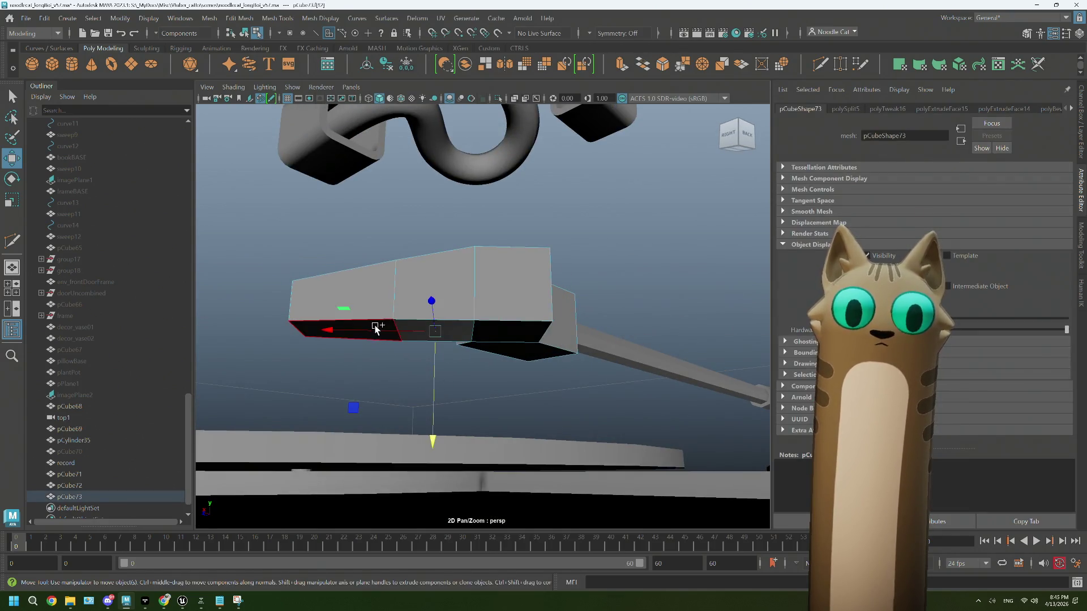
Step: Extrude the underside face downward and shift a bottom corner edge sideways
shift+right_drag(376, 330, 409, 326)
mouse_move(391, 387)
mouse_down()
mouse_move(388, 413)
mouse_move(412, 413)
mouse_up()
right_drag(444, 306, 444, 243)
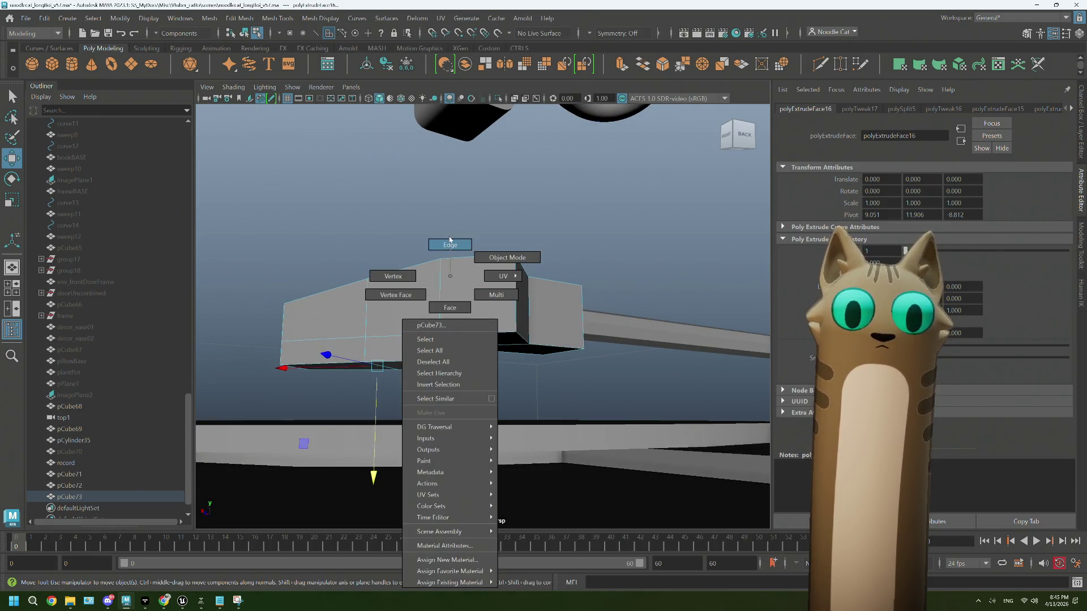
click(443, 361)
alt+drag(415, 381, 385, 440)
middle_drag(373, 433, 361, 435)
scroll(472, 363, down, 5)
mouse_move(478, 342)
alt+mouse_down()
mouse_move(620, 228)
mouse_move(582, 335)
mouse_move(553, 347)
mouse_move(483, 337)
mouse_move(510, 347)
mouse_move(454, 332)
alt+mouse_up()
Step: Return to object mode and select the head block with the Scale tool
key(F8)
click(647, 204)
scroll(494, 342, down, 3)
click(492, 329)
key(r)
mouse_move(516, 355)
alt+mouse_down()
mouse_move(498, 352)
mouse_move(537, 364)
alt+mouse_up()
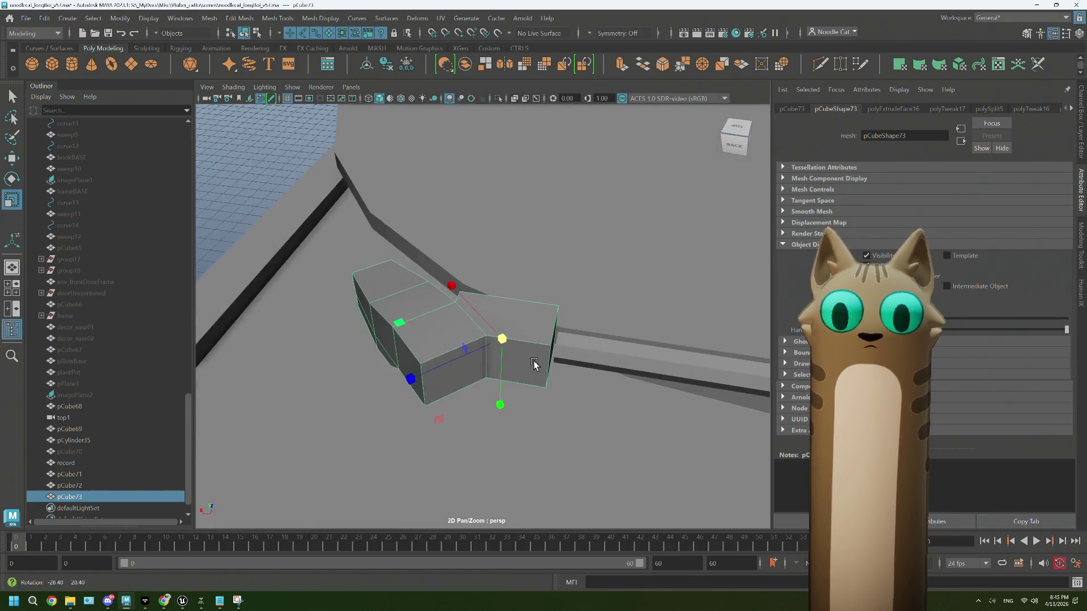
Step: Align the pivot to a block edge and set the Move axis orientation to Object
key(w)
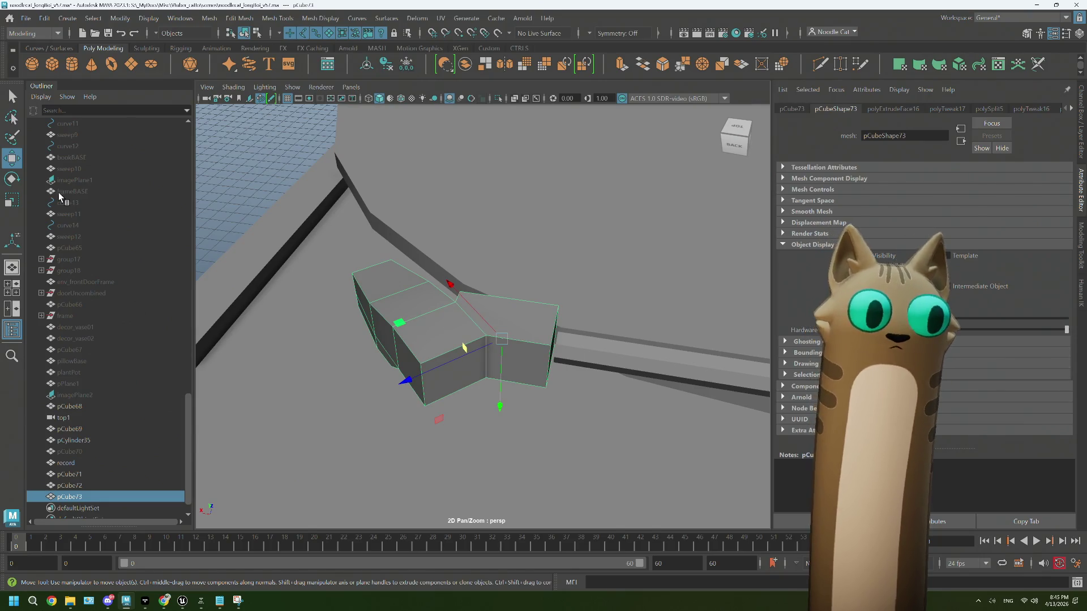
key(d)
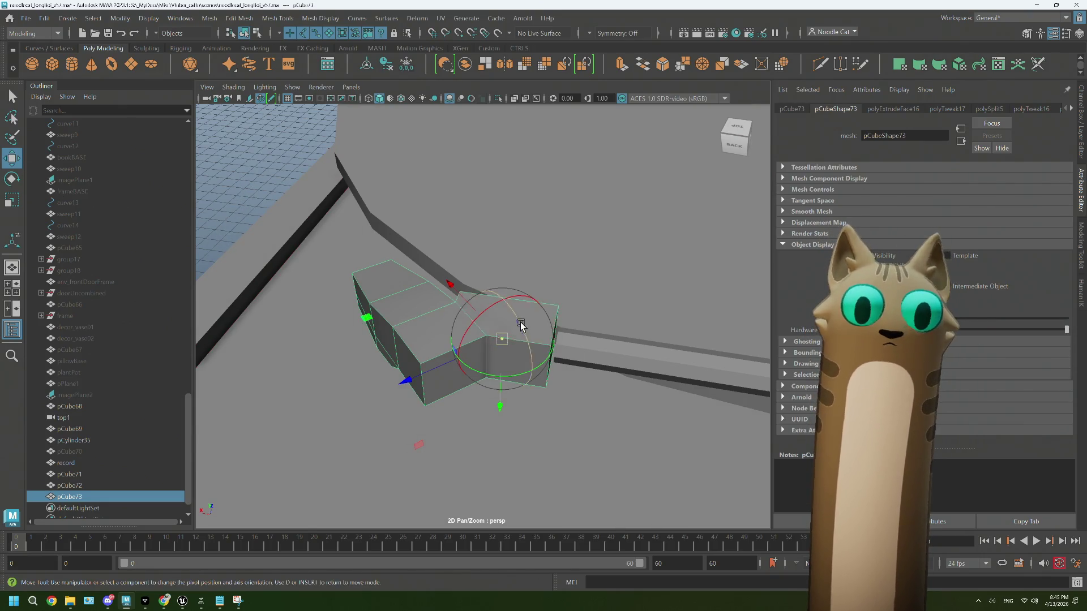
click(364, 282)
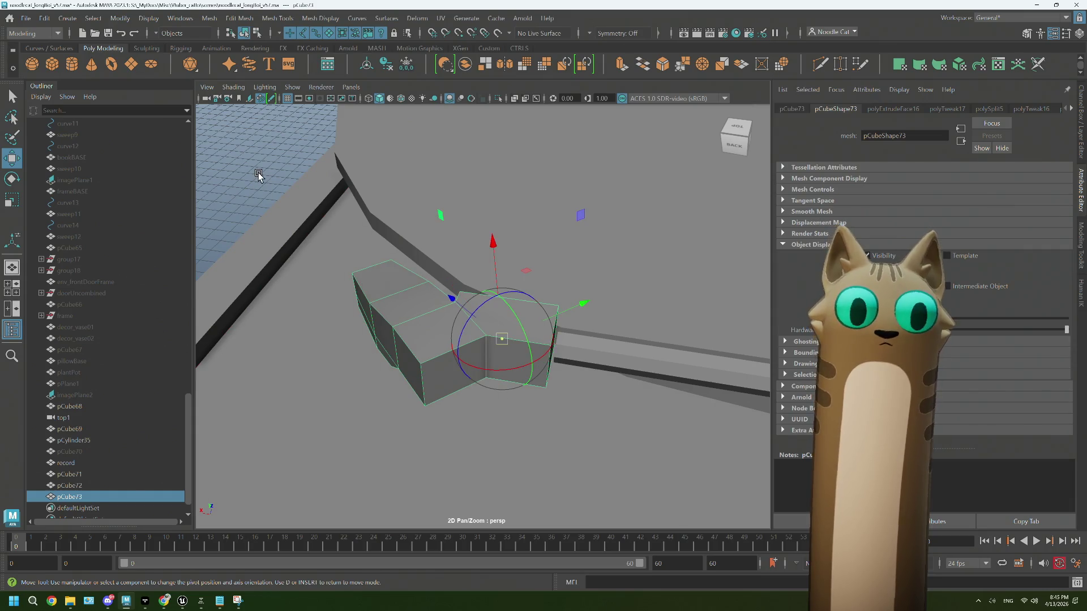
key(d)
double_click(12, 158)
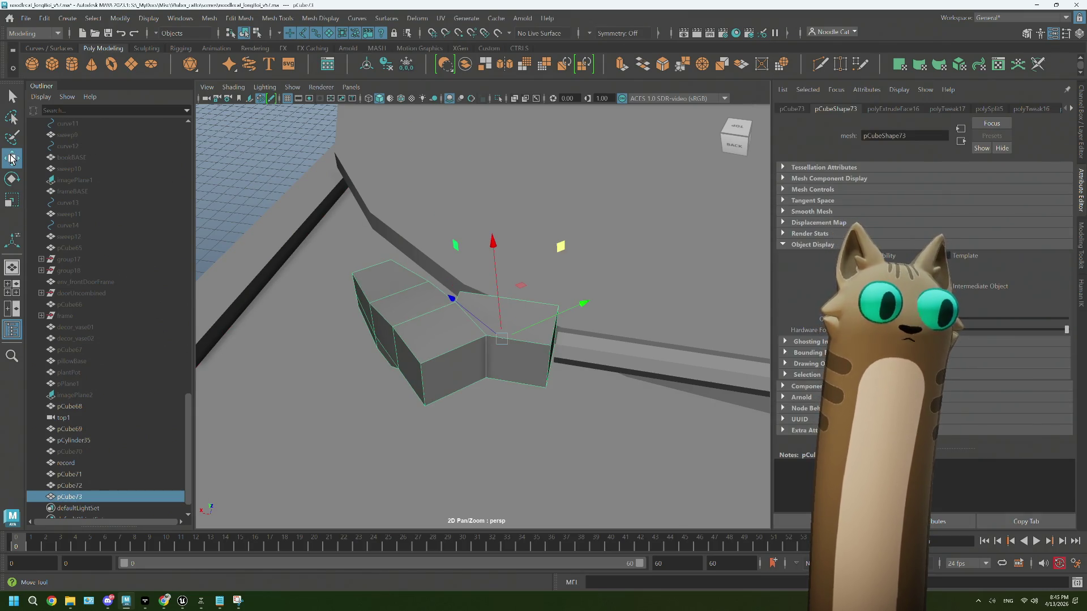
click(120, 104)
click(187, 104)
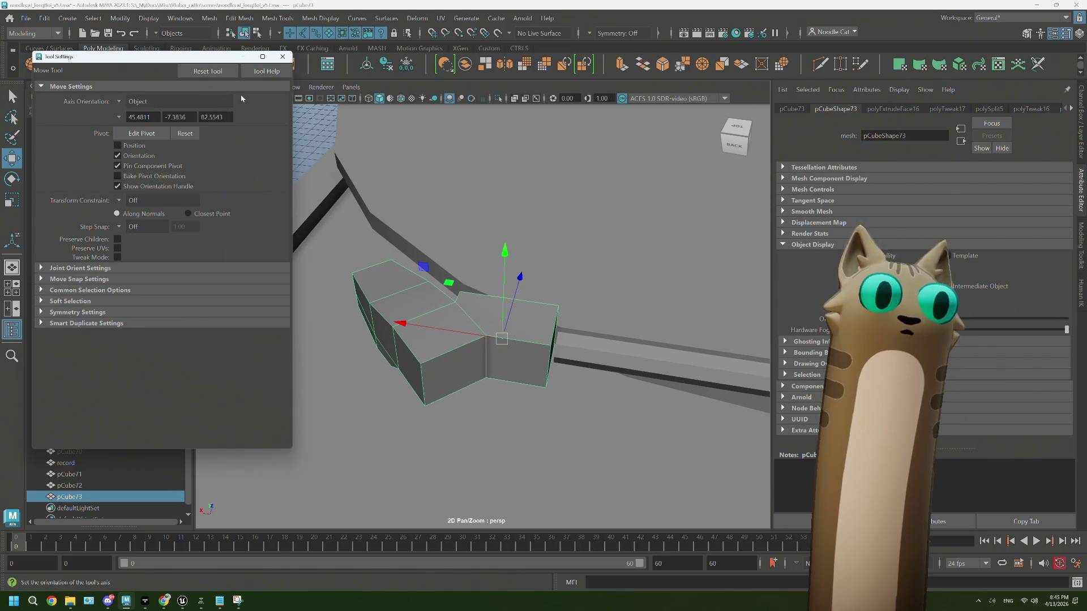
click(283, 57)
Step: Move the head block vertically so it fits onto the tonearm's tip
mouse_move(404, 326)
alt+mouse_down()
mouse_move(493, 347)
mouse_move(459, 340)
mouse_move(481, 340)
mouse_move(479, 238)
alt+mouse_up()
click(477, 216)
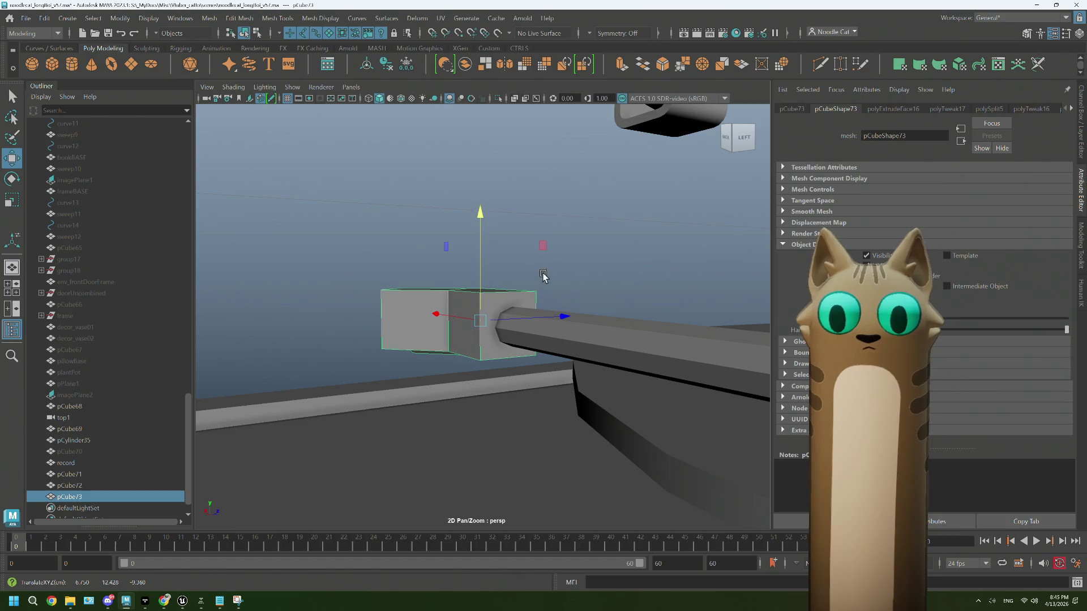
mouse_move(565, 319)
alt+mouse_down()
mouse_move(476, 369)
mouse_move(574, 383)
mouse_move(593, 376)
mouse_move(578, 354)
mouse_move(551, 357)
mouse_move(566, 362)
mouse_move(514, 335)
mouse_move(498, 311)
mouse_move(430, 334)
mouse_move(460, 332)
mouse_move(456, 317)
mouse_move(566, 283)
alt+mouse_up()
click(704, 245)
mouse_move(639, 268)
alt+mouse_down()
mouse_move(651, 291)
mouse_move(585, 284)
mouse_move(633, 292)
mouse_move(477, 320)
alt+mouse_up()
scroll(72, 464, down, 1)
Step: Select the tonearm's pivot block, pCube72, and zoom in close around it
mouse_move(432, 381)
alt+mouse_down()
mouse_move(517, 311)
mouse_move(619, 318)
alt+mouse_up()
alt+right_drag(618, 318, 443, 304)
mouse_move(443, 304)
alt+mouse_down()
mouse_move(532, 332)
mouse_move(531, 323)
mouse_move(671, 268)
alt+mouse_up()
click(671, 268)
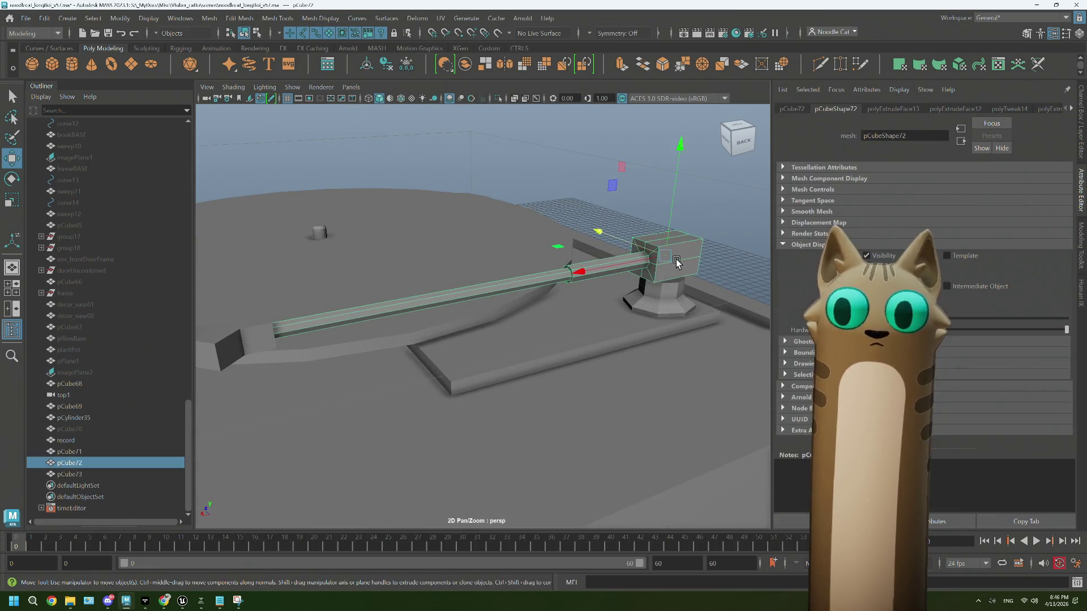
alt+right_drag(677, 263, 612, 278)
alt+drag(612, 277, 543, 281)
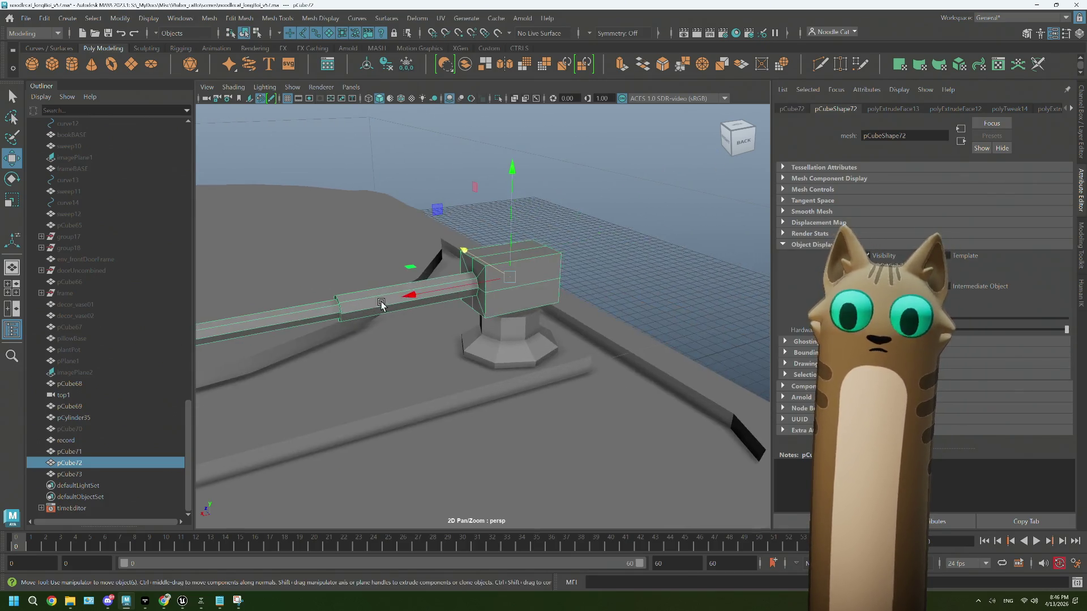
alt+right_drag(544, 281, 528, 283)
mouse_move(527, 283)
alt+mouse_down()
mouse_move(444, 281)
mouse_move(458, 281)
alt+mouse_up()
right_drag(446, 269, 420, 266)
click(420, 266)
alt+drag(421, 266, 383, 362)
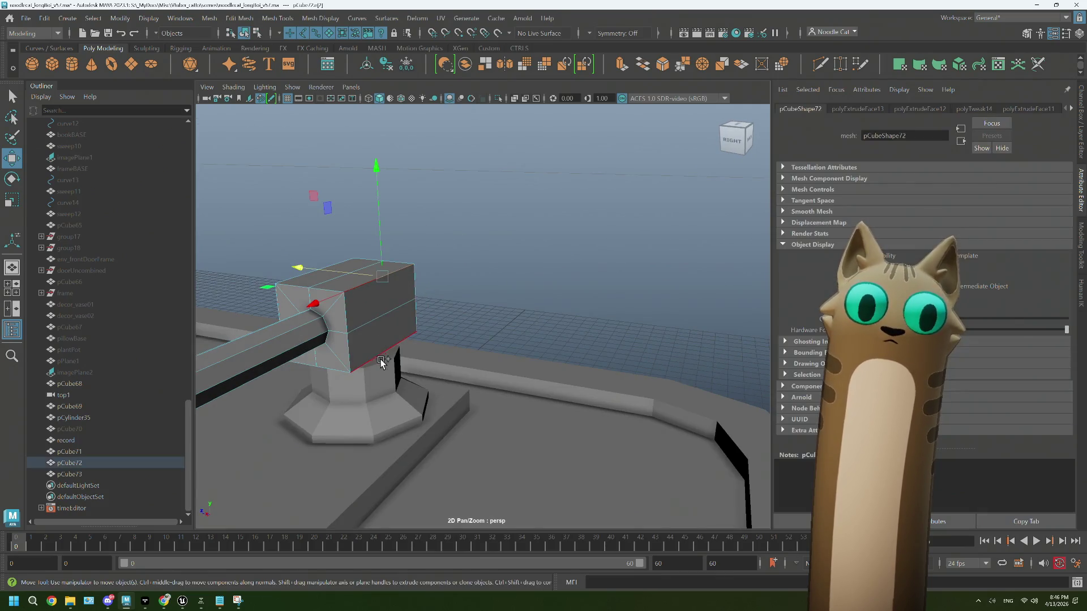
mouse_move(309, 277)
alt+mouse_down()
mouse_move(297, 311)
mouse_move(344, 323)
alt+mouse_up()
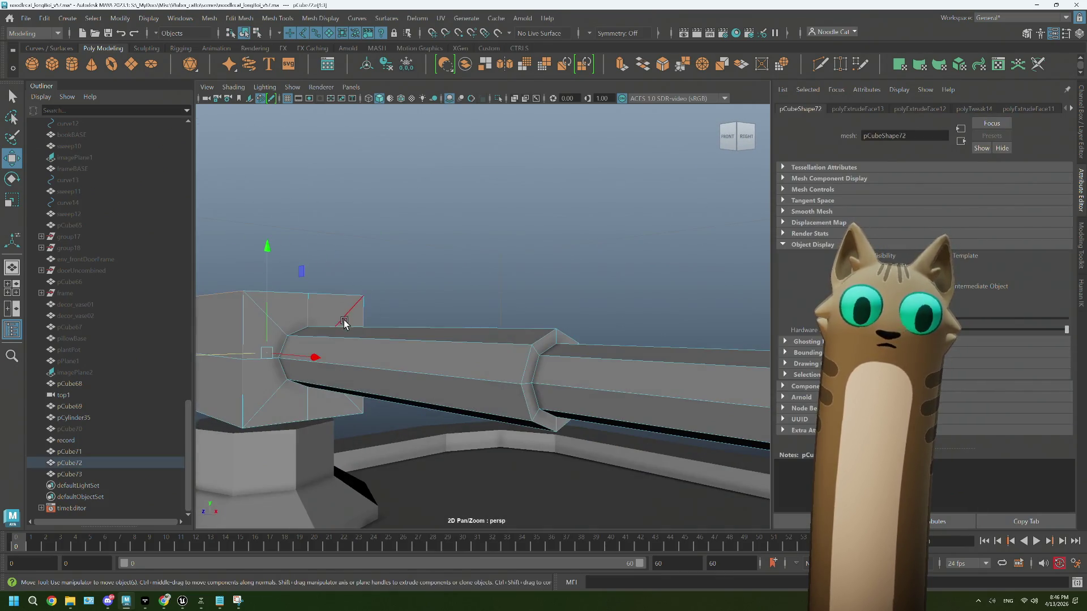
Step: Check the Chrome reference photo, then scale the pivot block down to 0.806
click(164, 601)
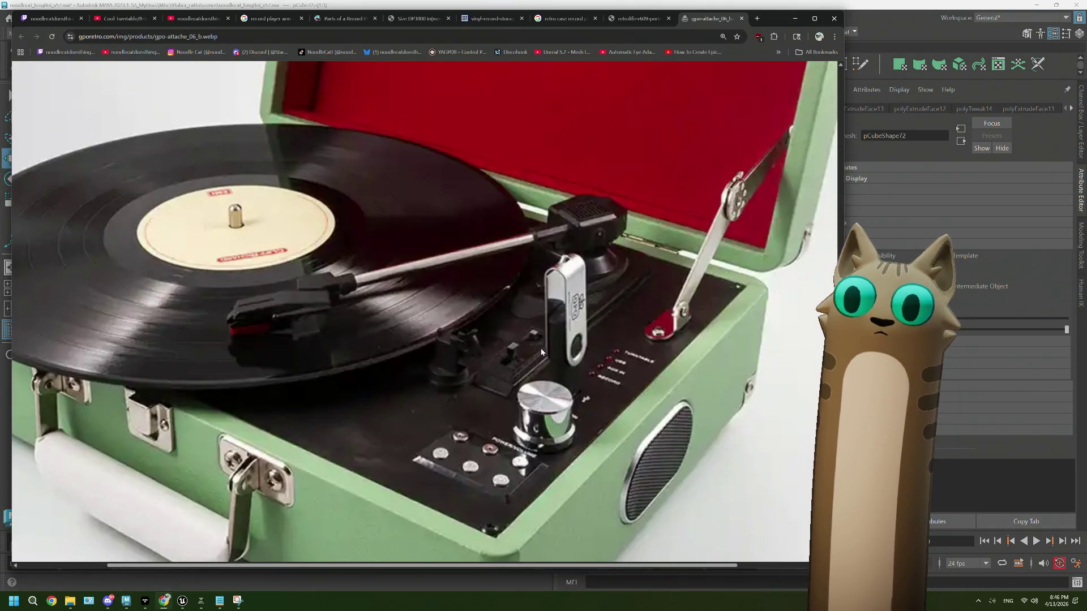
click(797, 21)
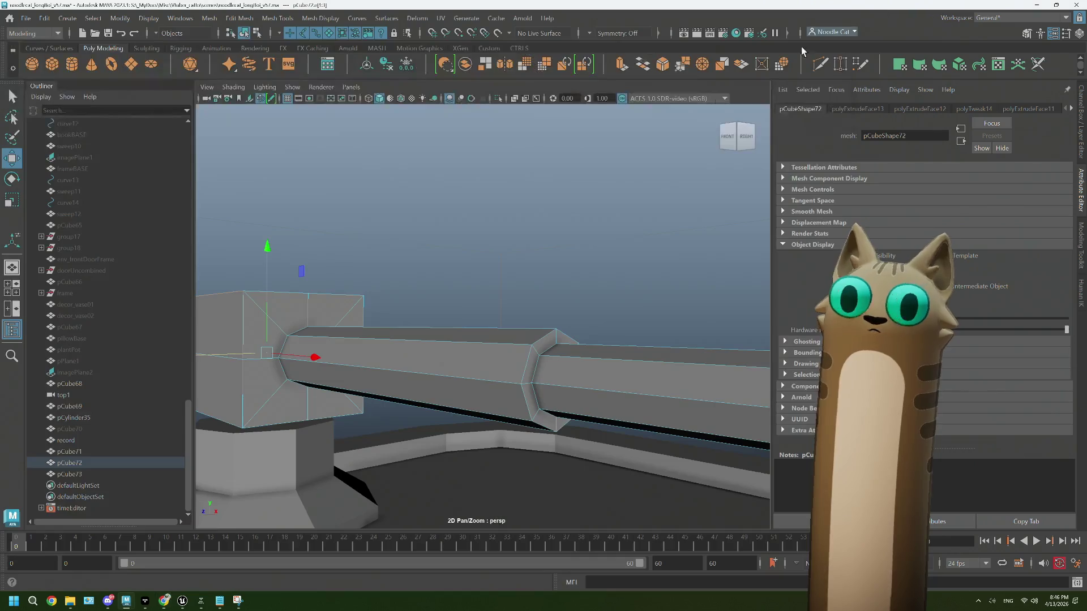
scroll(456, 345, up, 4)
alt+drag(448, 395, 449, 396)
key(r)
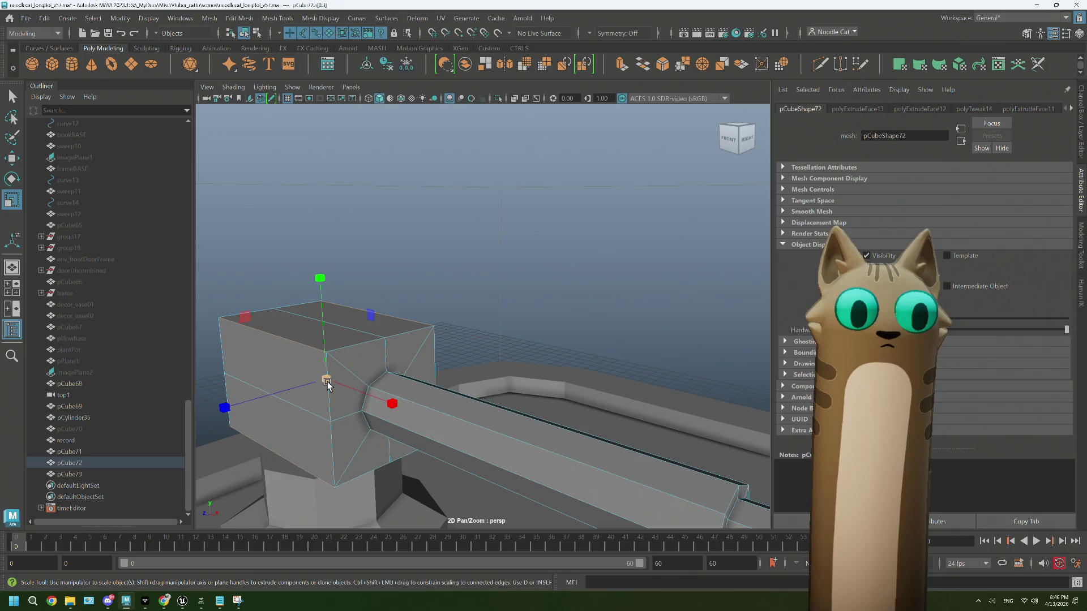
drag(245, 316, 249, 322)
click(526, 381)
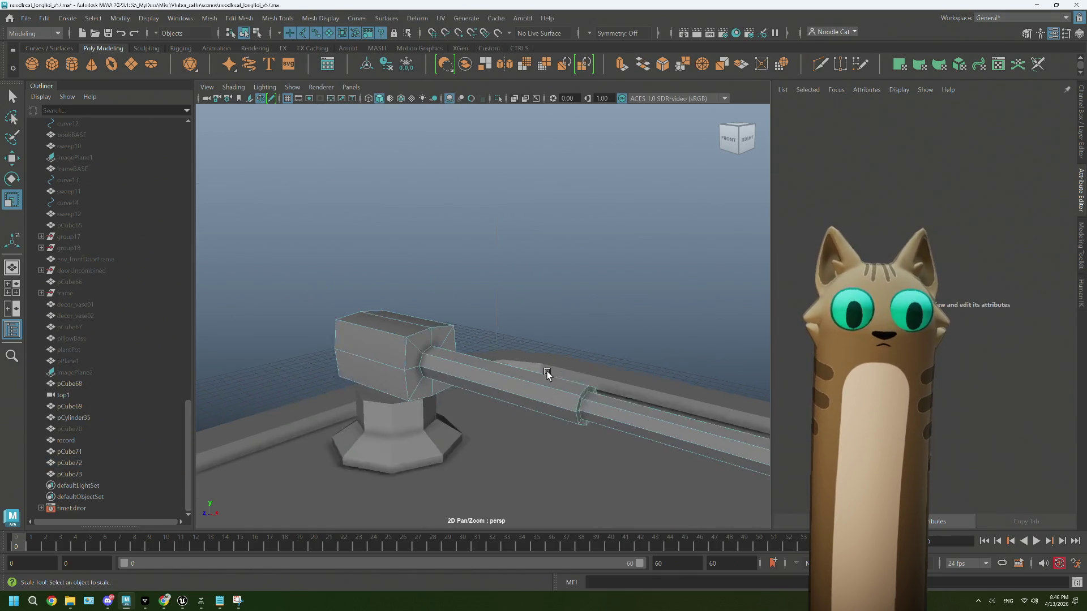
scroll(526, 381, down, 6)
mouse_move(527, 381)
alt+mouse_down()
mouse_move(570, 381)
mouse_move(432, 376)
alt+mouse_up()
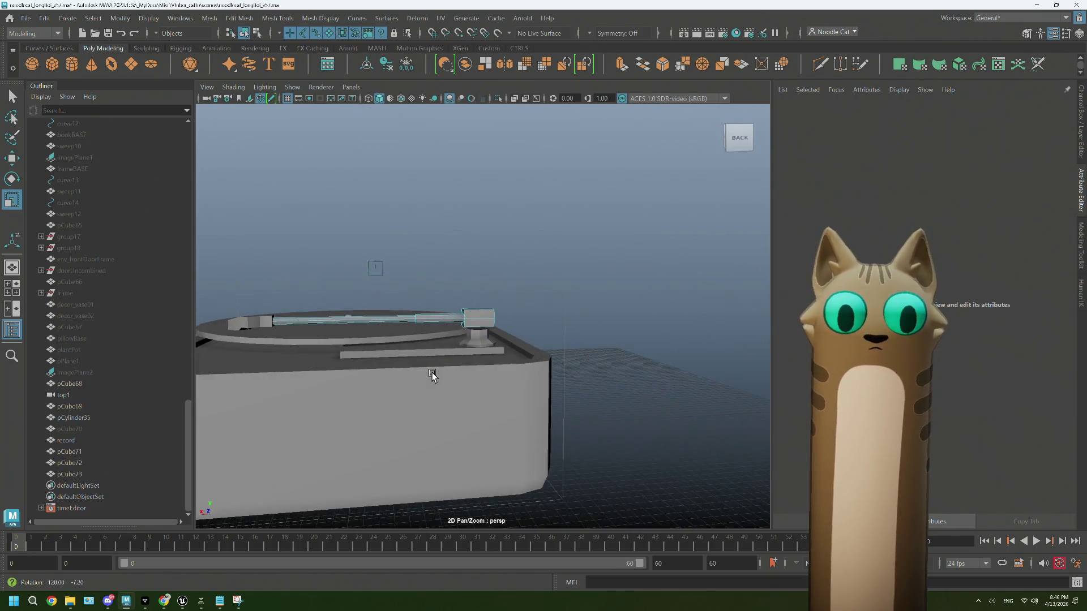
Step: Select the tonearm with its headshell block pCube73 and nudge both along Y
right_click(480, 317)
click(469, 312)
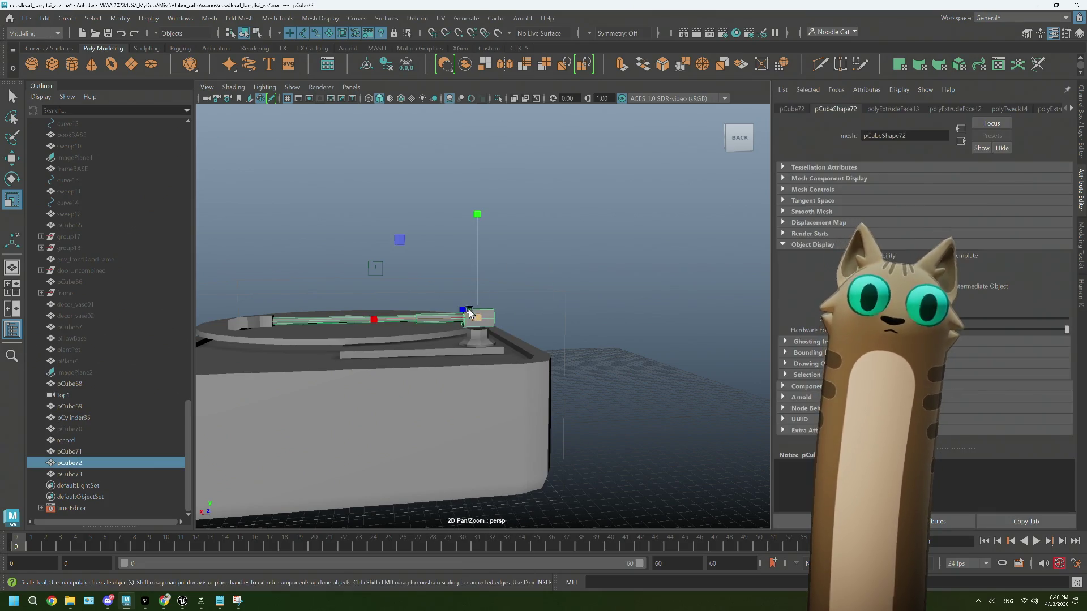
shift+click(248, 324)
key(w)
drag(266, 224, 260, 220)
mouse_move(355, 298)
alt+mouse_down()
mouse_move(401, 304)
mouse_move(466, 241)
mouse_move(469, 340)
mouse_move(493, 354)
mouse_move(487, 385)
mouse_move(504, 356)
mouse_move(460, 343)
alt+mouse_up()
click(466, 241)
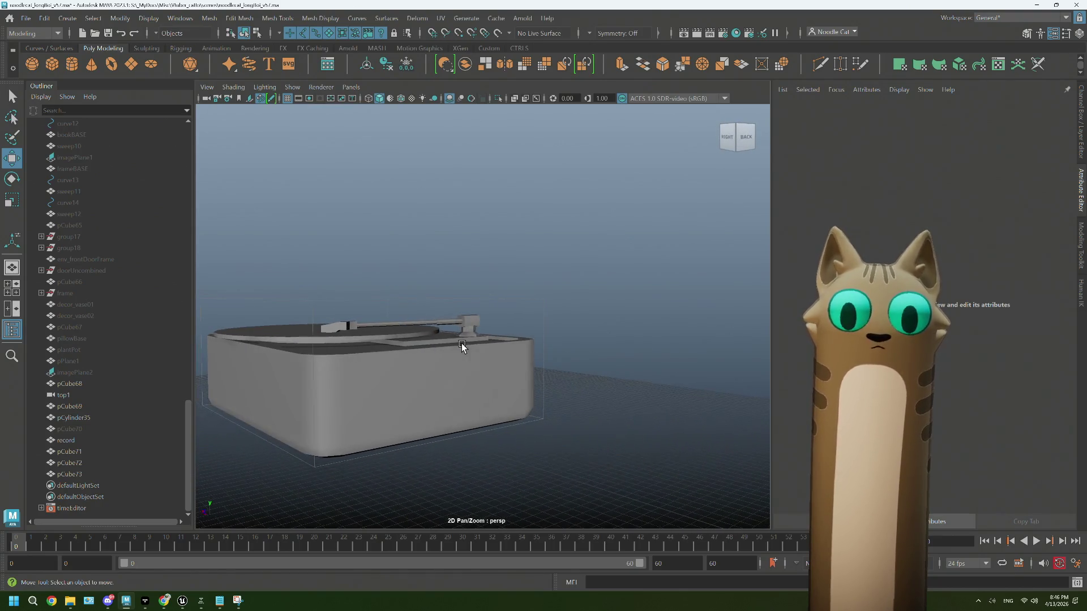
Step: Combine the tonearm rod and head into one mesh with Mesh > Combine
scroll(470, 320, up, 5)
scroll(470, 331, up, 1)
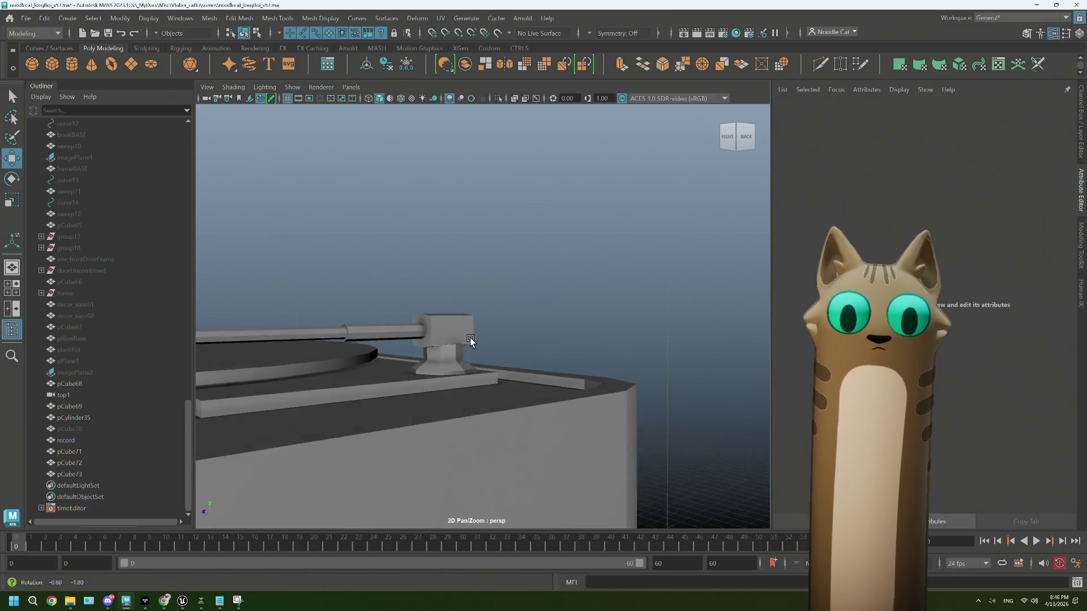
scroll(447, 356, up, 4)
scroll(443, 358, down, 5)
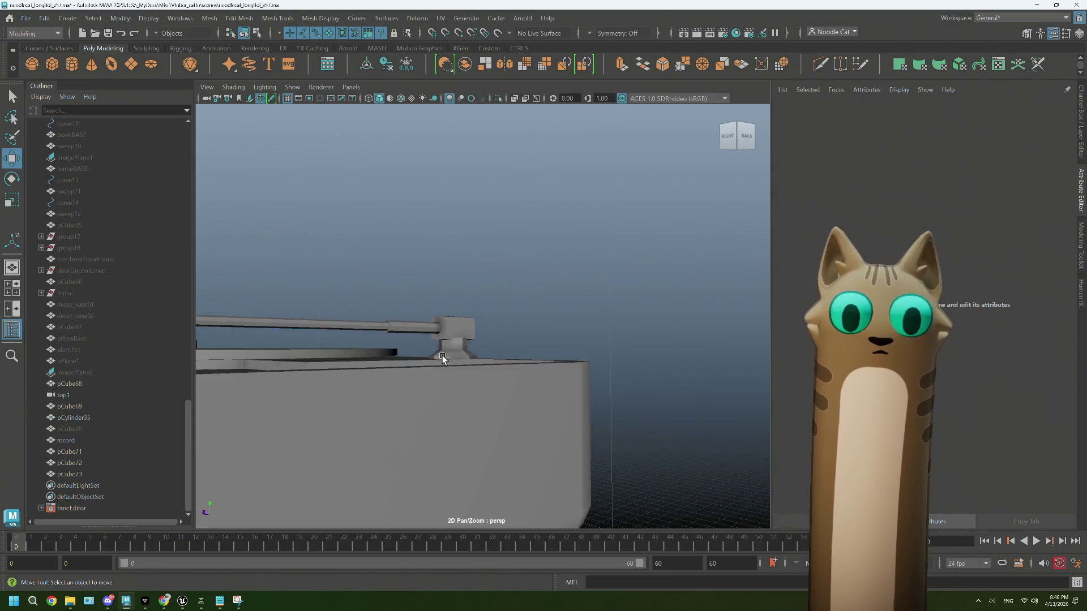
click(493, 339)
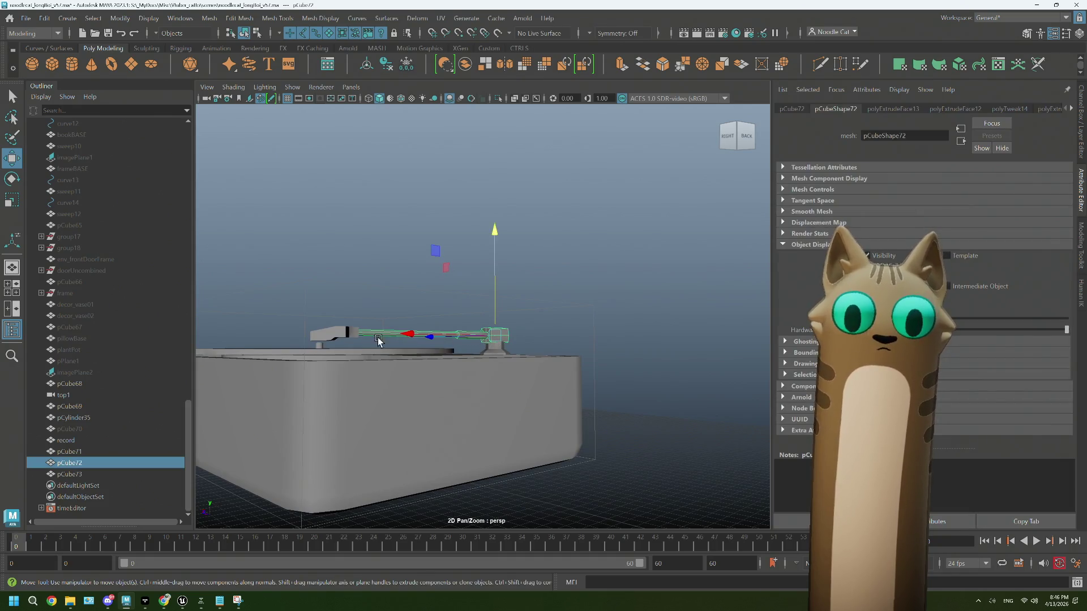
shift+click(350, 331)
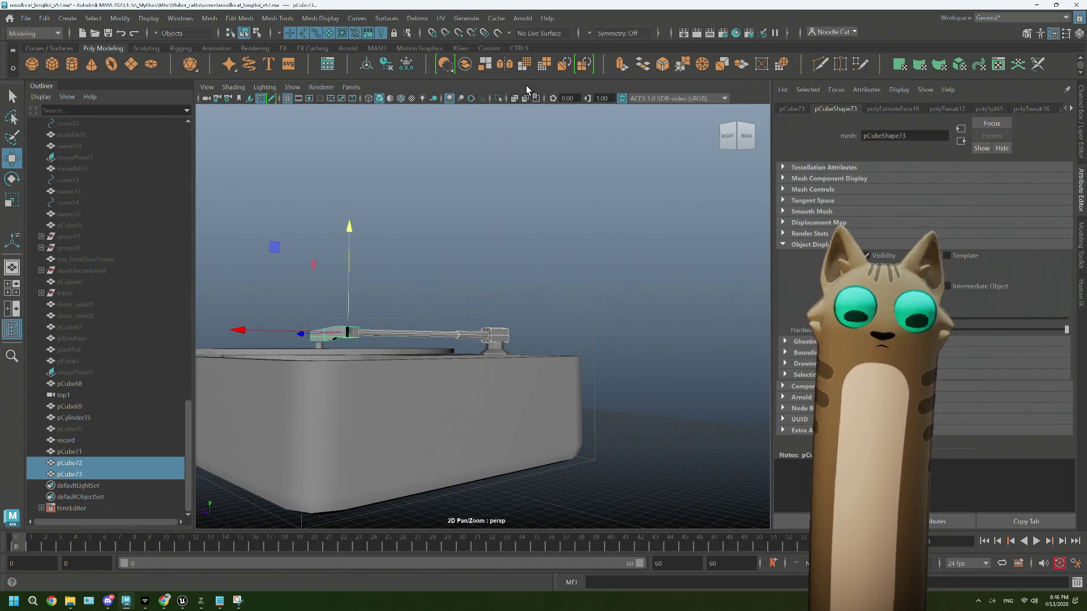
click(466, 64)
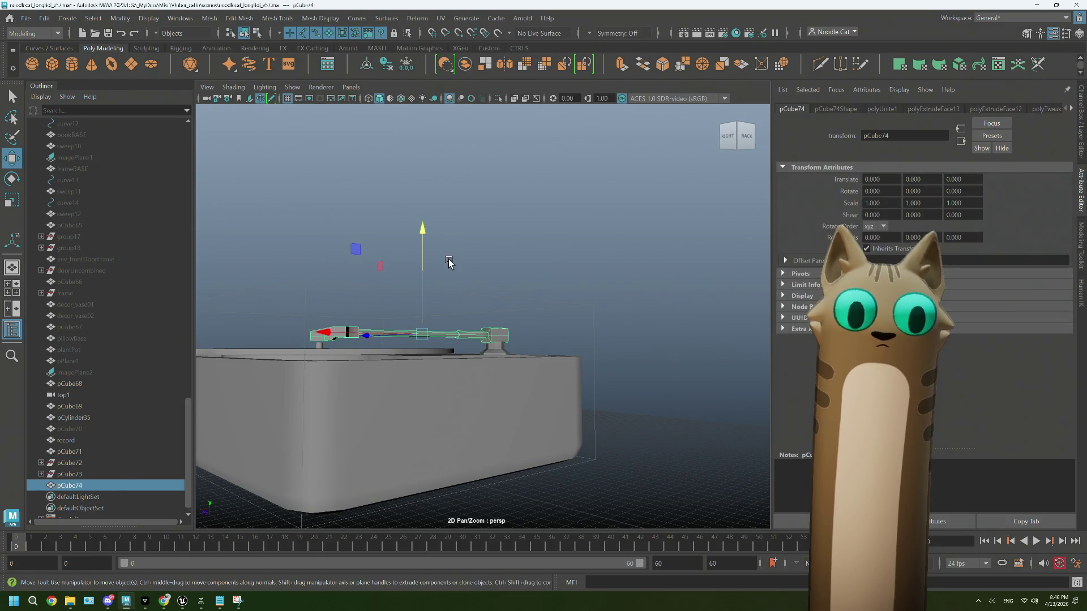
Step: Move the combined tonearm's pivot onto its base joint using the D key
mouse_move(443, 286)
alt+mouse_down()
mouse_move(447, 334)
mouse_move(492, 363)
alt+mouse_up()
key(d)
scroll(476, 330, up, 5)
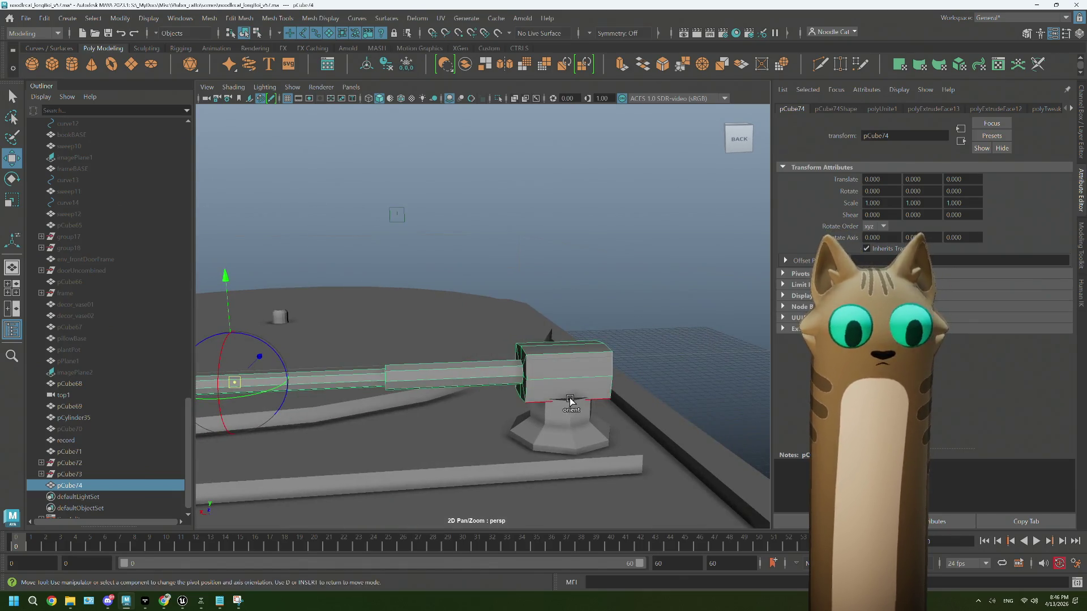
alt+drag(570, 401, 560, 433)
key(d)
alt+drag(334, 384, 221, 384)
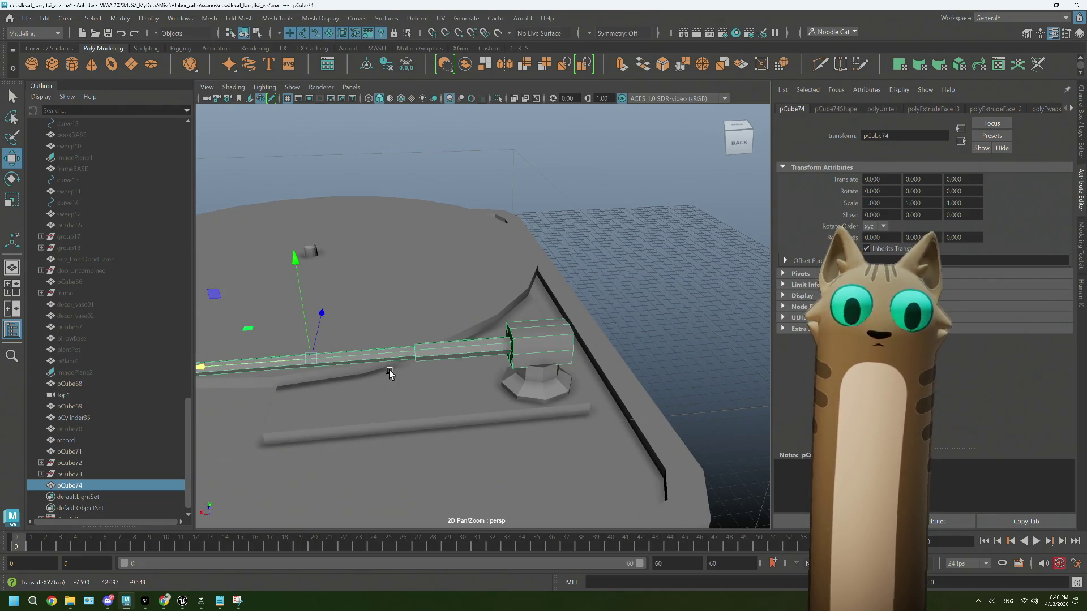
key(d)
mouse_move(221, 367)
mouse_down()
mouse_move(388, 370)
mouse_move(503, 387)
mouse_up()
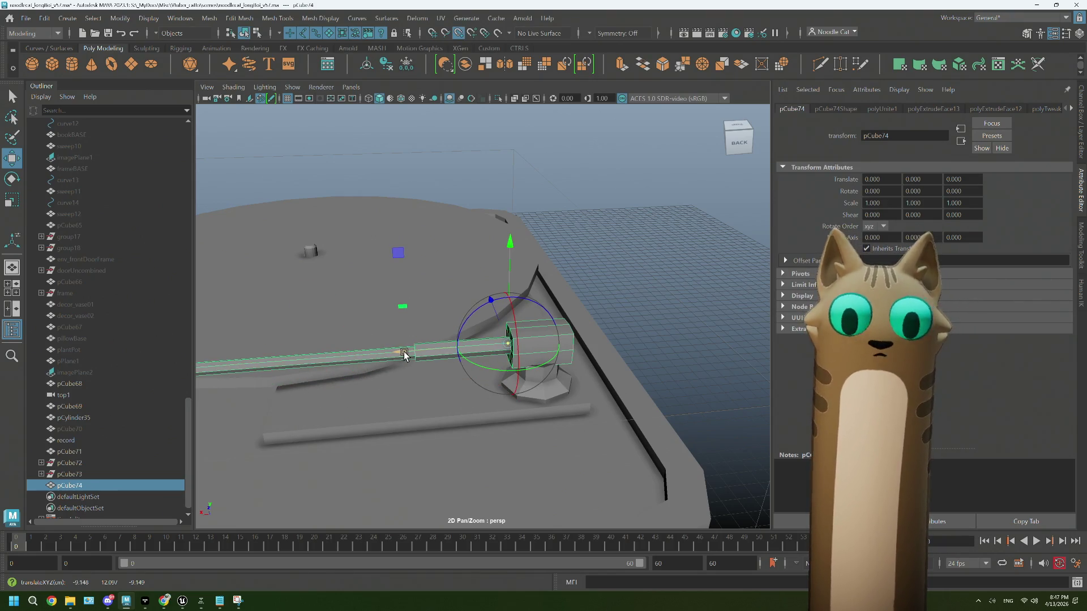
drag(404, 355, 548, 377)
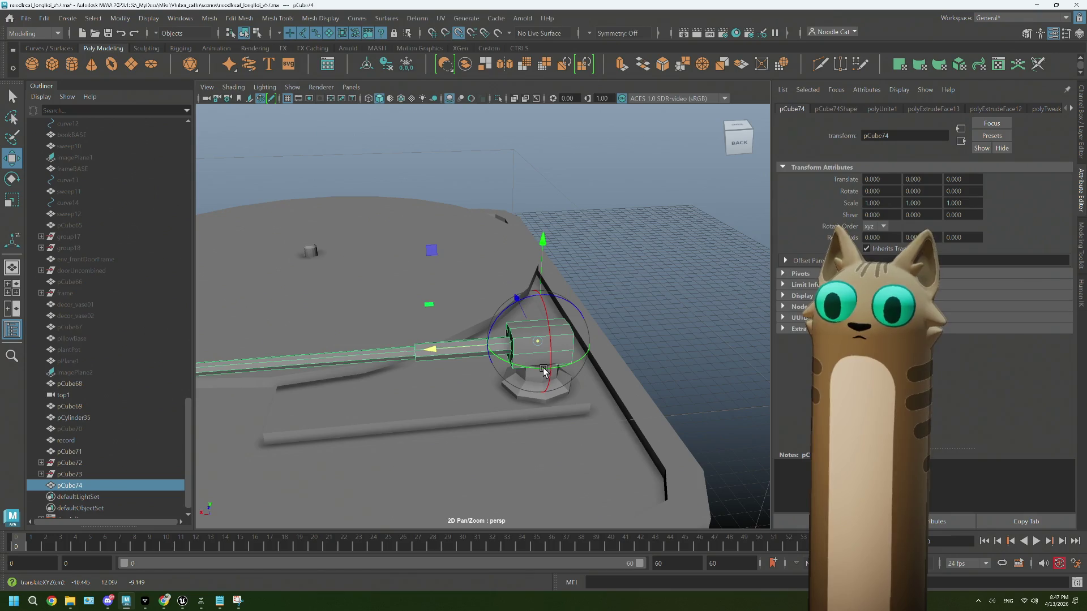
key(f)
Step: Swing the tonearm about -20° around its base and lower it to Y 0.192
key(e)
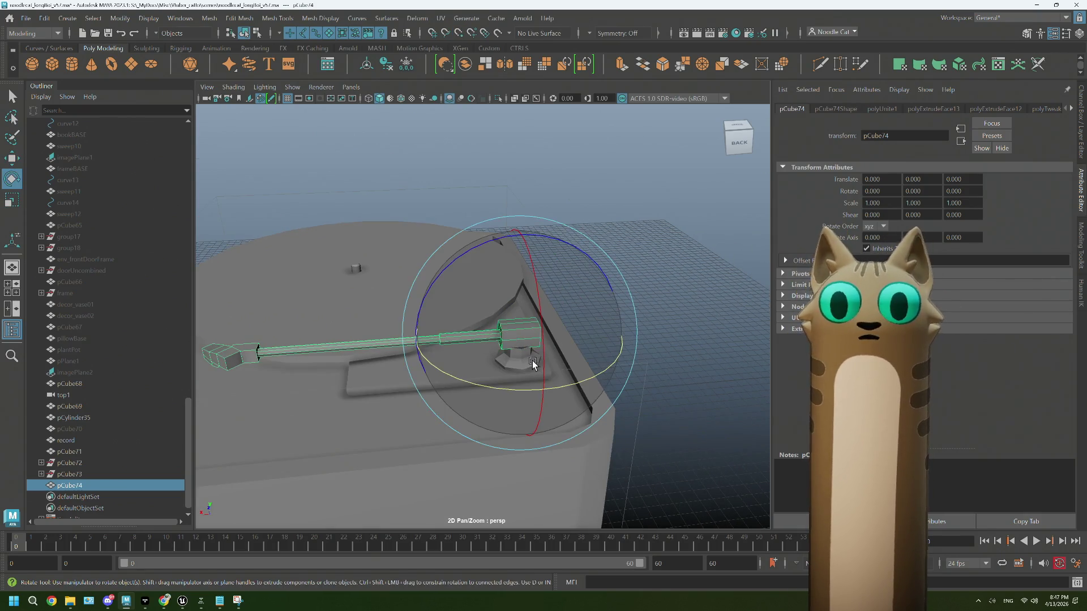
mouse_move(509, 391)
mouse_down()
mouse_move(458, 379)
mouse_move(468, 381)
mouse_move(350, 381)
mouse_move(436, 383)
mouse_move(389, 398)
mouse_up()
key(w)
mouse_move(563, 249)
mouse_down()
mouse_move(560, 258)
mouse_move(558, 243)
mouse_up()
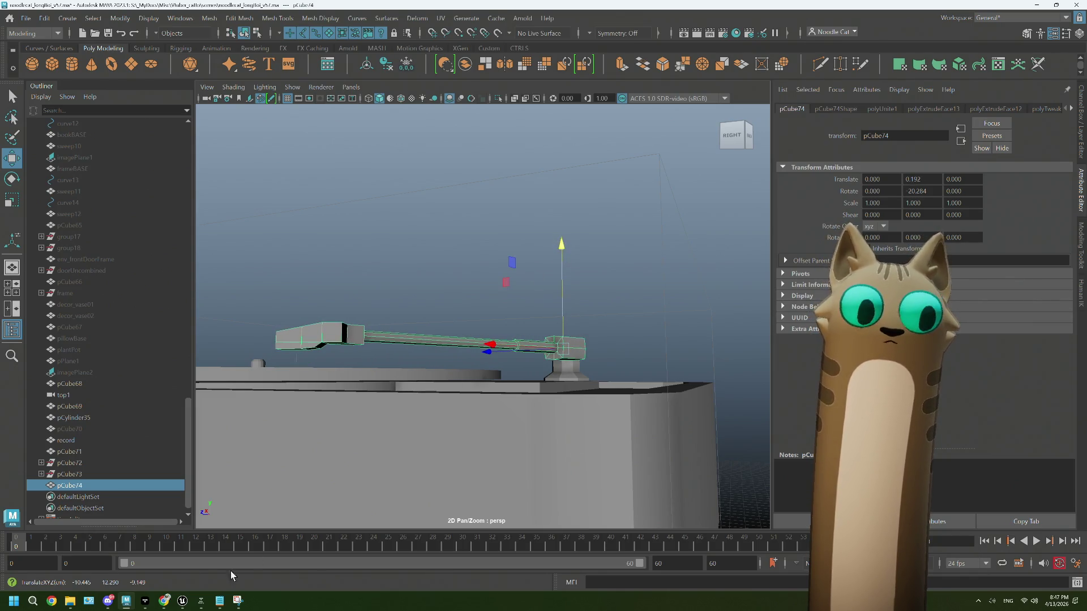
click(149, 598)
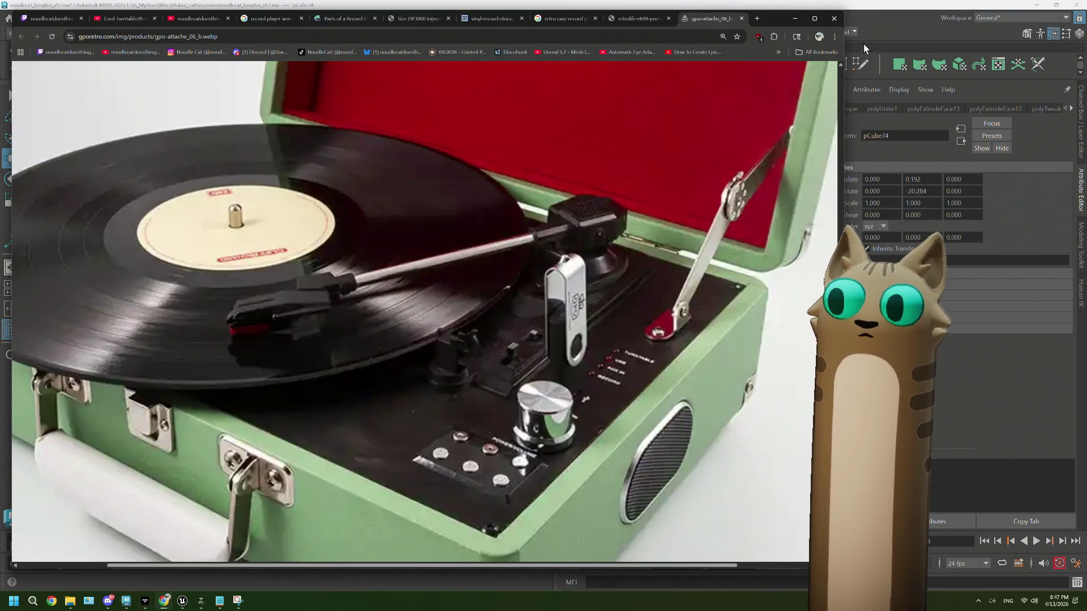
click(861, 25)
Step: View the tonearm from above and open the Rotate Tool settings
alt+drag(614, 335, 601, 338)
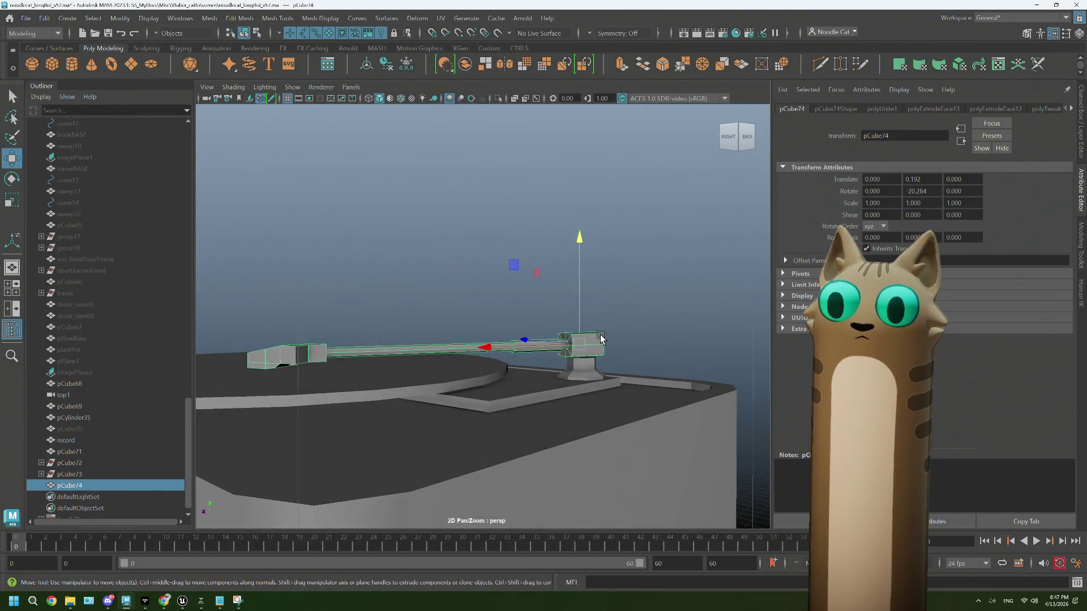
key(e)
mouse_move(551, 296)
alt+mouse_down()
mouse_move(583, 337)
mouse_move(602, 335)
alt+mouse_up()
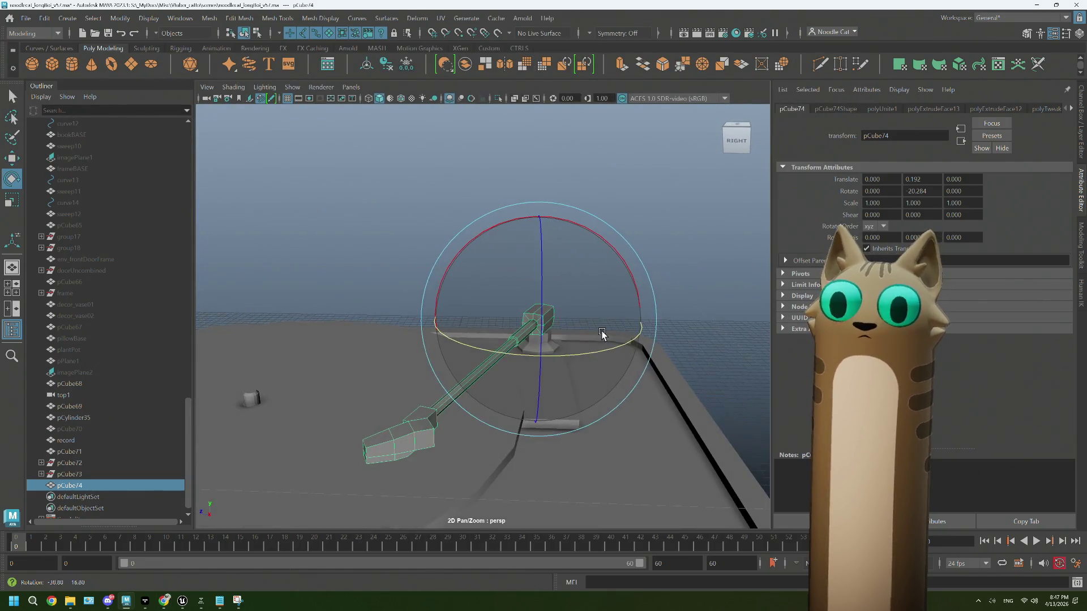
double_click(12, 179)
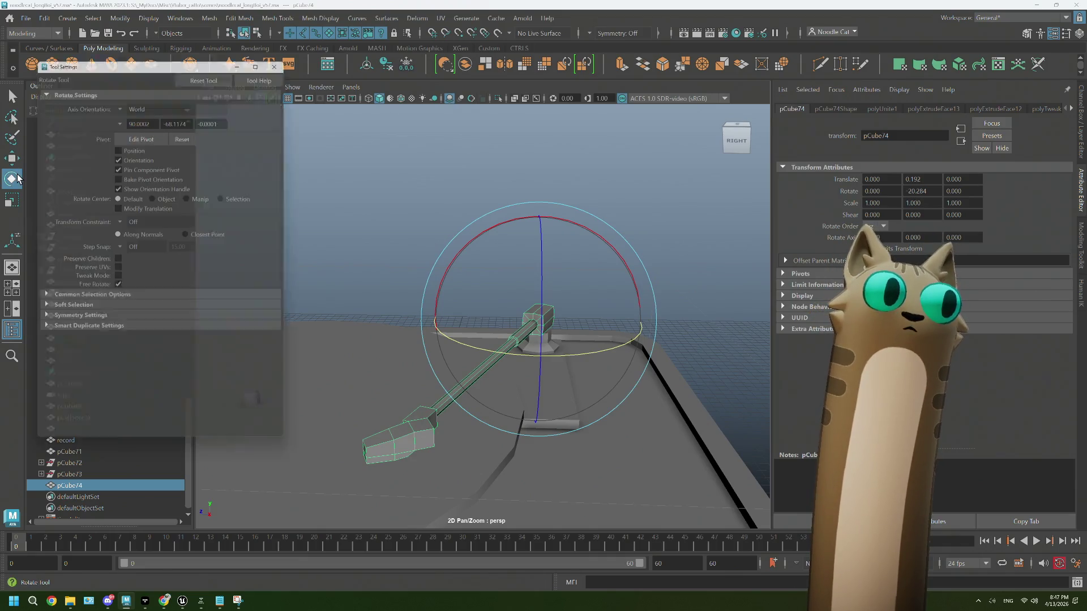
Step: Set the Rotate tool's Axis Orientation to Object
click(120, 105)
click(136, 112)
mouse_move(531, 315)
alt+mouse_down()
mouse_move(499, 308)
mouse_move(481, 330)
mouse_move(571, 272)
alt+mouse_up()
mouse_move(509, 318)
alt+mouse_down()
mouse_move(474, 366)
mouse_move(490, 381)
mouse_move(483, 387)
mouse_move(497, 380)
mouse_move(478, 403)
alt+mouse_up()
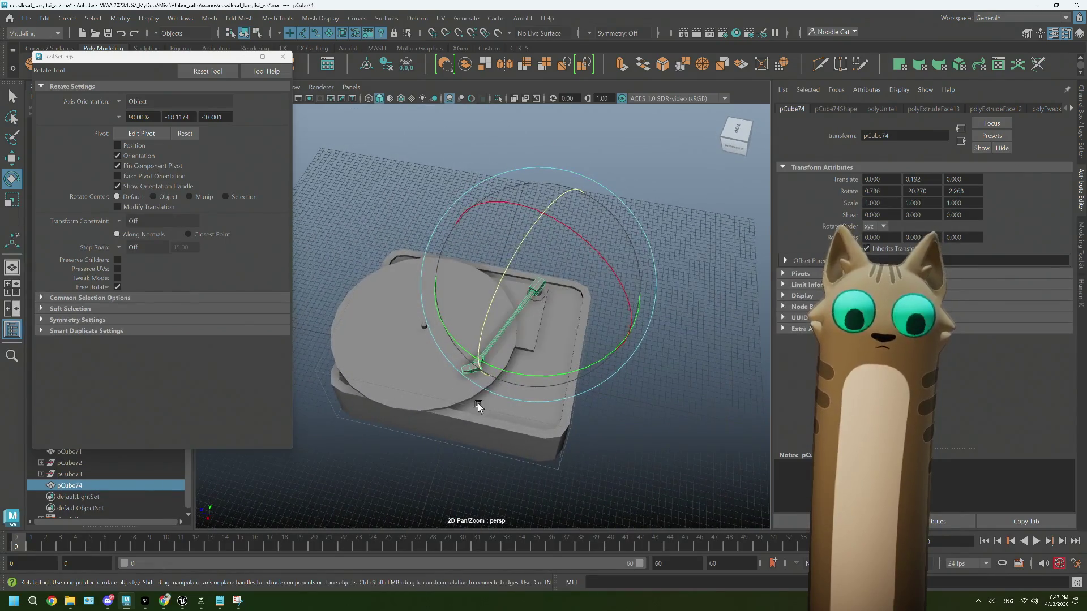
scroll(490, 394, up, 2)
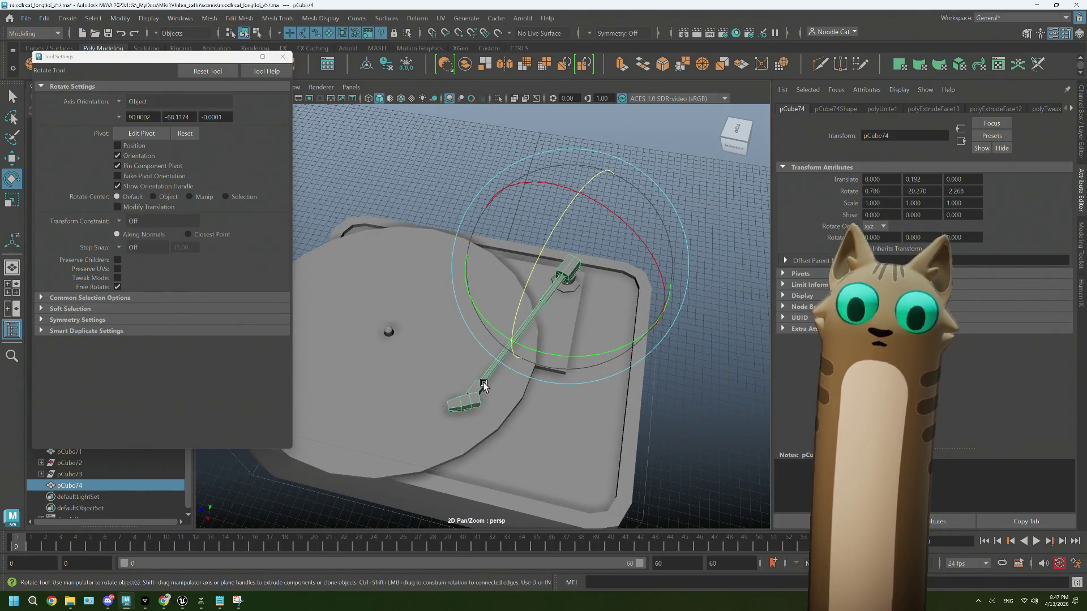
scroll(484, 385, up, 5)
Step: Put pCube74 in Face mode and select the faces at its head end
right_drag(479, 275, 491, 326)
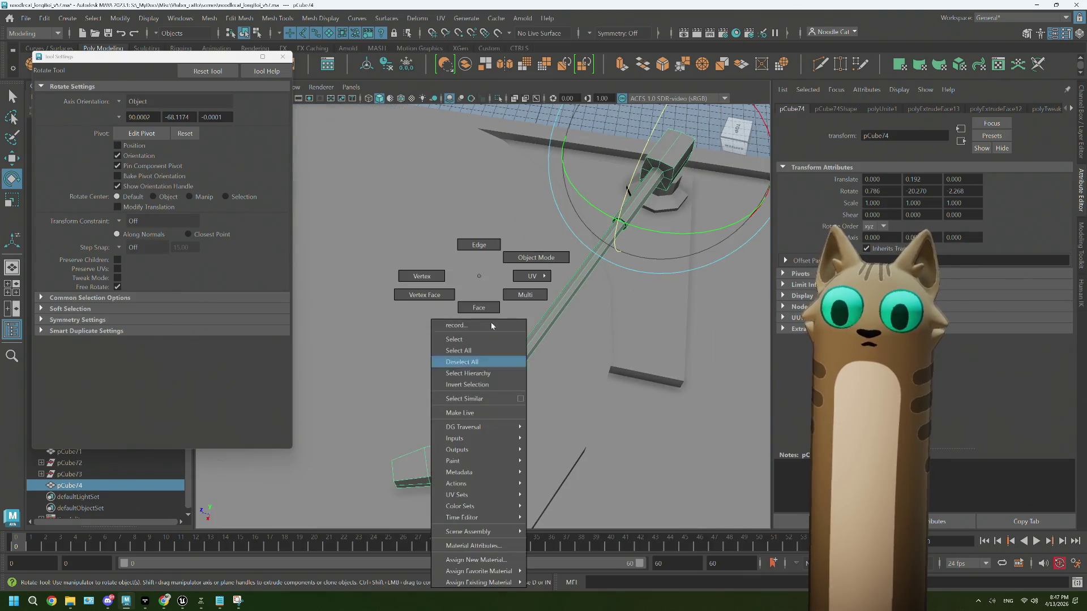
right_drag(583, 277, 658, 191)
click(659, 174)
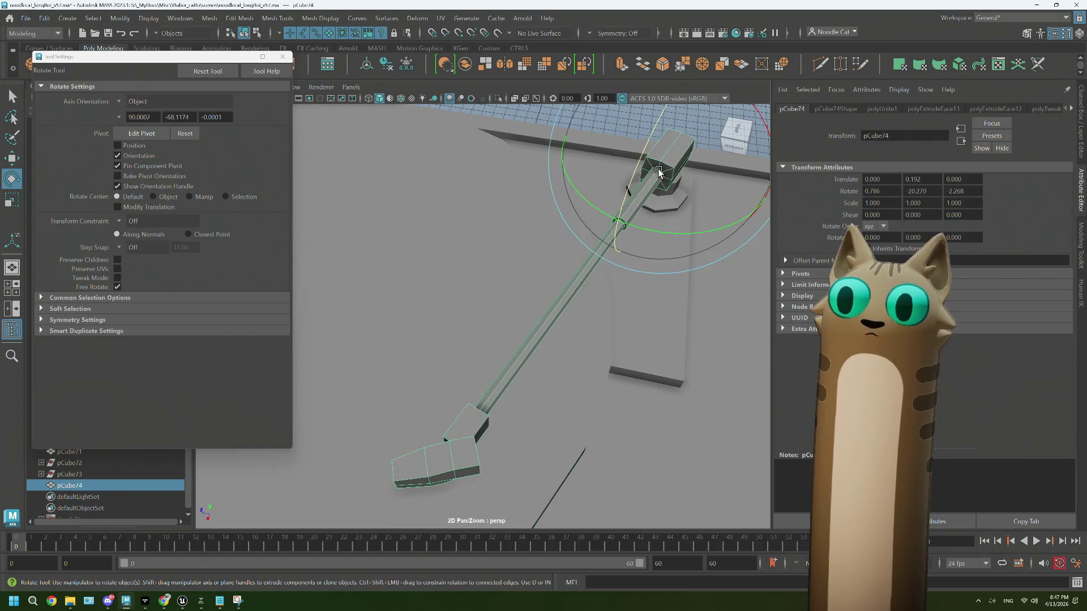
right_click(659, 171)
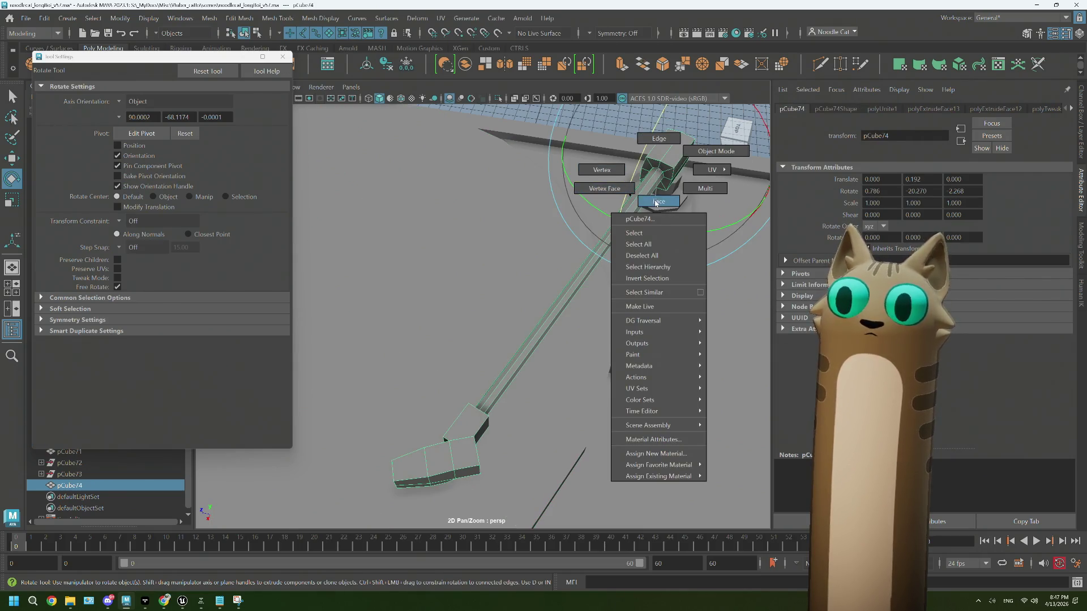
click(659, 202)
click(447, 439)
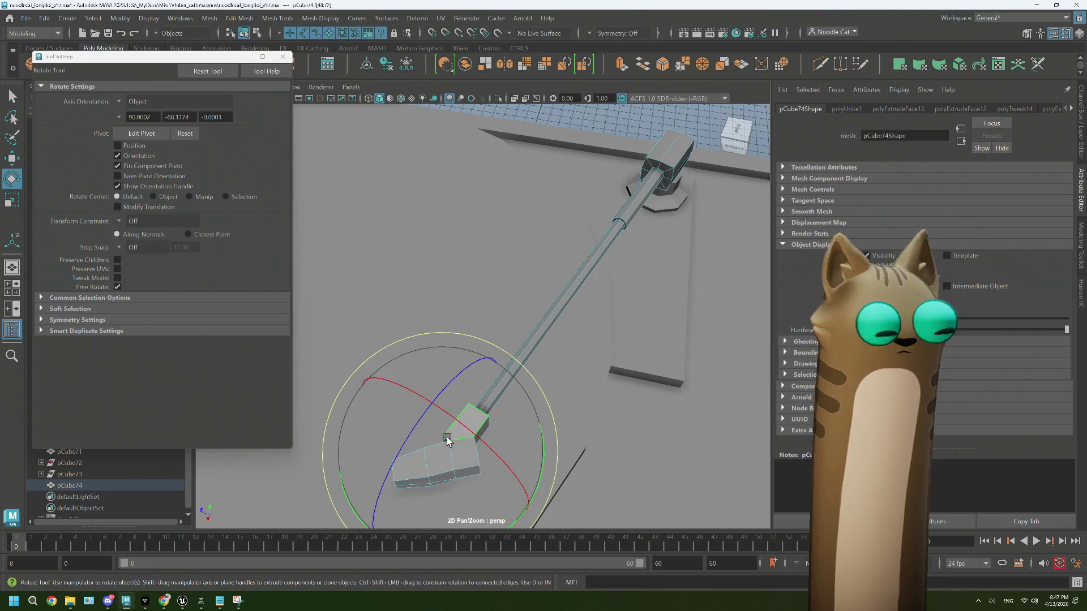
Step: Move the selected head-end faces down-left along the tonearm
key(w)
scroll(408, 448, down, 3)
scroll(487, 430, down, 4)
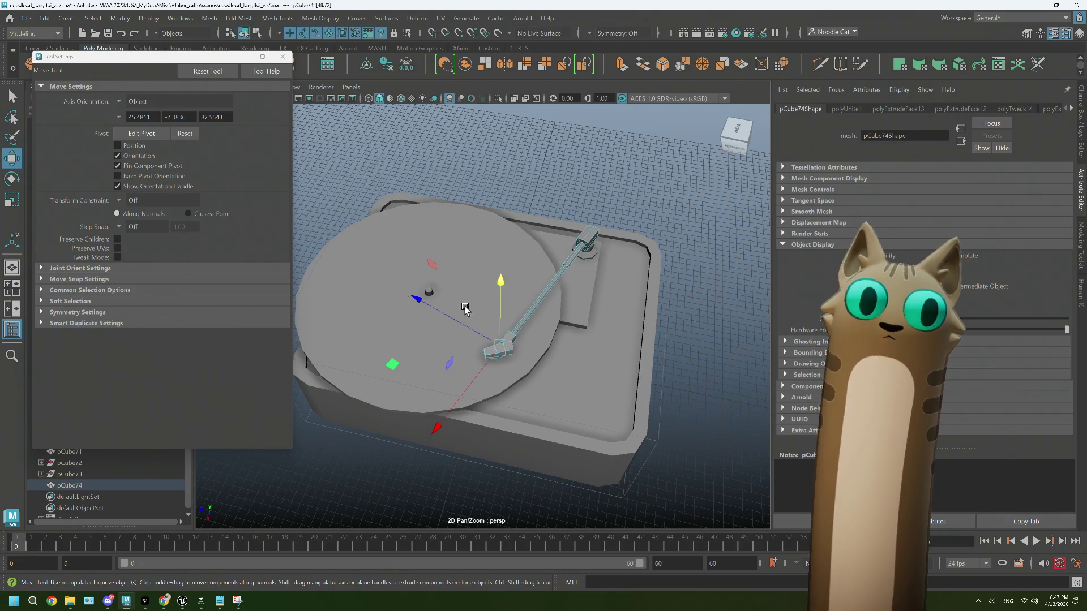
scroll(498, 358, up, 4)
drag(464, 449, 399, 486)
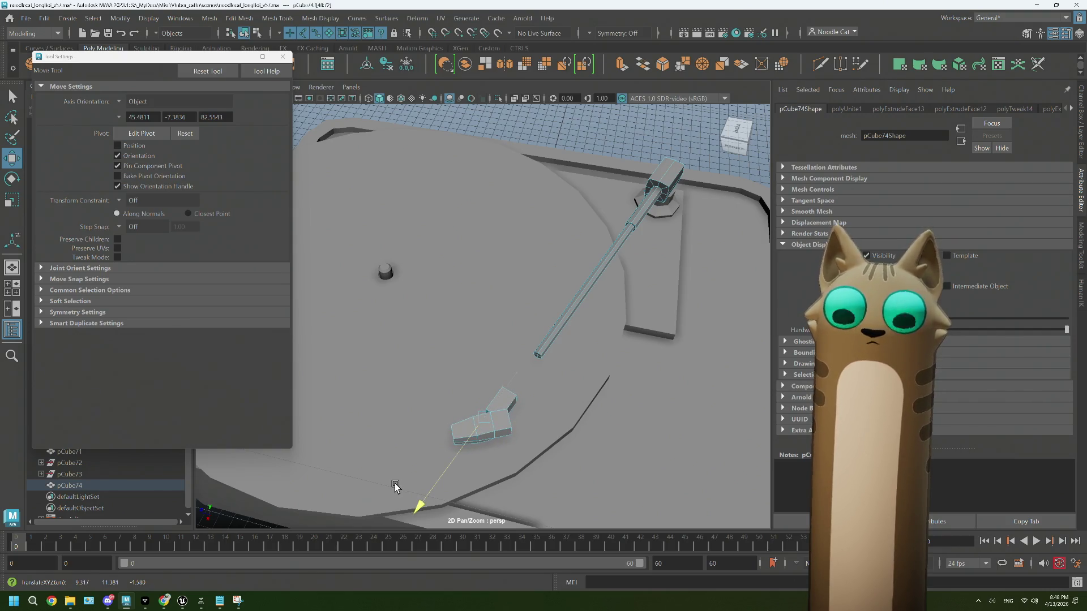
Step: Select the tonearm's end face and pull it further toward the lower left
scroll(572, 356, up, 3)
right_click(562, 275)
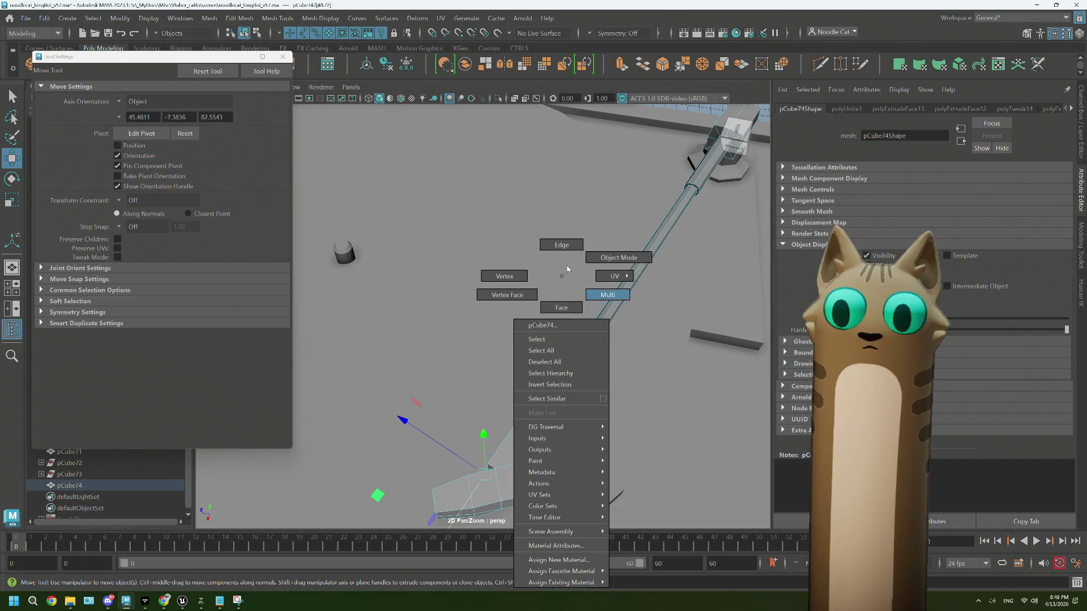
click(561, 308)
scroll(606, 397, up, 3)
scroll(597, 331, down, 2)
click(582, 304)
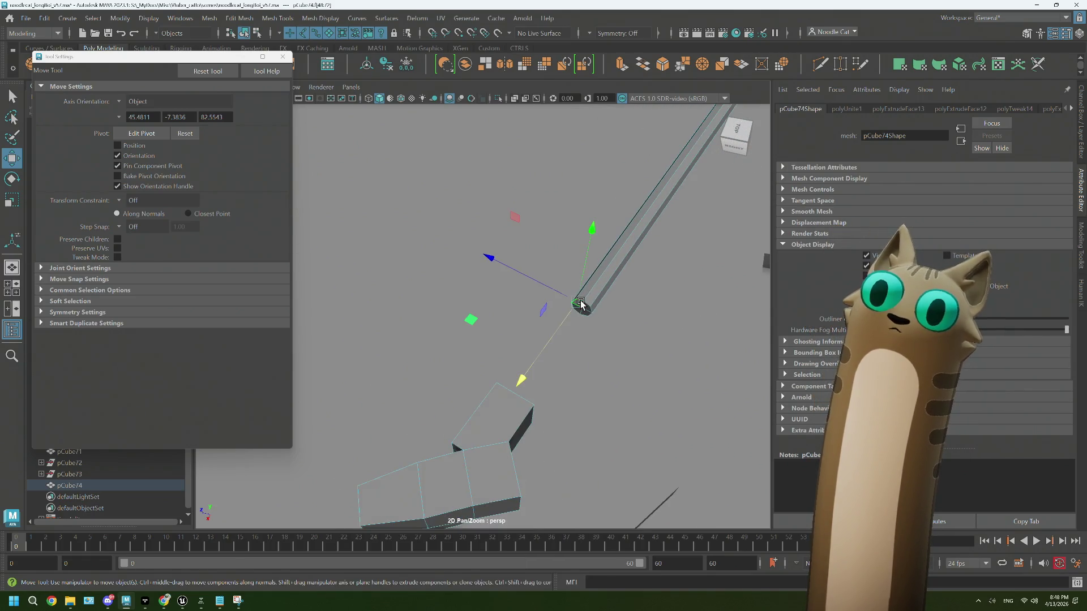
key(q)
key(w)
mouse_move(583, 315)
alt+mouse_down()
mouse_move(573, 339)
mouse_move(439, 376)
mouse_move(296, 436)
alt+mouse_up()
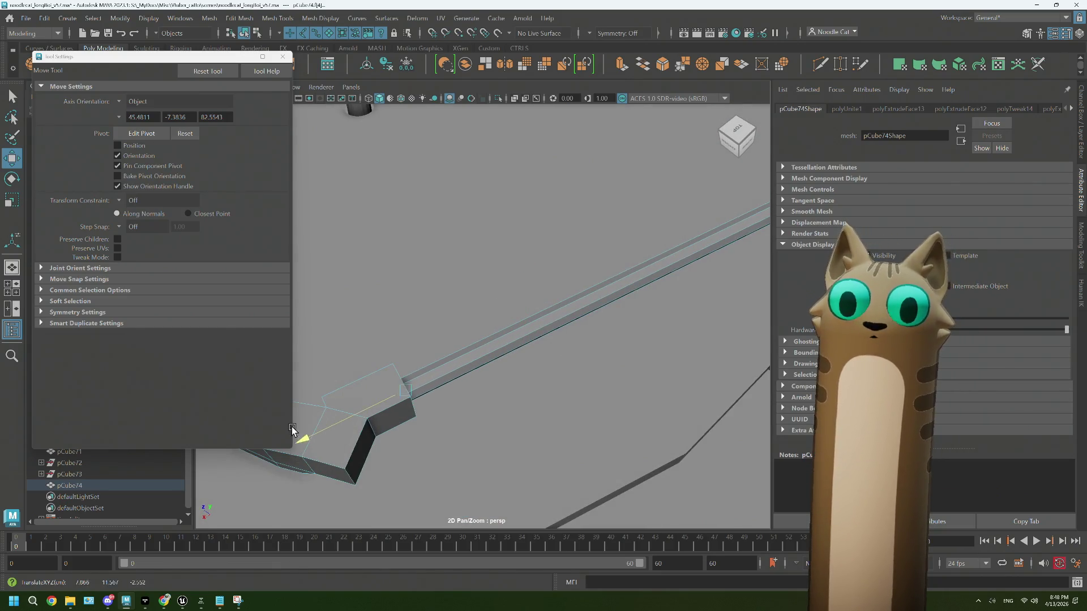
mouse_move(449, 405)
alt+mouse_down()
mouse_move(414, 393)
mouse_move(439, 374)
mouse_move(501, 379)
alt+mouse_up()
Step: Select the head block's top face and move it up and right along the arm
scroll(501, 379, down, 5)
scroll(501, 379, up, 4)
scroll(501, 380, down, 2)
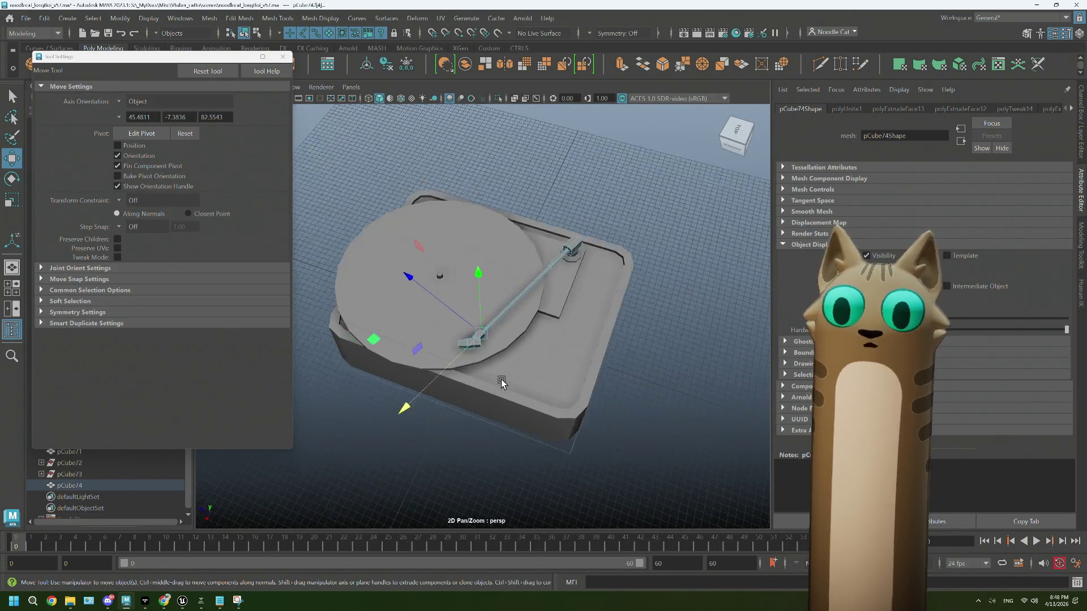
scroll(491, 322, up, 4)
click(452, 392)
click(460, 379)
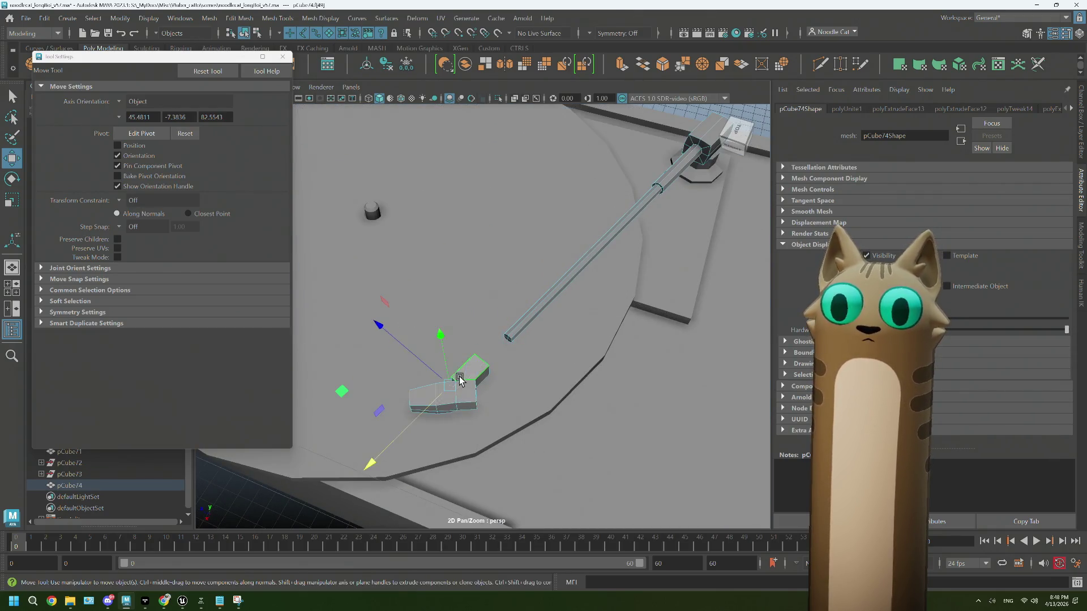
drag(371, 461, 415, 435)
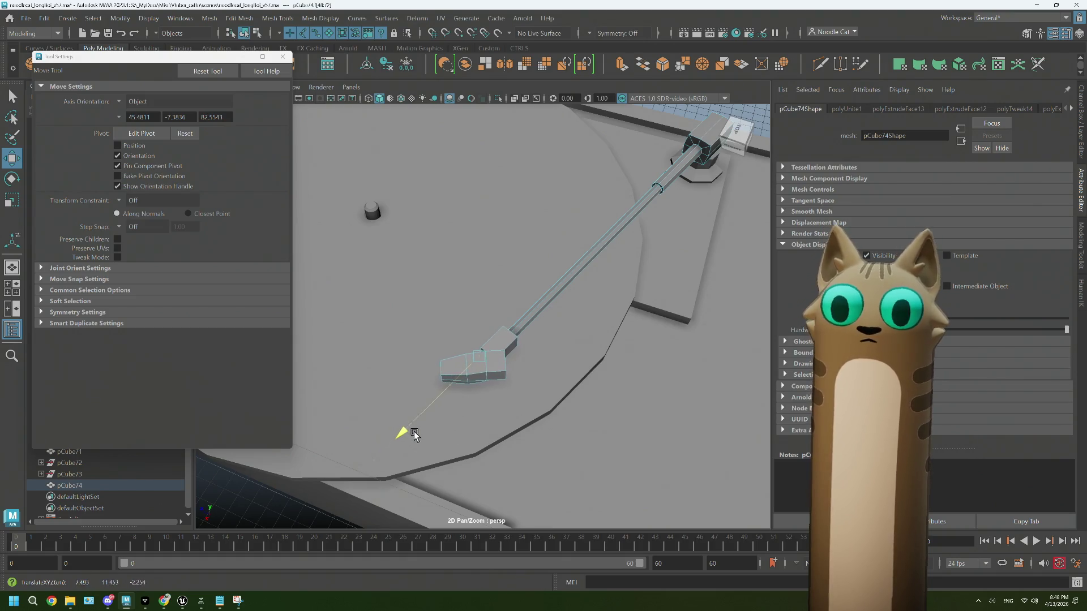
Step: Frame the whole turntable in a top-down view and bring up the Chrome reference photo
scroll(494, 423, down, 3)
click(554, 309)
key(f)
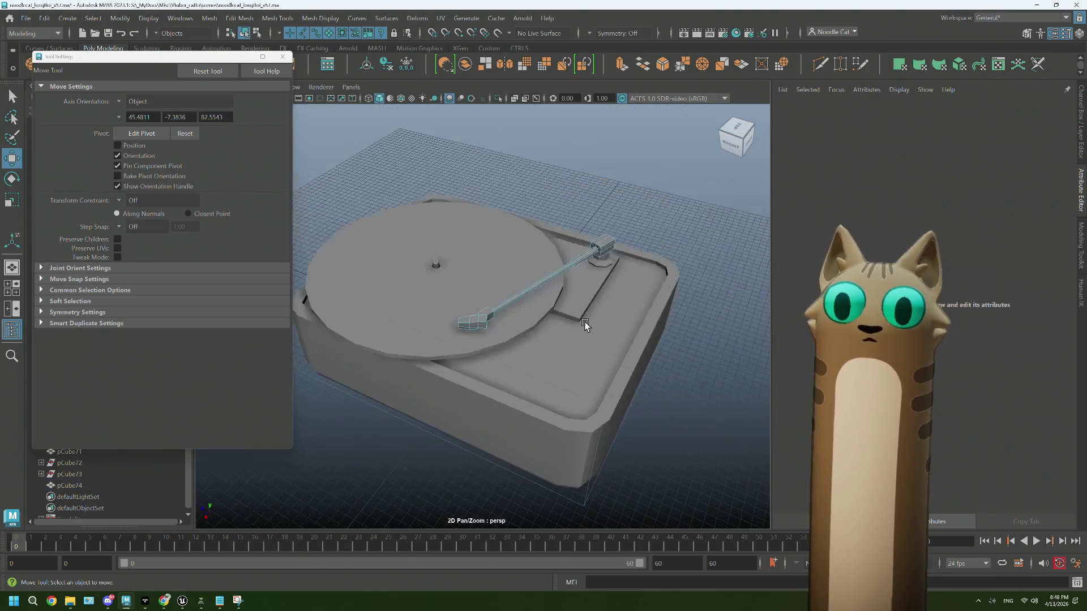
alt+drag(552, 340, 568, 360)
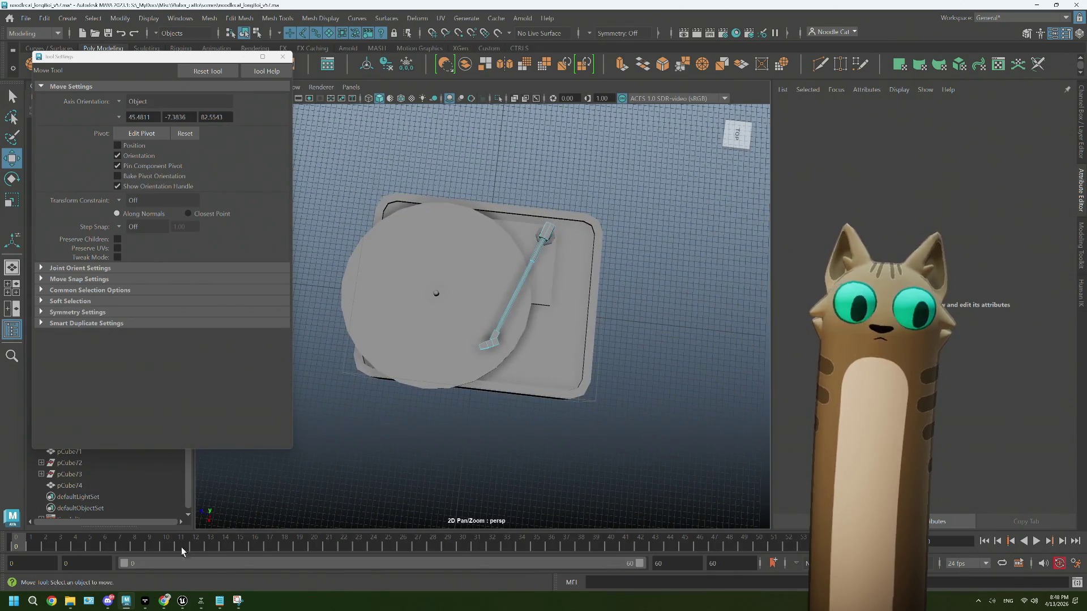
click(160, 604)
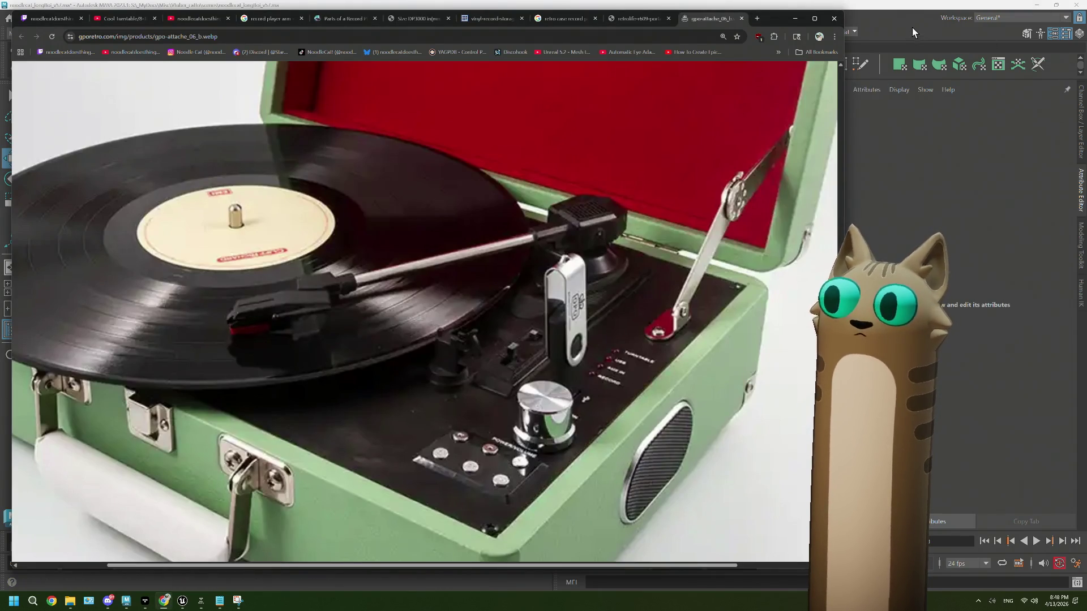
Step: Back in Maya, select the whole face loop at the tonearm's head end
click(912, 33)
scroll(497, 407, up, 5)
scroll(510, 340, up, 5)
mouse_move(546, 298)
alt+mouse_down()
mouse_move(541, 249)
mouse_move(584, 300)
mouse_move(504, 204)
mouse_move(553, 212)
mouse_move(525, 201)
alt+mouse_up()
click(543, 262)
double_click(541, 256)
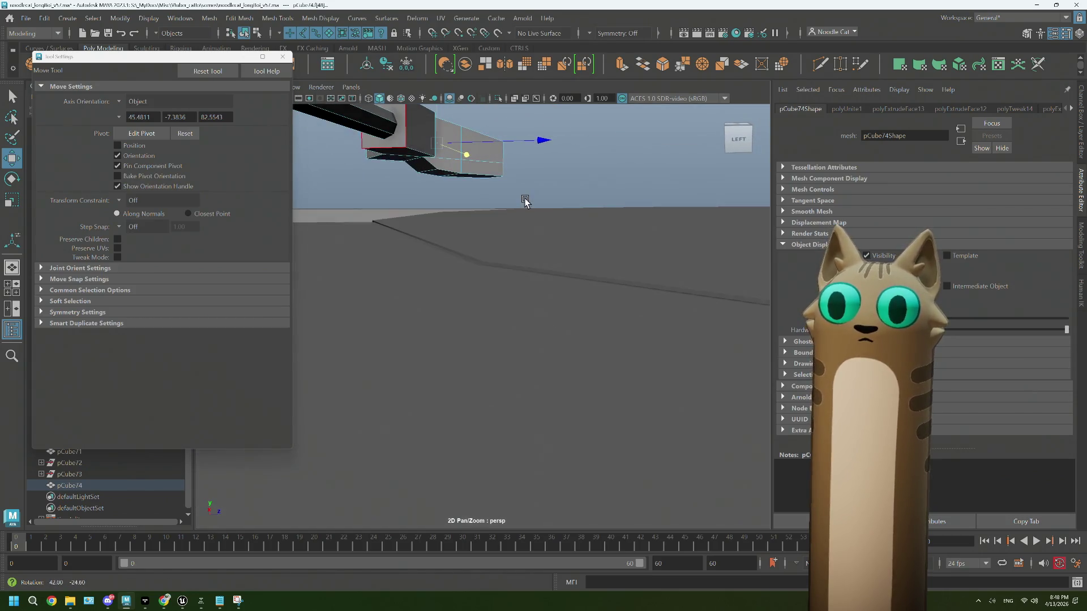
Step: Rotate the selected face loop and raise it slightly along Y
mouse_move(418, 132)
alt+mouse_down()
mouse_move(437, 165)
mouse_move(553, 272)
mouse_move(553, 296)
alt+mouse_up()
key(e)
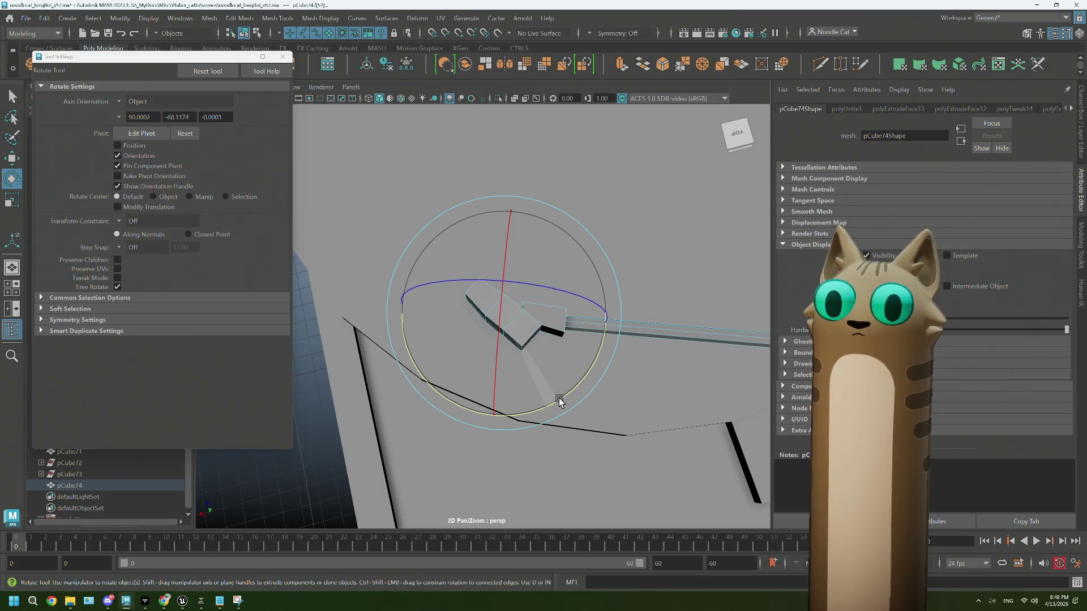
key(w)
drag(511, 218, 511, 220)
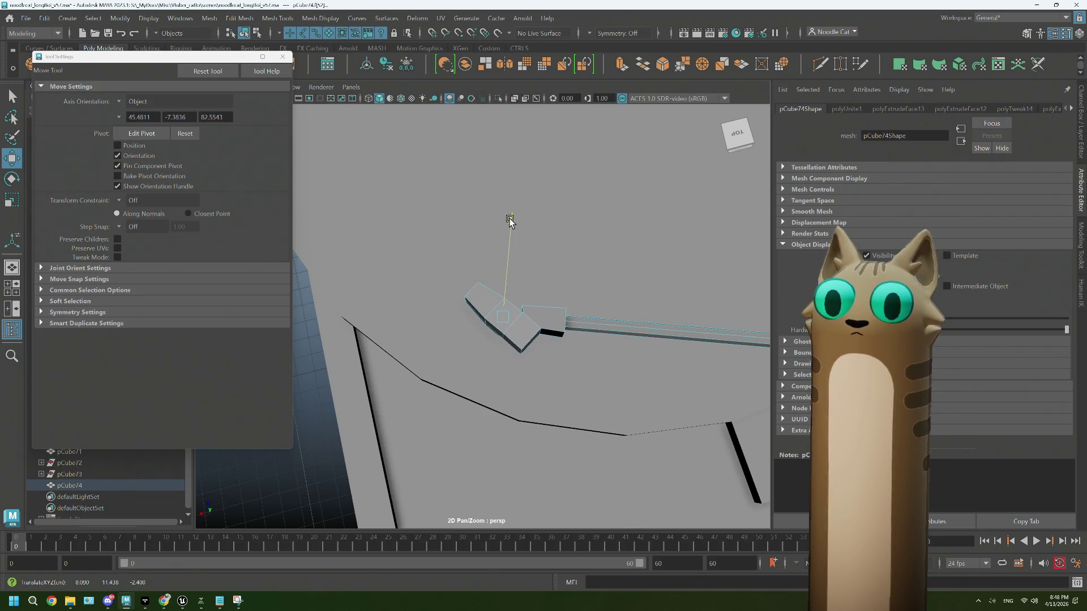
Step: Return to Object Mode and orbit to a low side view of the deck
scroll(509, 222, down, 10)
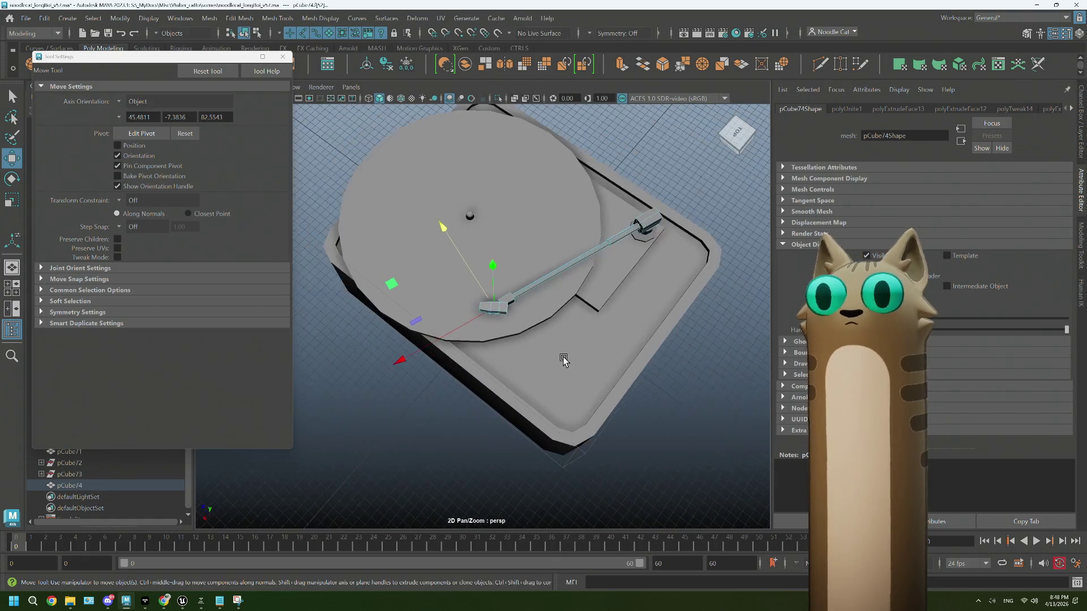
right_click(694, 320)
click(751, 258)
mouse_move(626, 407)
alt+mouse_down()
mouse_move(512, 427)
mouse_move(507, 414)
mouse_move(449, 413)
mouse_move(468, 429)
mouse_move(590, 340)
alt+mouse_up()
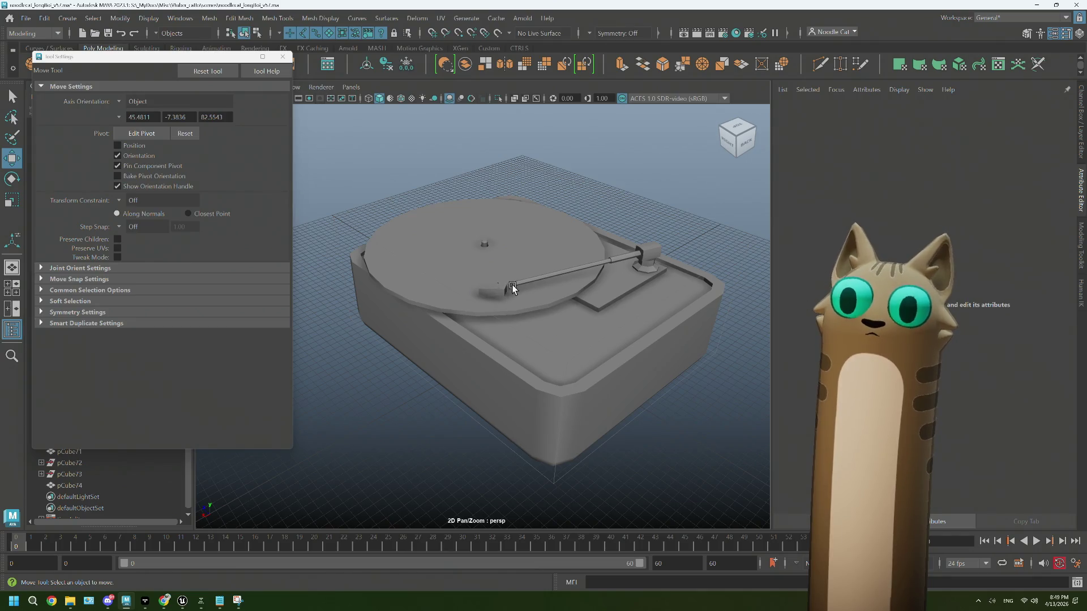
mouse_move(632, 309)
alt+mouse_down()
mouse_move(490, 312)
mouse_move(510, 305)
alt+mouse_up()
scroll(491, 312, up, 5)
scroll(509, 306, up, 3)
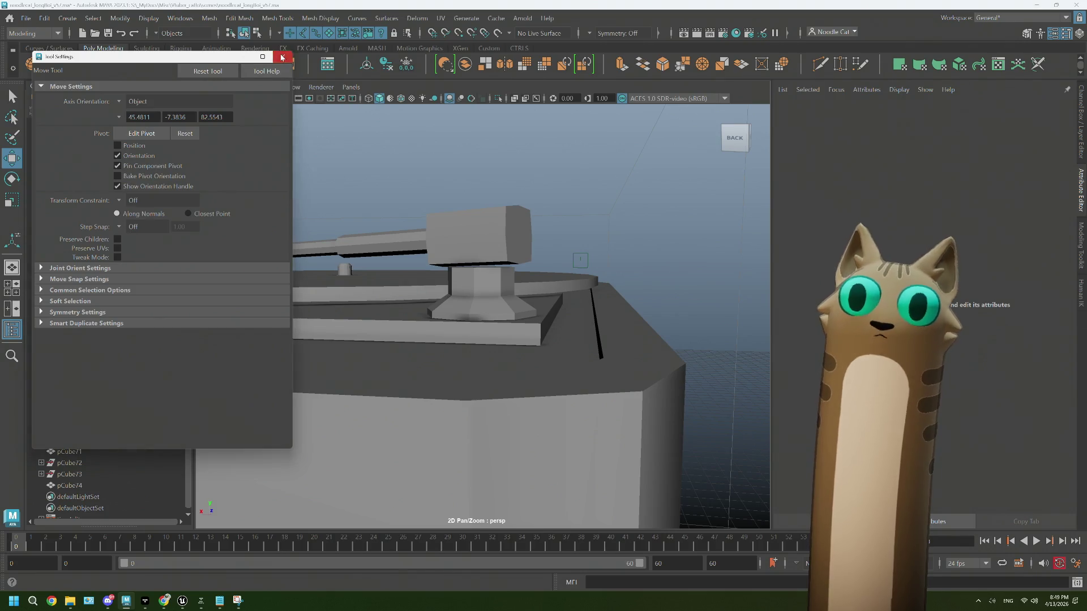
Step: Close Tool Settings and select the top face of the pedestal pCube71 in Face mode
click(283, 57)
scroll(549, 256, up, 5)
mouse_move(498, 209)
alt+mouse_down()
mouse_move(485, 262)
mouse_move(503, 257)
alt+mouse_up()
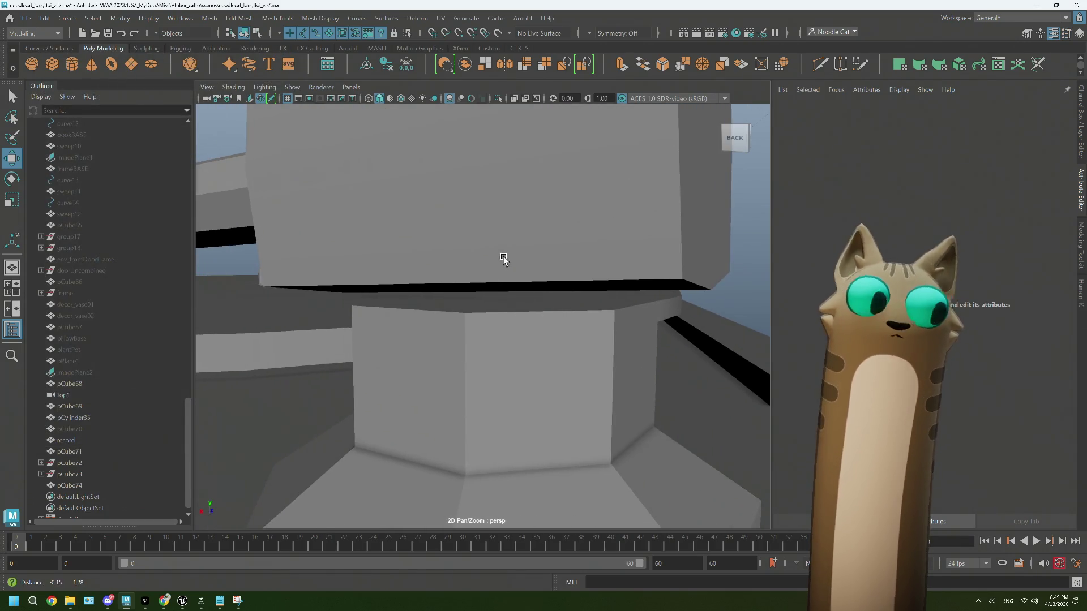
click(500, 274)
right_drag(513, 276, 513, 307)
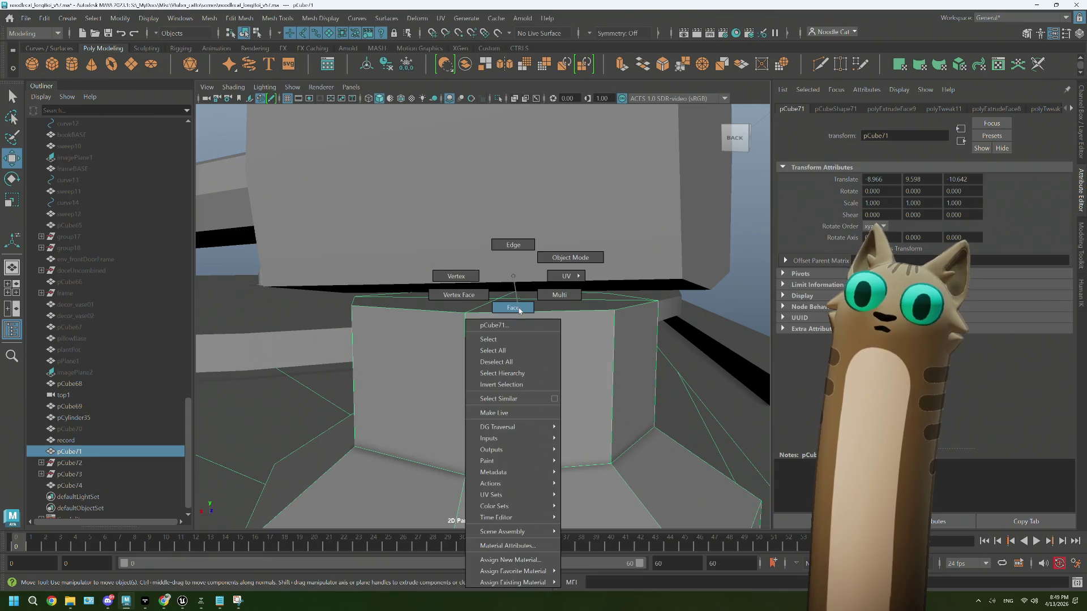
click(502, 296)
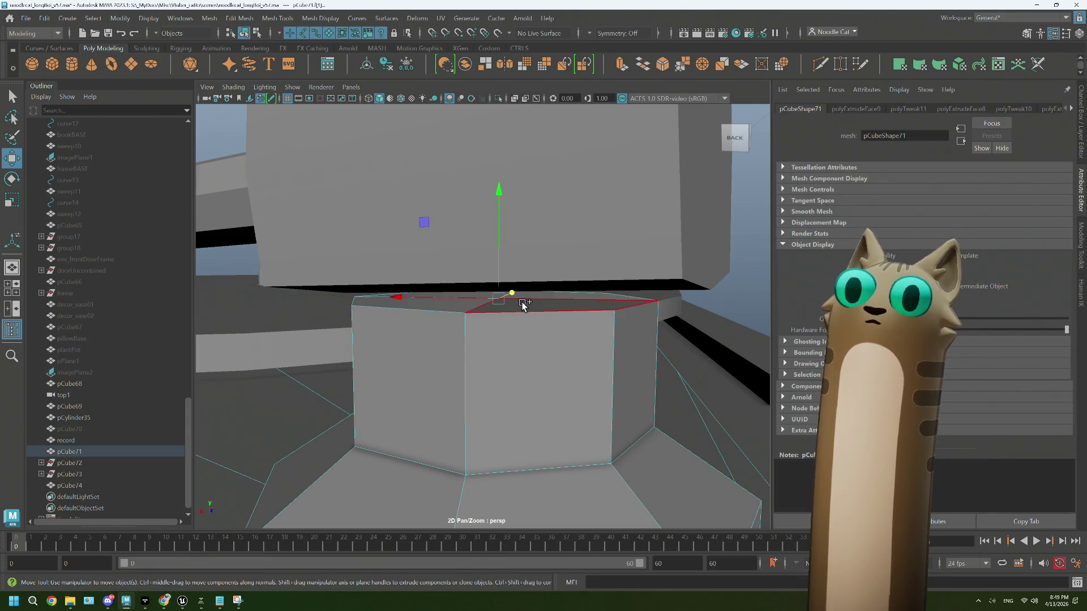
click(490, 328)
key(f)
drag(458, 122, 457, 131)
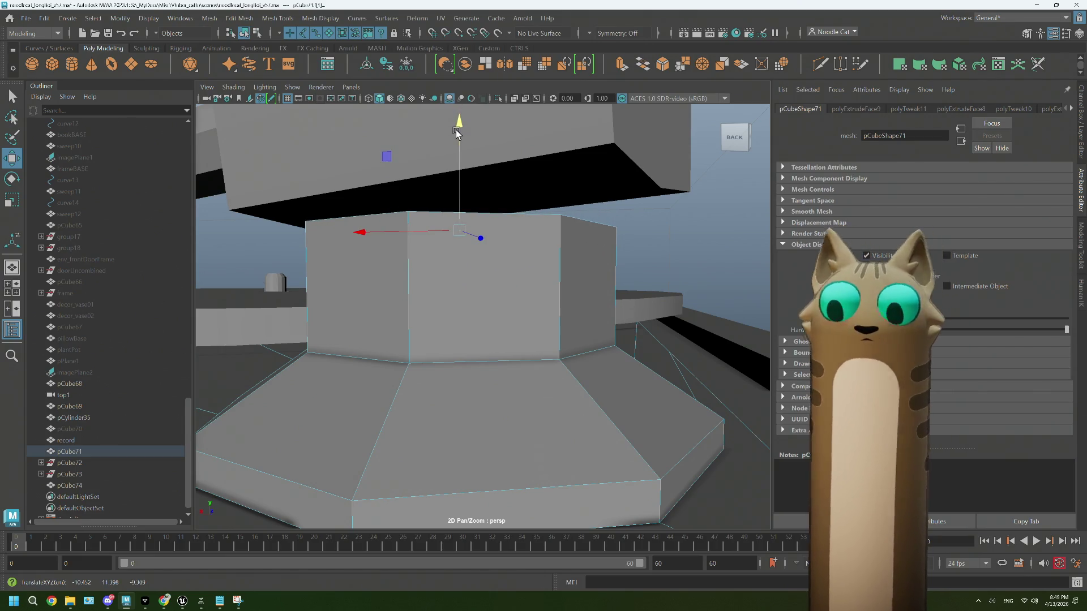
Step: Scale the pedestal's top face slightly inward and extrude it with Ctrl+E
key(r)
drag(462, 234, 455, 233)
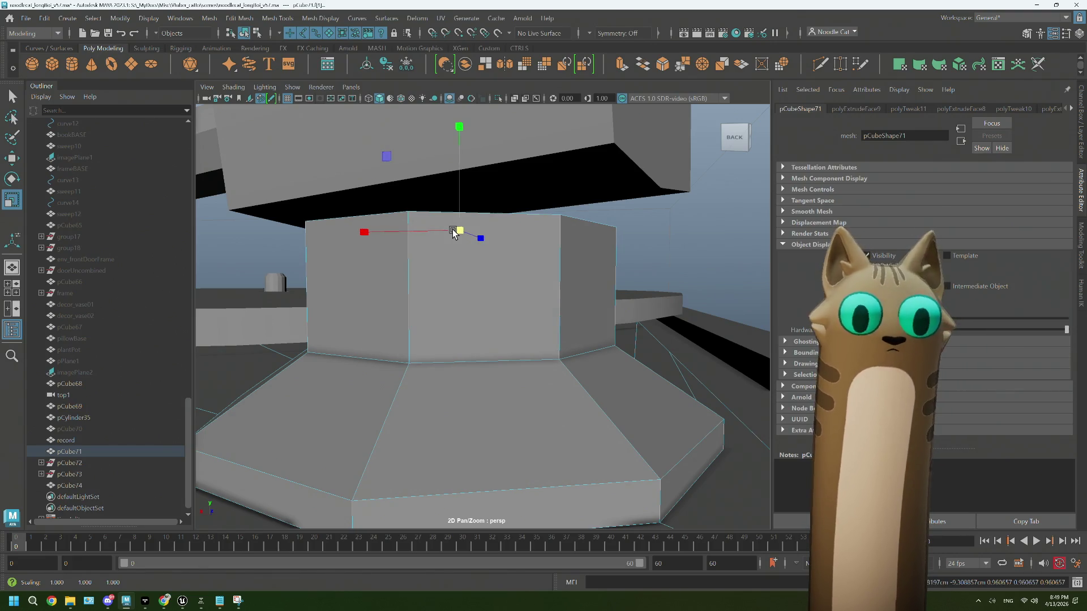
key(ctrl+e)
key(w)
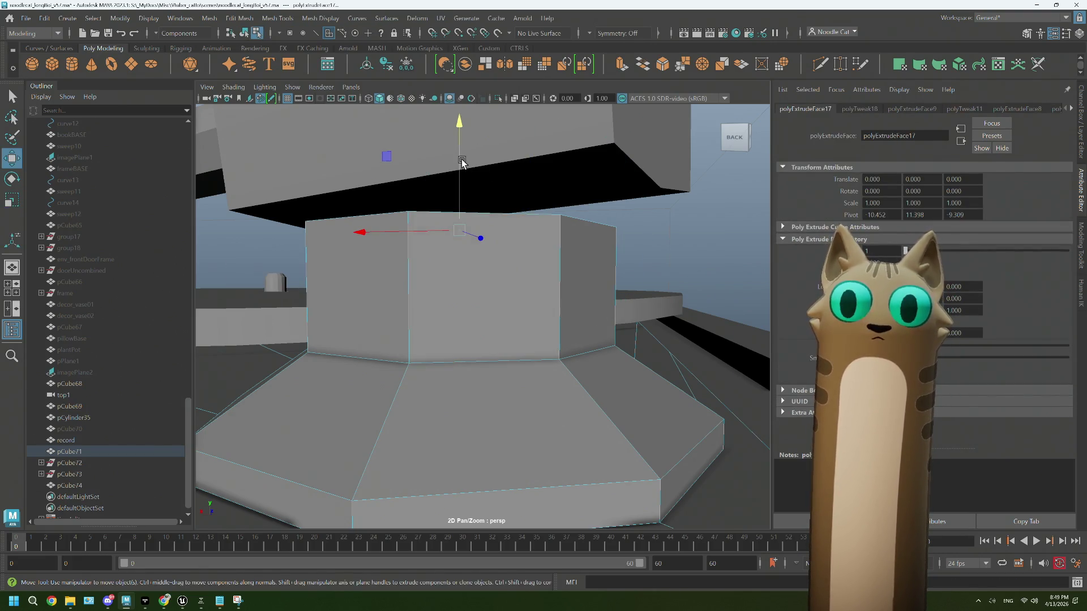
key(r)
scroll(456, 235, up, 5)
mouse_move(517, 275)
alt+mouse_down()
mouse_move(486, 279)
mouse_move(538, 301)
mouse_move(479, 297)
alt+mouse_up()
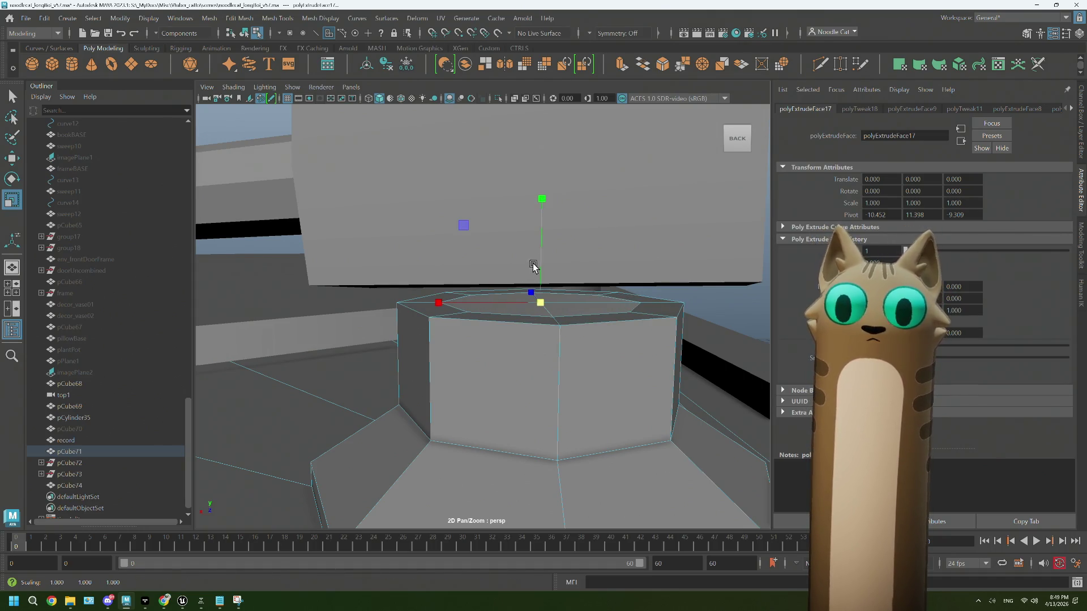
Step: Extrude the top face again and pull the new extrusion upward in Y
key(w)
drag(541, 239, 539, 211)
key(ctrl+z)
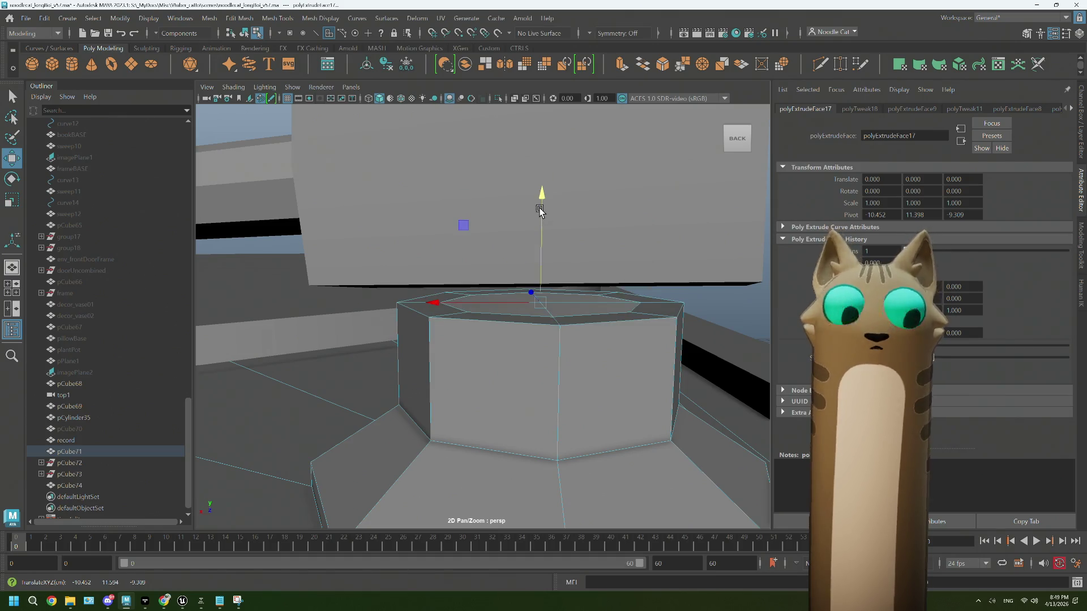
key(ctrl+e)
key(w)
mouse_move(543, 206)
mouse_down()
mouse_move(542, 145)
mouse_move(579, 299)
mouse_move(646, 236)
mouse_move(478, 347)
mouse_move(553, 369)
mouse_move(540, 374)
mouse_move(558, 390)
mouse_up()
scroll(559, 390, up, 2)
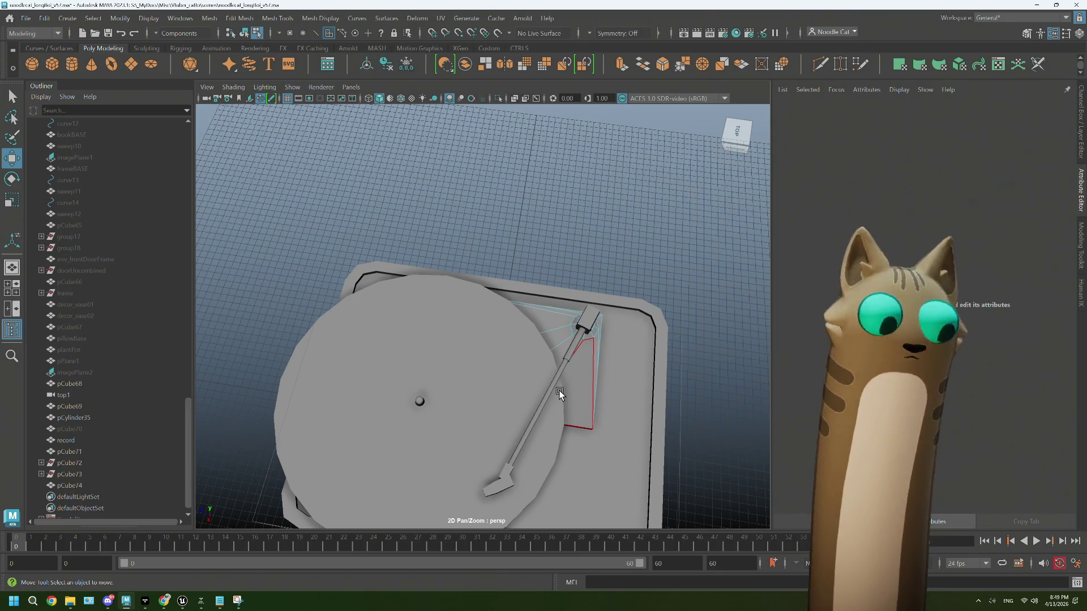
Step: Swing the tonearm pCube74 around its pivot to about -25.5 degrees in Y
alt+drag(557, 383, 541, 410)
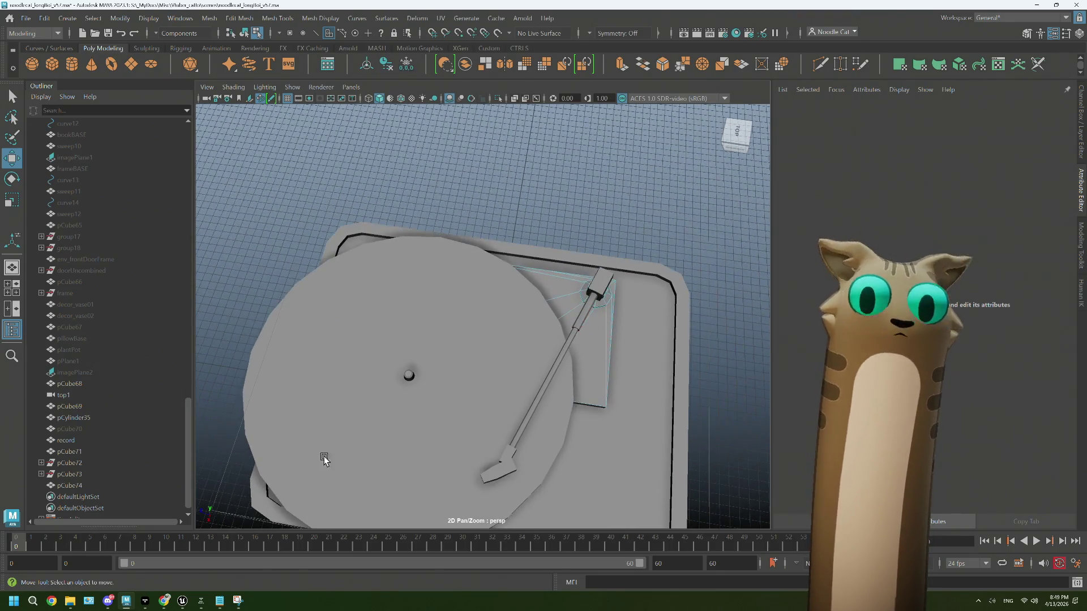
alt+drag(424, 390, 454, 284)
right_drag(454, 284, 518, 257)
click(598, 230)
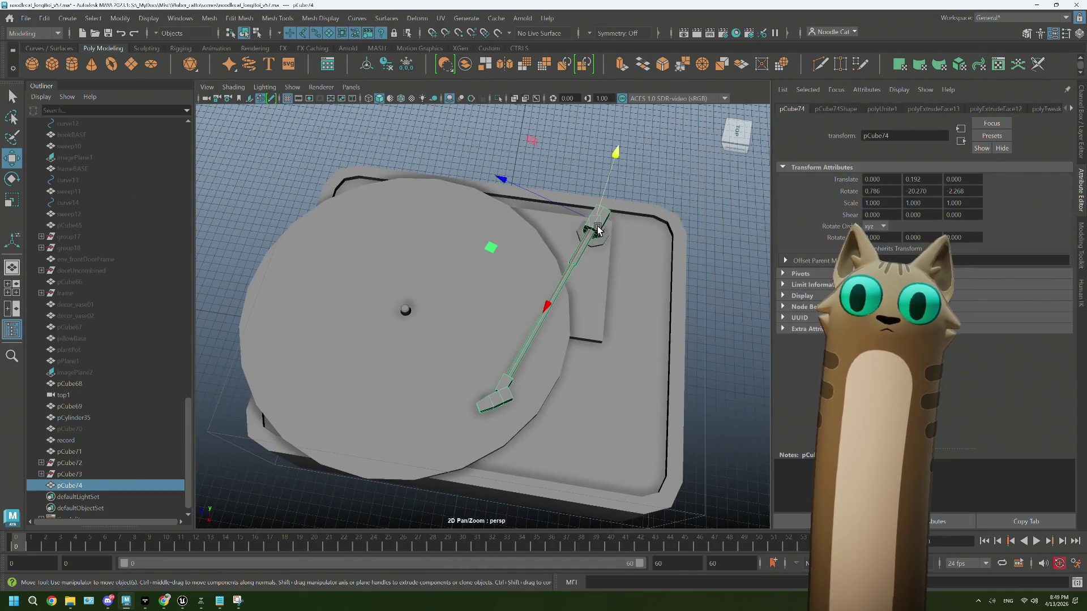
key(e)
drag(572, 313, 552, 310)
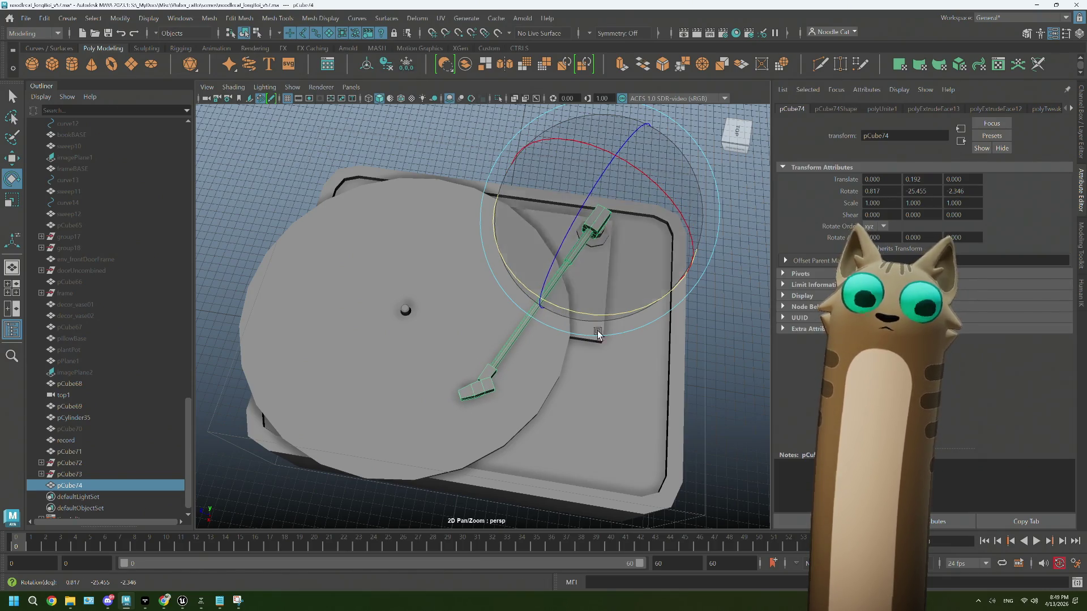
Step: Select an edge of the raised base plate under the tonearm in Edge mode
click(709, 361)
alt+drag(709, 361, 595, 390)
alt+right_drag(595, 390, 595, 371)
mouse_move(595, 371)
alt+mouse_down()
mouse_move(614, 371)
mouse_move(634, 393)
alt+mouse_up()
scroll(582, 311, up, 4)
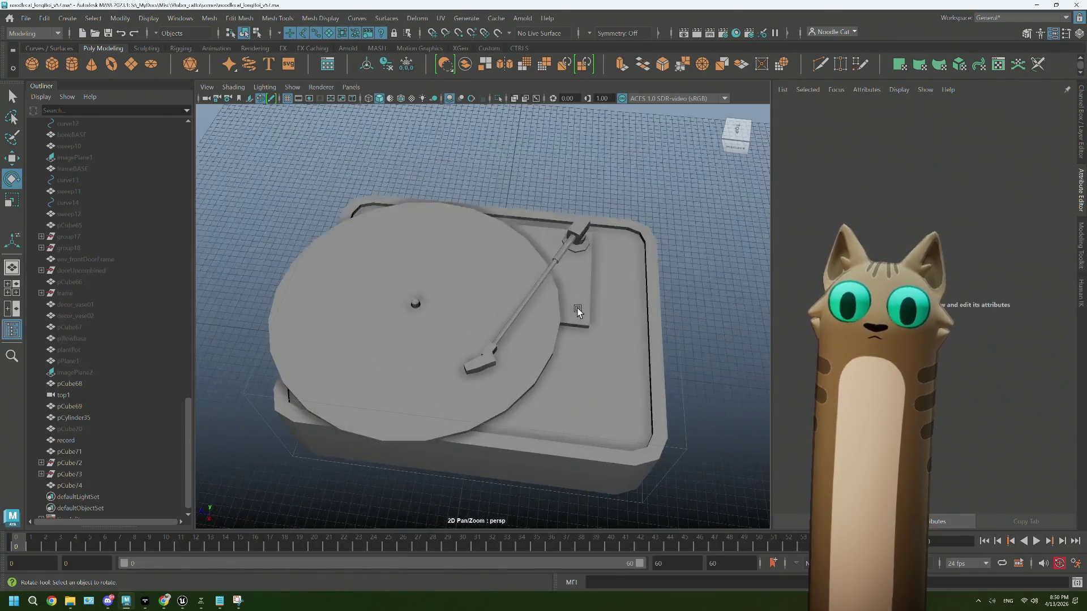
alt+middle_drag(609, 325, 462, 327)
click(460, 327)
scroll(470, 334, up, 3)
right_drag(486, 340, 478, 339)
mouse_move(473, 338)
alt+mouse_down()
mouse_move(449, 291)
mouse_move(695, 347)
mouse_move(704, 324)
mouse_move(657, 315)
mouse_move(742, 325)
alt+mouse_up()
click(457, 332)
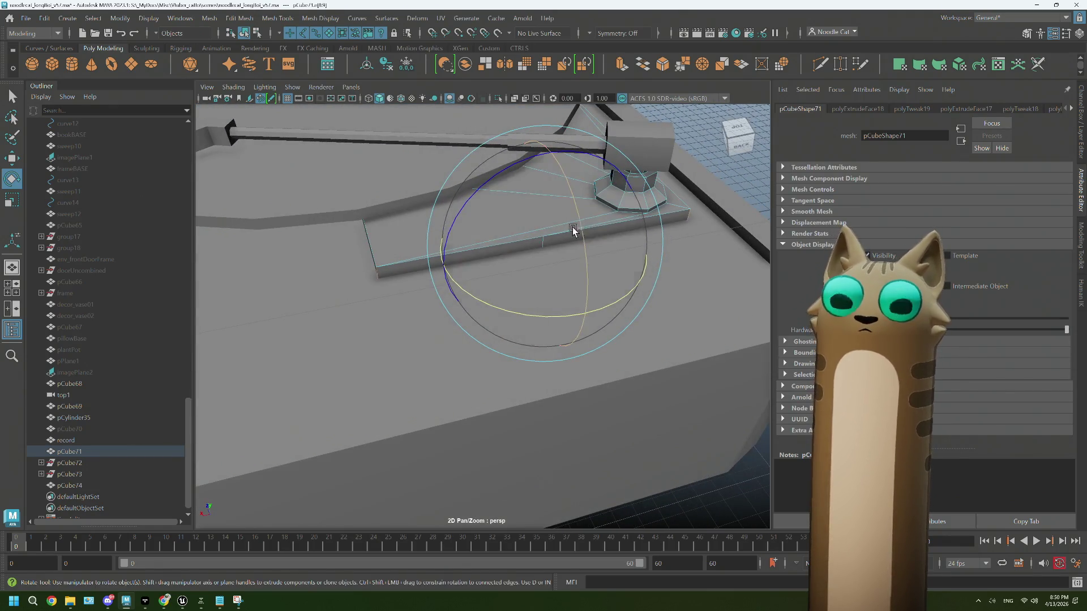
click(668, 66)
alt+drag(679, 215, 668, 235)
alt+drag(536, 255, 541, 260)
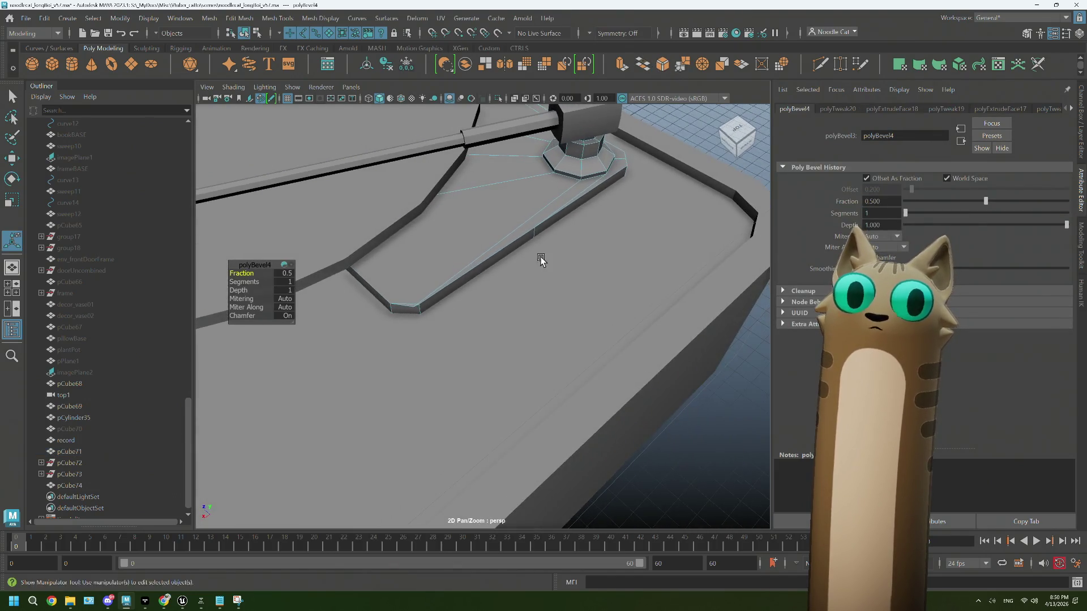
click(250, 282)
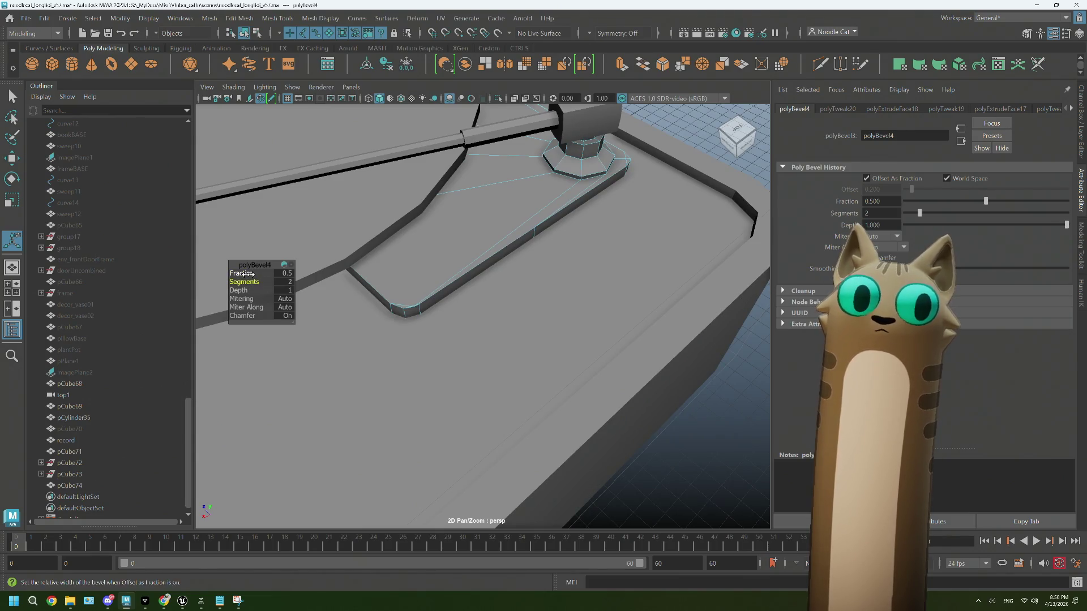
middle_drag(248, 274, 247, 274)
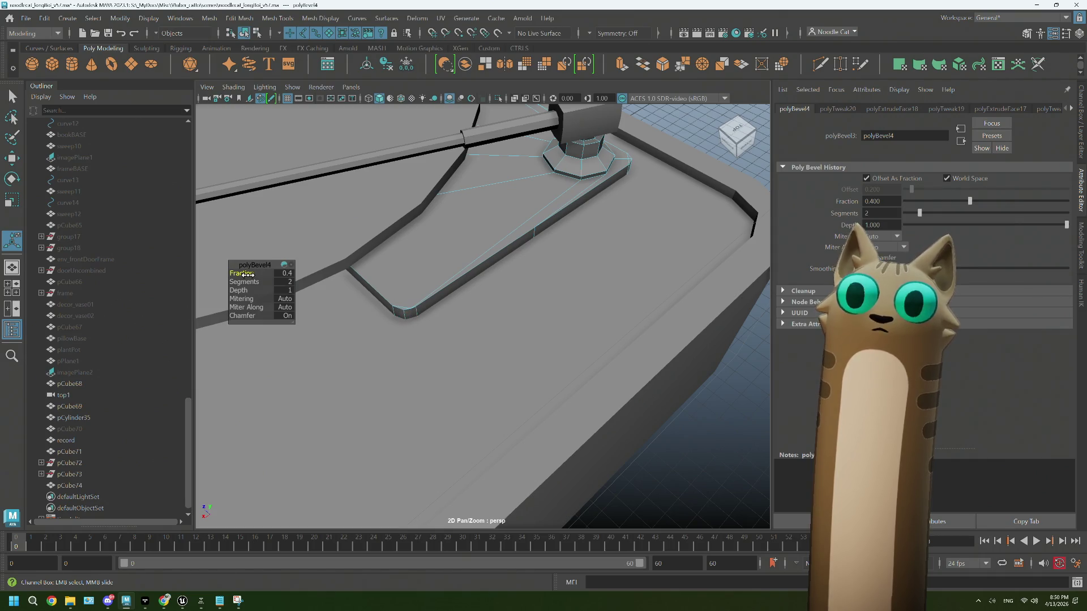
middle_drag(248, 275, 250, 275)
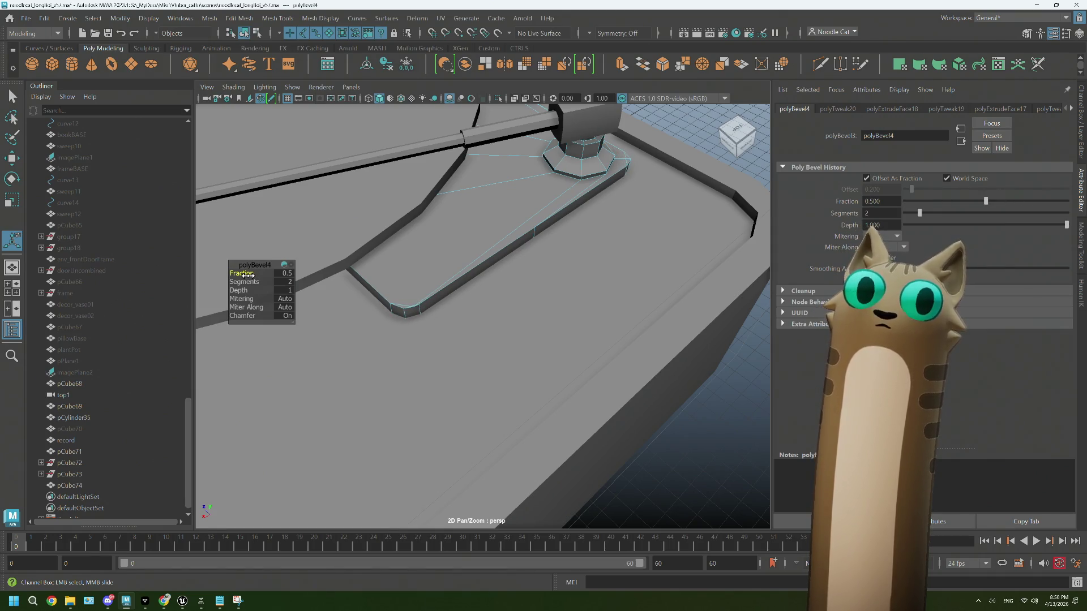
scroll(436, 304, up, 3)
mouse_move(436, 304)
middle_down()
mouse_move(401, 303)
mouse_move(507, 306)
mouse_move(475, 307)
middle_up()
scroll(475, 306, up, 4)
scroll(454, 301, down, 5)
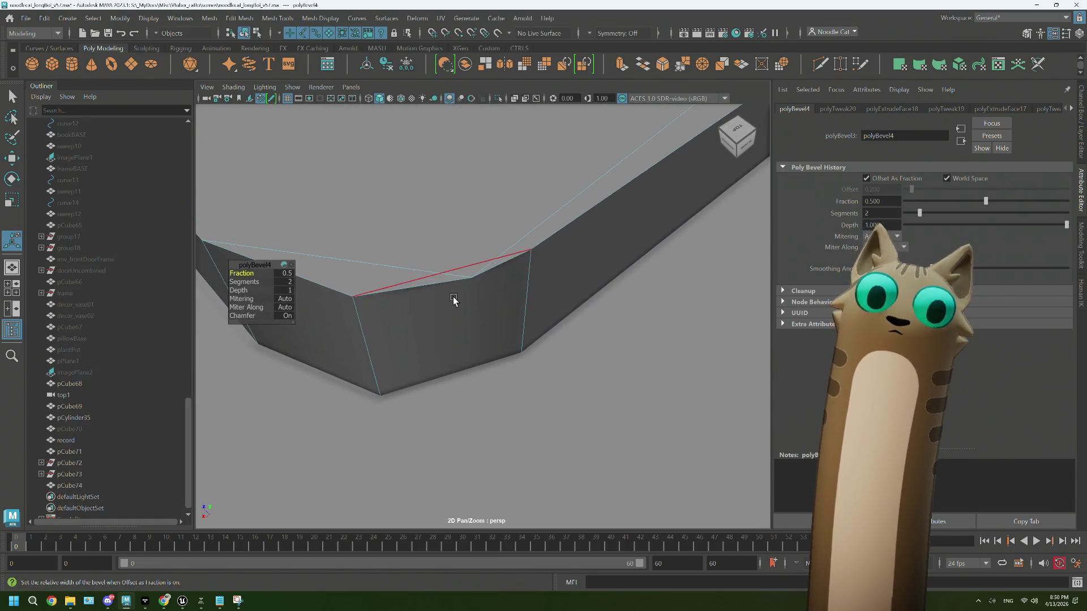
ctrl+middle_drag(617, 380, 610, 376)
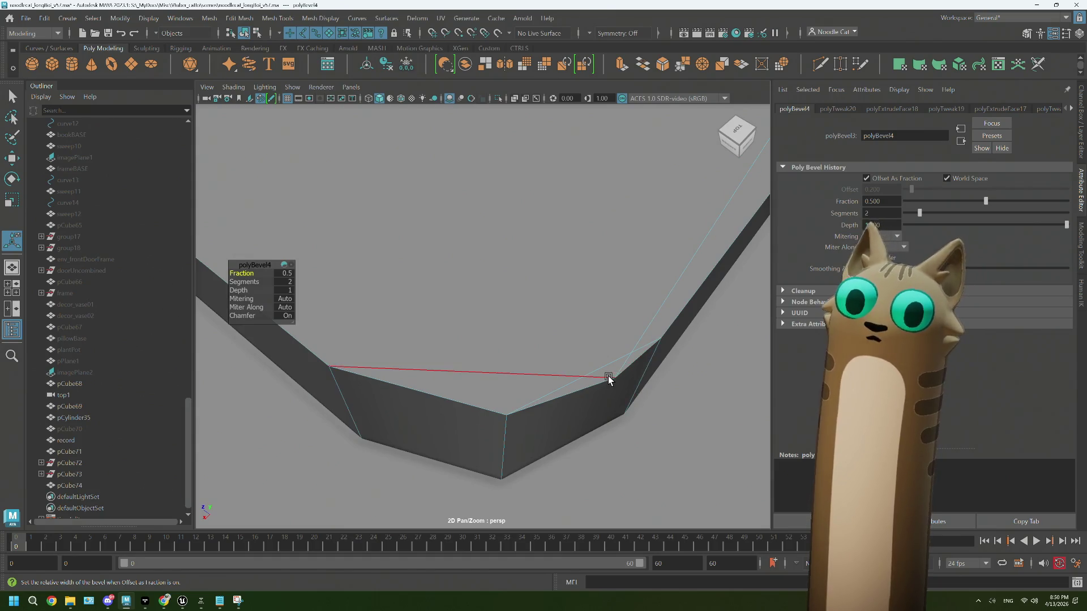
key(ctrl+z)
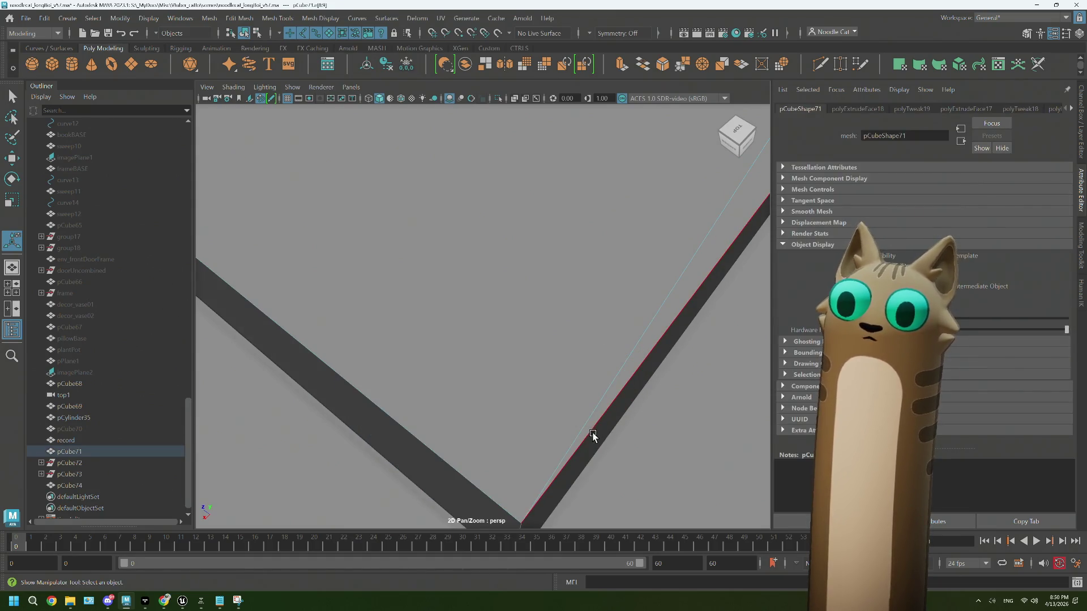
scroll(578, 401, down, 6)
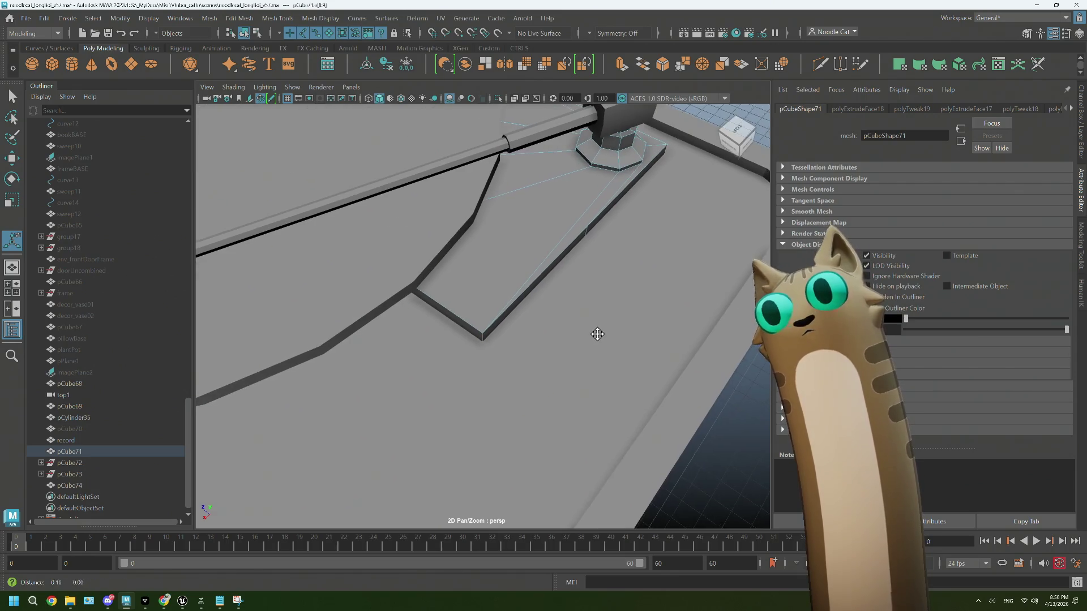
scroll(571, 346, down, 2)
scroll(549, 357, down, 3)
right_drag(708, 272, 730, 249)
mouse_move(705, 385)
alt+mouse_down()
mouse_move(539, 408)
mouse_move(535, 347)
alt+mouse_up()
scroll(527, 385, up, 3)
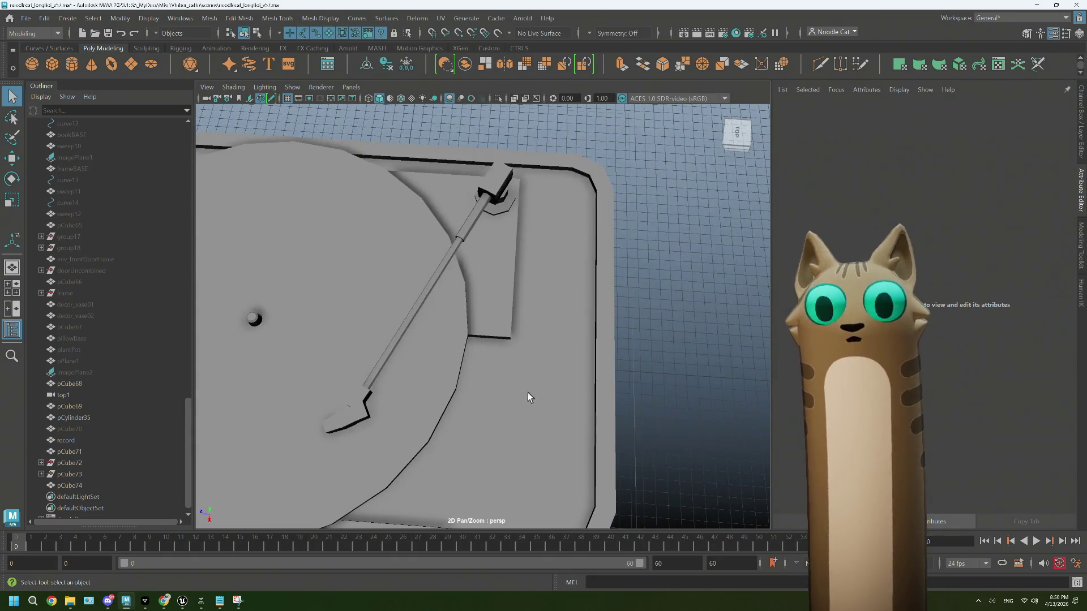
alt+drag(546, 422, 425, 490)
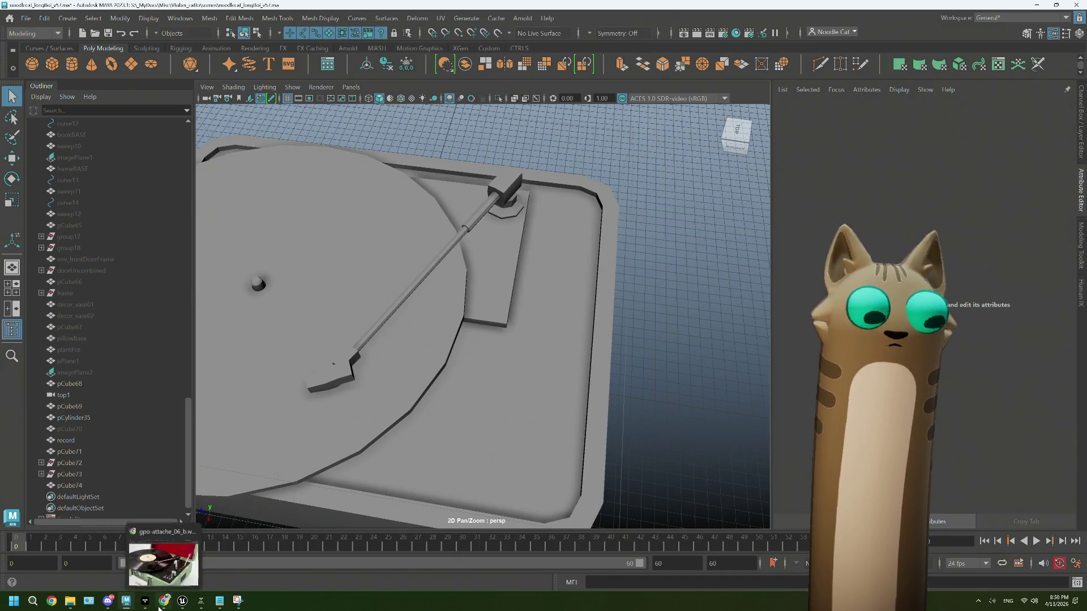
click(161, 604)
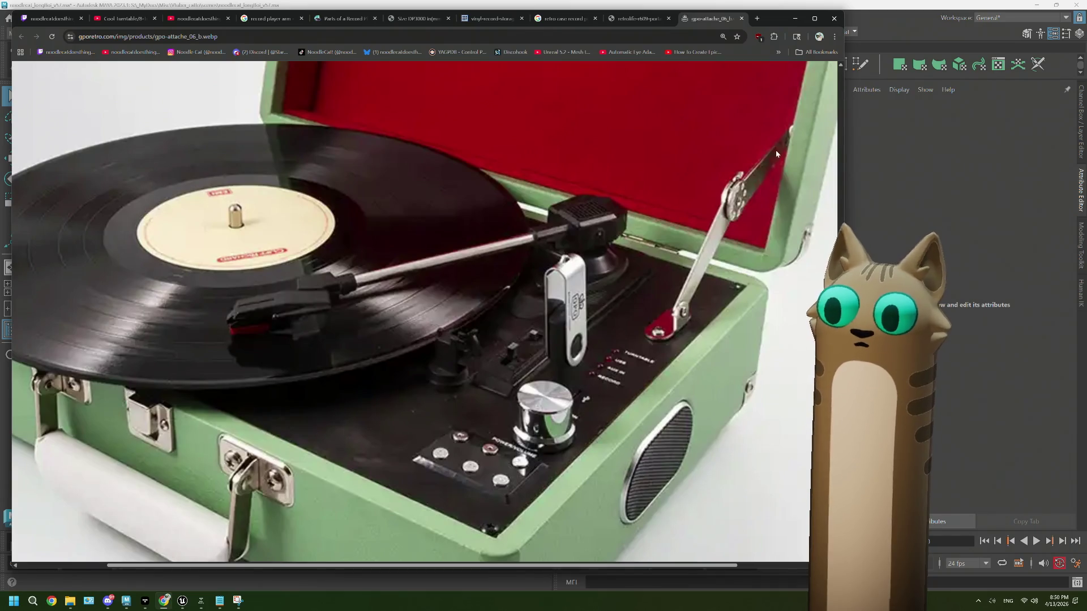
click(894, 41)
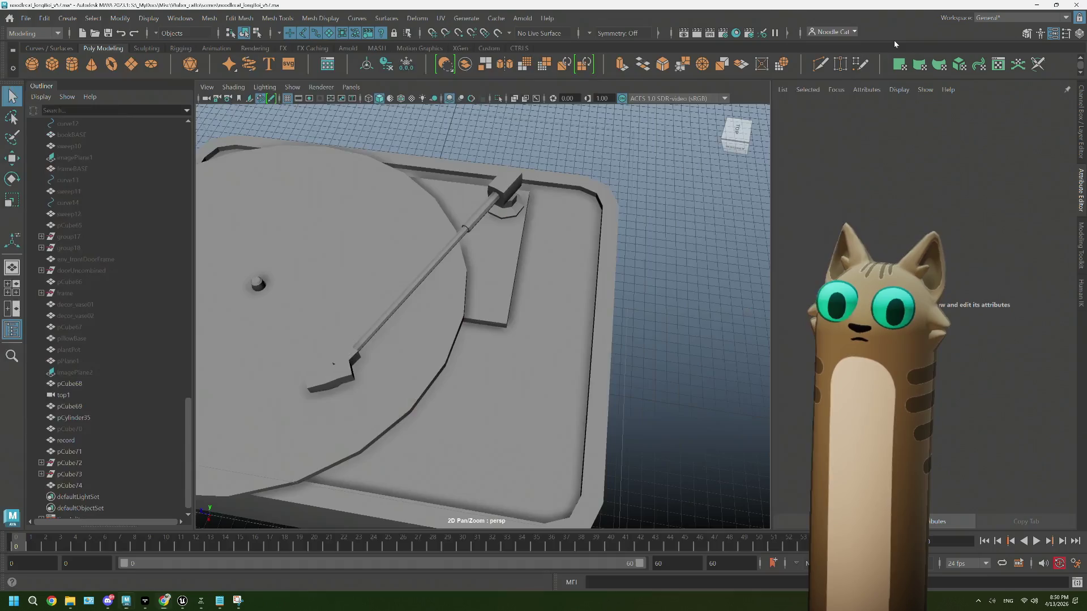
Step: Create a poly cylinder and move it onto the deck beside the tonearm base
click(71, 63)
alt+drag(257, 287, 385, 379)
key(w)
drag(401, 306, 397, 278)
drag(296, 357, 391, 401)
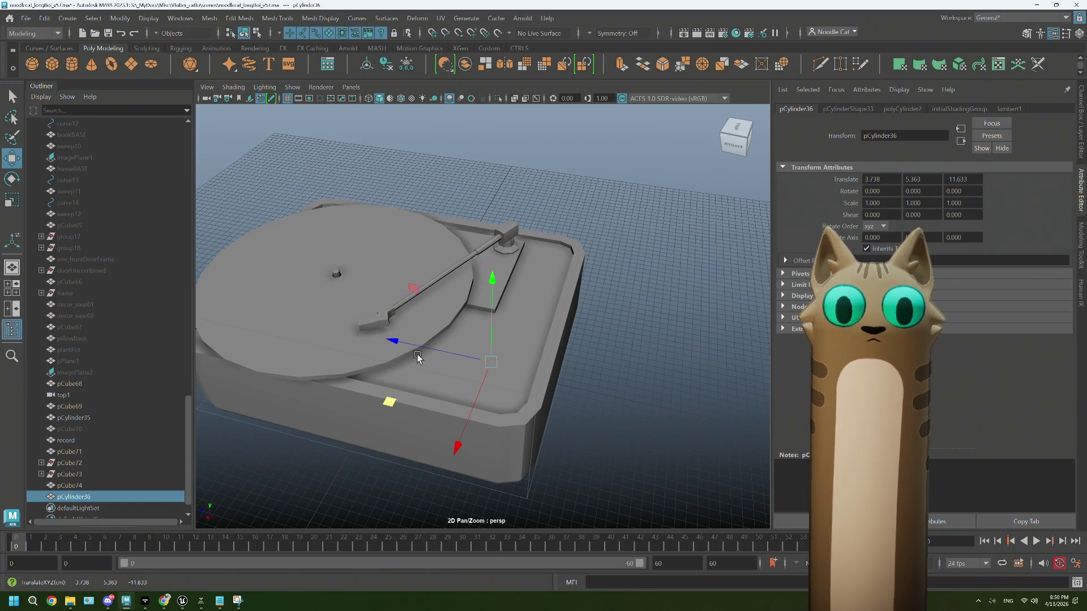
drag(489, 295, 482, 251)
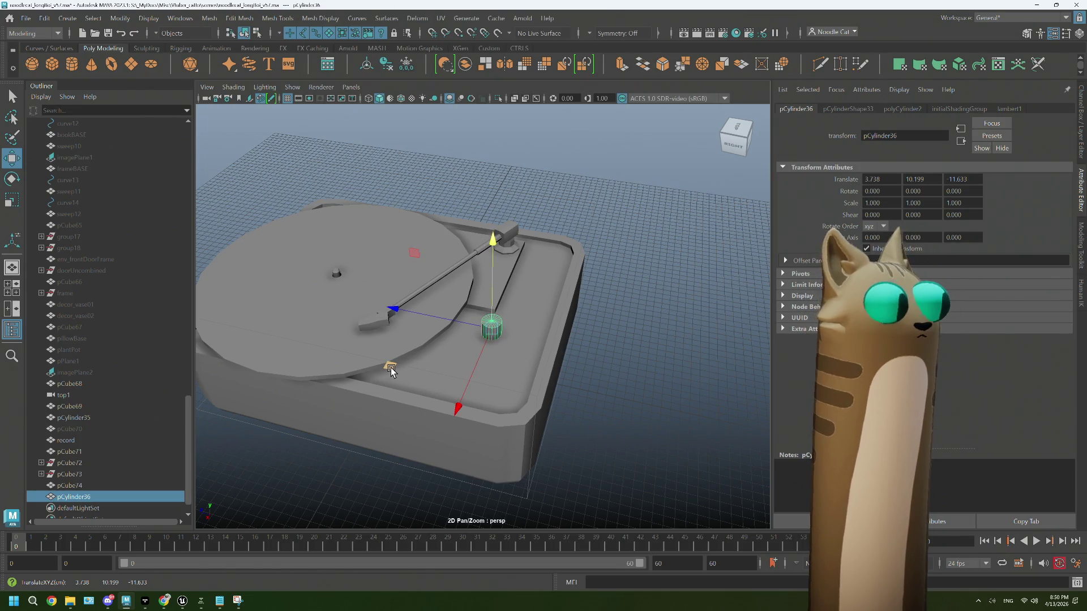
middle_drag(390, 369, 419, 371)
scroll(478, 381, up, 5)
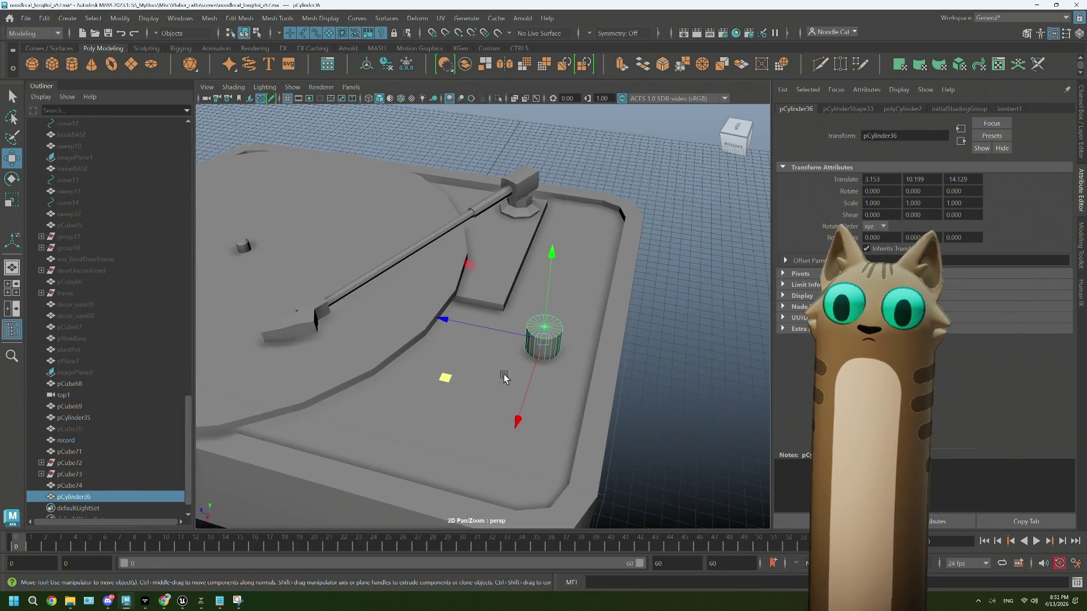
Step: Set the cylinder's Subdivisions Axis to 8 and scale it up uniformly into a knob
key(r)
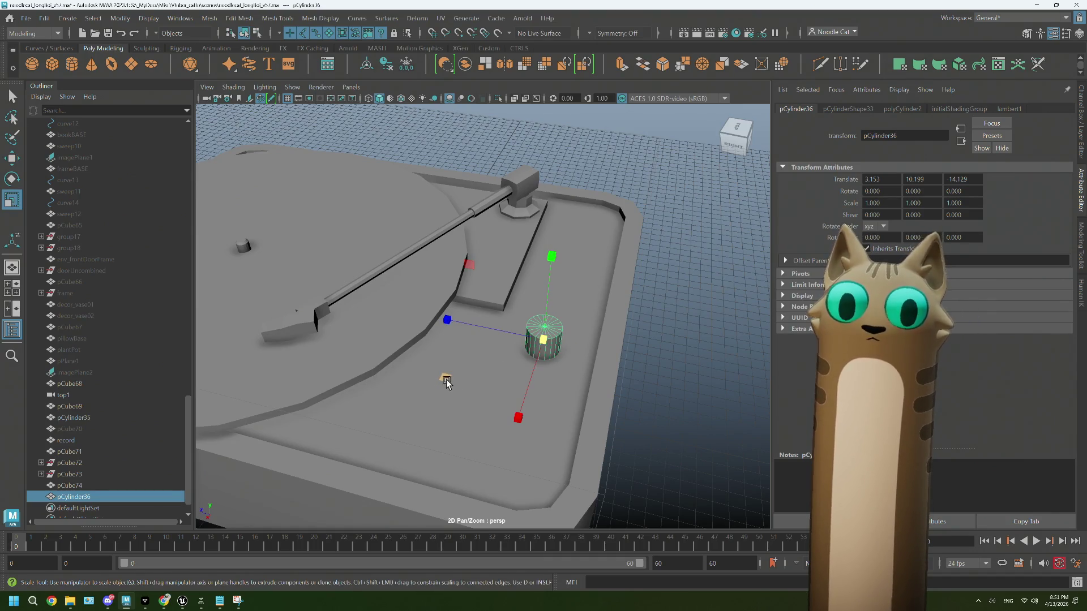
click(847, 109)
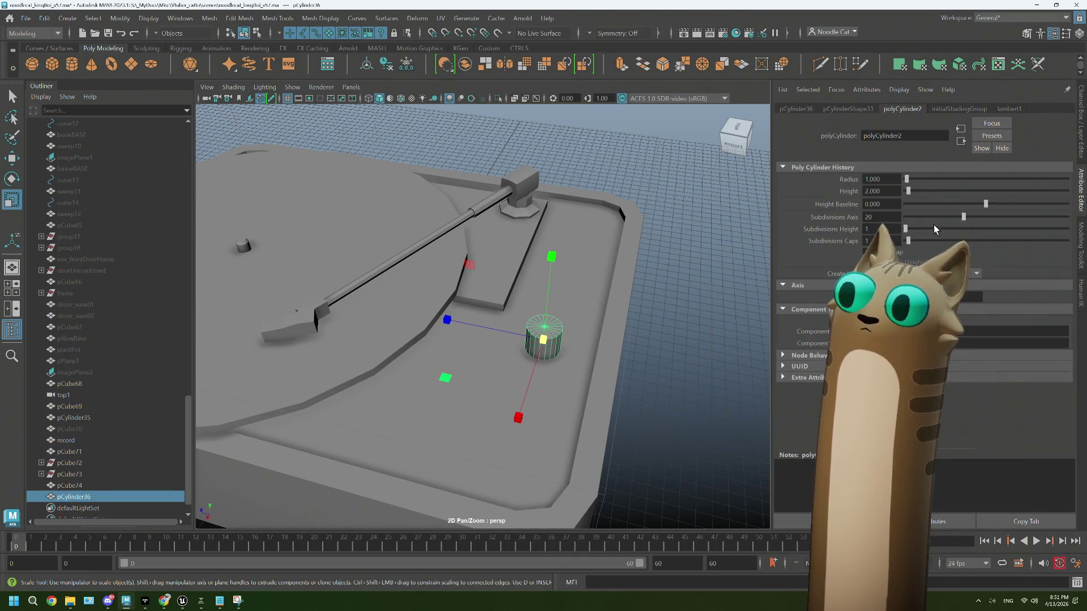
drag(959, 219, 922, 220)
mouse_move(542, 347)
alt+mouse_down()
mouse_move(560, 341)
mouse_move(572, 271)
mouse_move(560, 317)
mouse_move(526, 368)
alt+mouse_up()
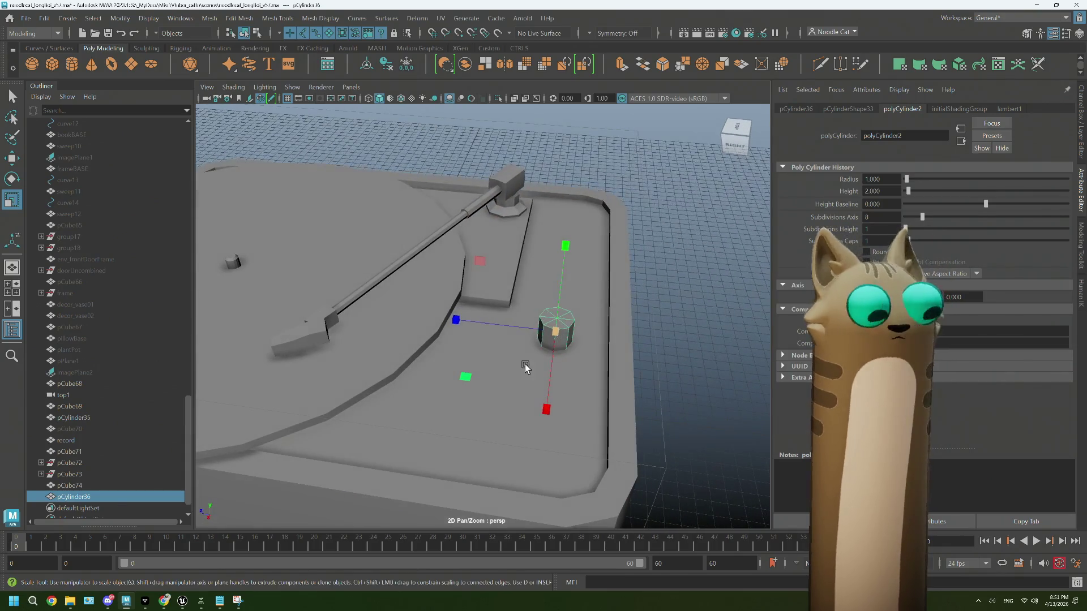
middle_drag(461, 375, 451, 382)
alt+drag(452, 383, 572, 359)
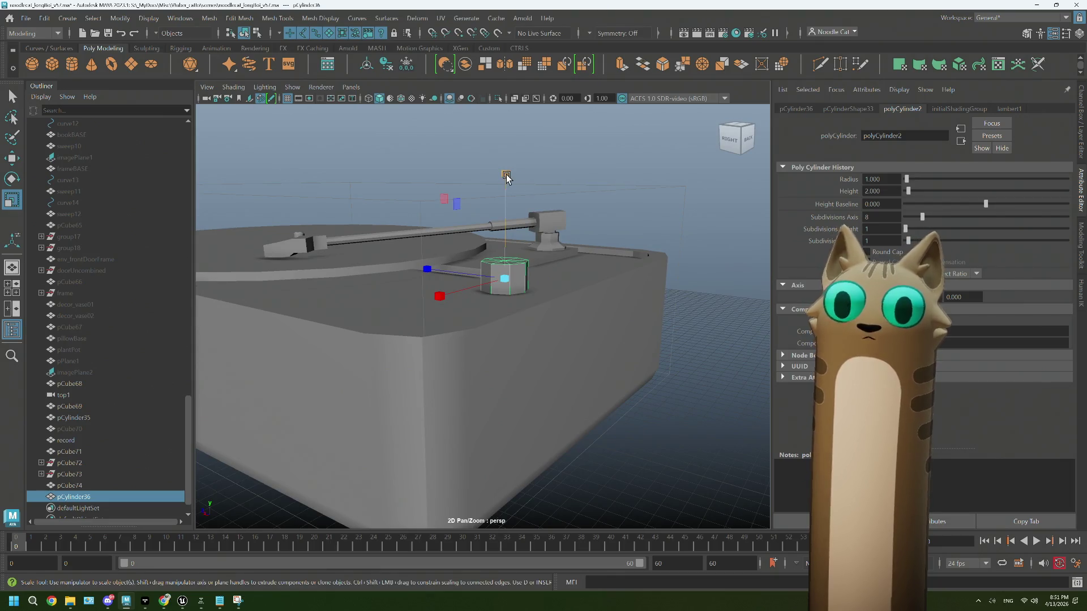
key(w)
scroll(504, 255, up, 5)
mouse_move(504, 255)
alt+mouse_down()
mouse_move(497, 307)
mouse_move(502, 251)
alt+mouse_up()
scroll(497, 307, up, 3)
right_click(515, 231)
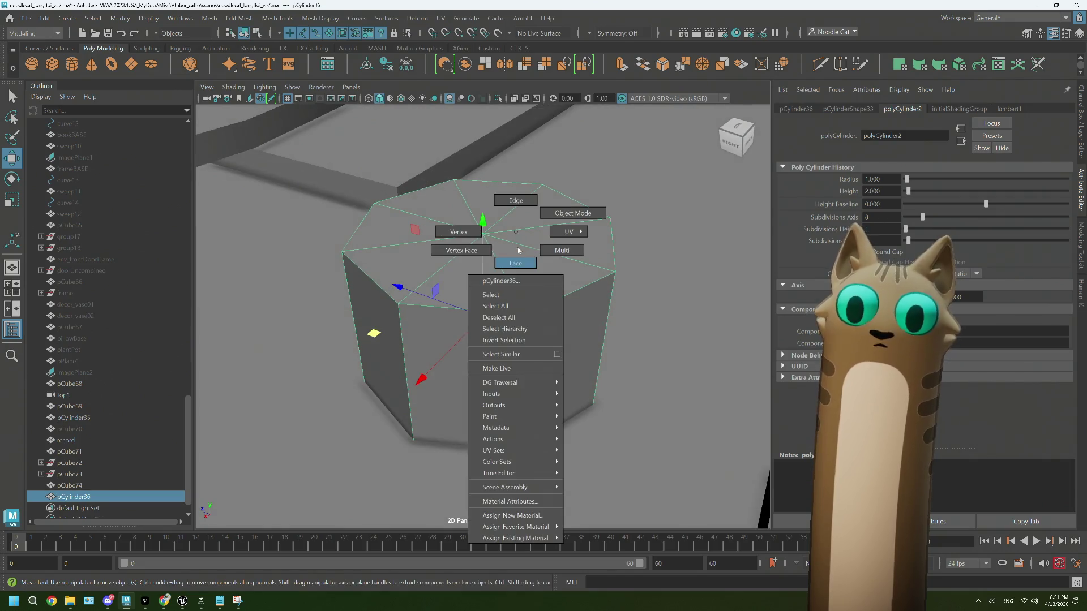
Step: Extrude the knob's top faces with Ctrl+E, inset them slightly and raise them
click(515, 263)
click(419, 249)
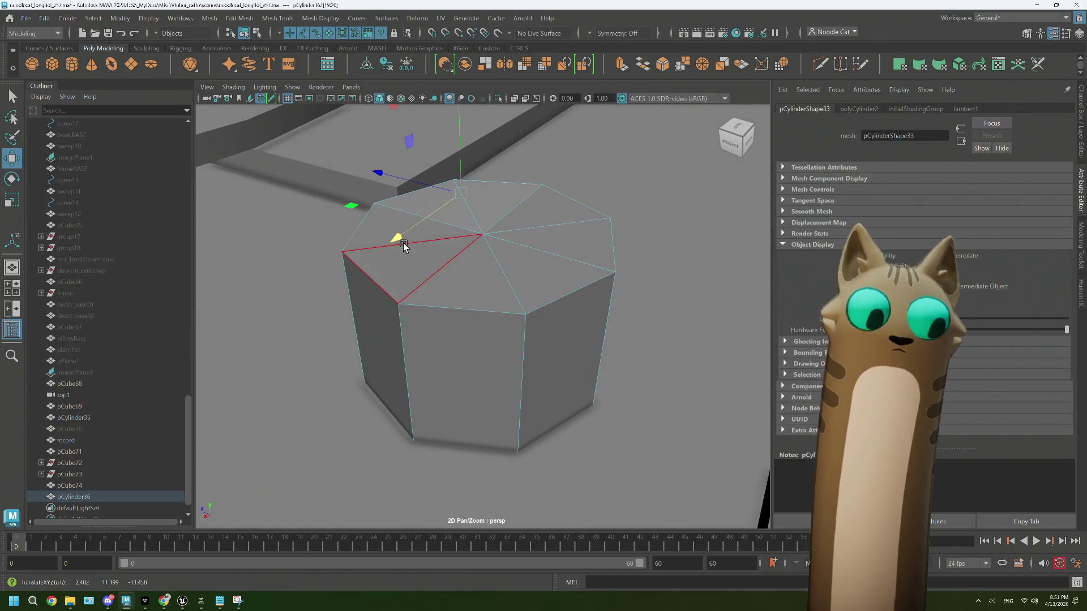
key(q)
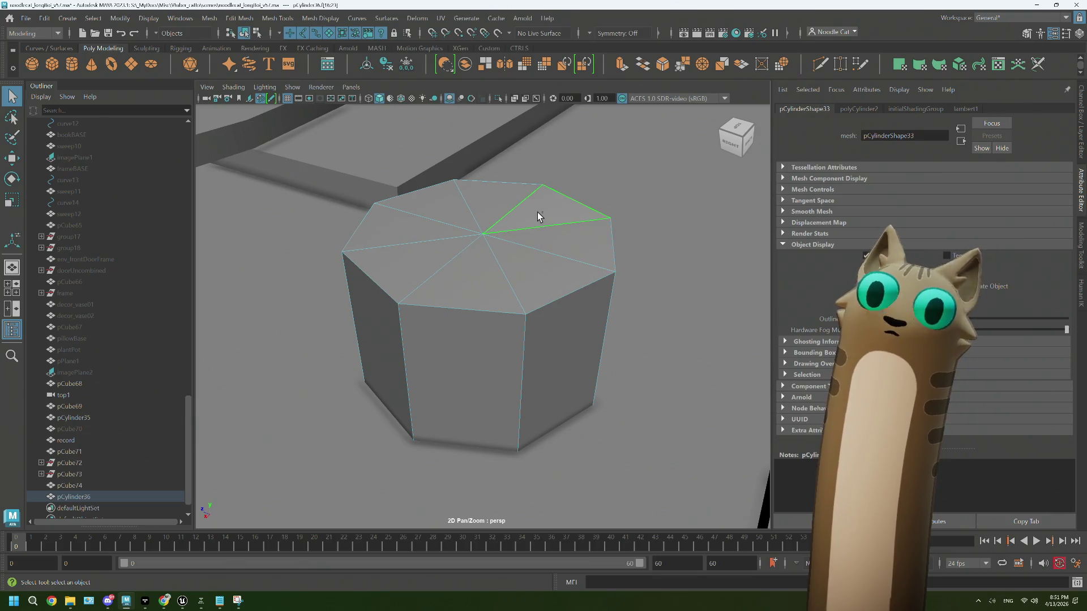
click(533, 255)
key(ctrl+e)
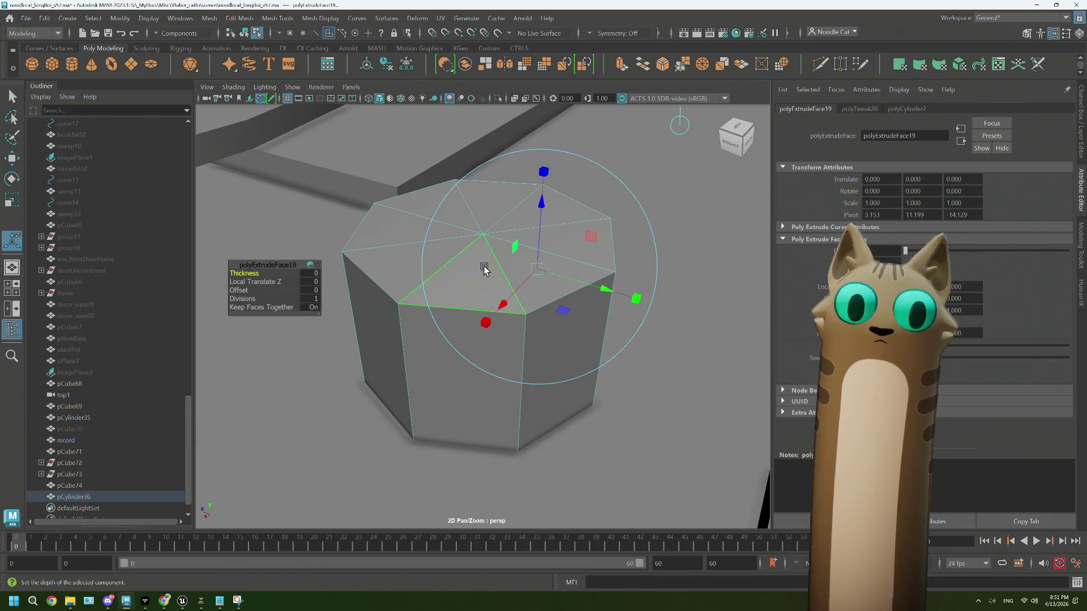
key(e)
key(r)
click(417, 256)
drag(373, 250, 380, 250)
mouse_move(466, 252)
alt+mouse_down()
mouse_move(482, 150)
mouse_move(501, 242)
mouse_move(515, 218)
alt+mouse_up()
key(w)
Step: Delete the first centre edges on the knob's top
right_drag(515, 215, 515, 182)
alt+drag(514, 182, 492, 164)
click(540, 215)
click(481, 235)
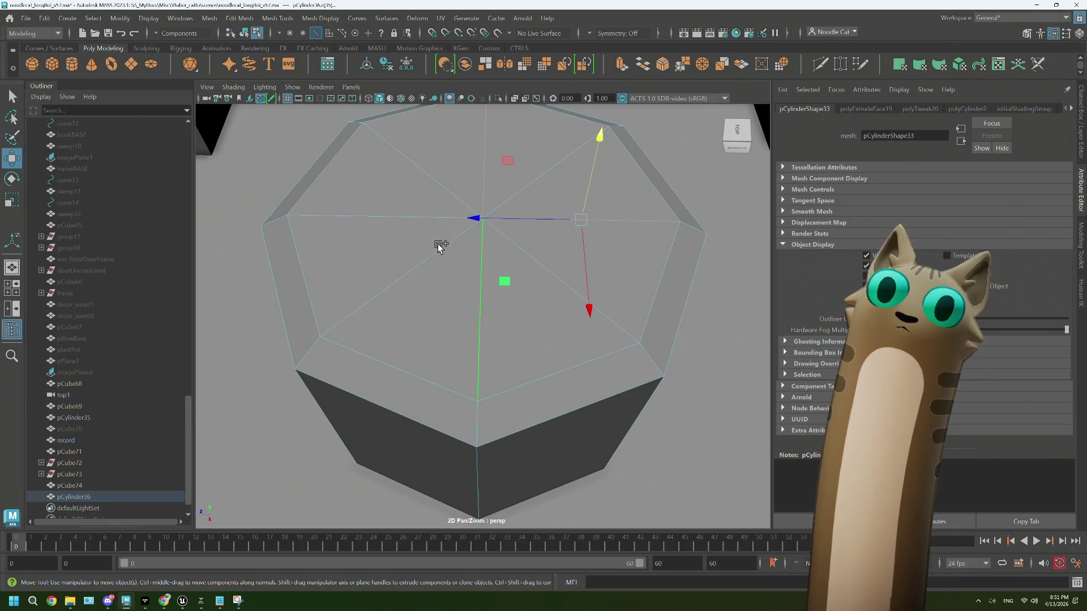
click(407, 216)
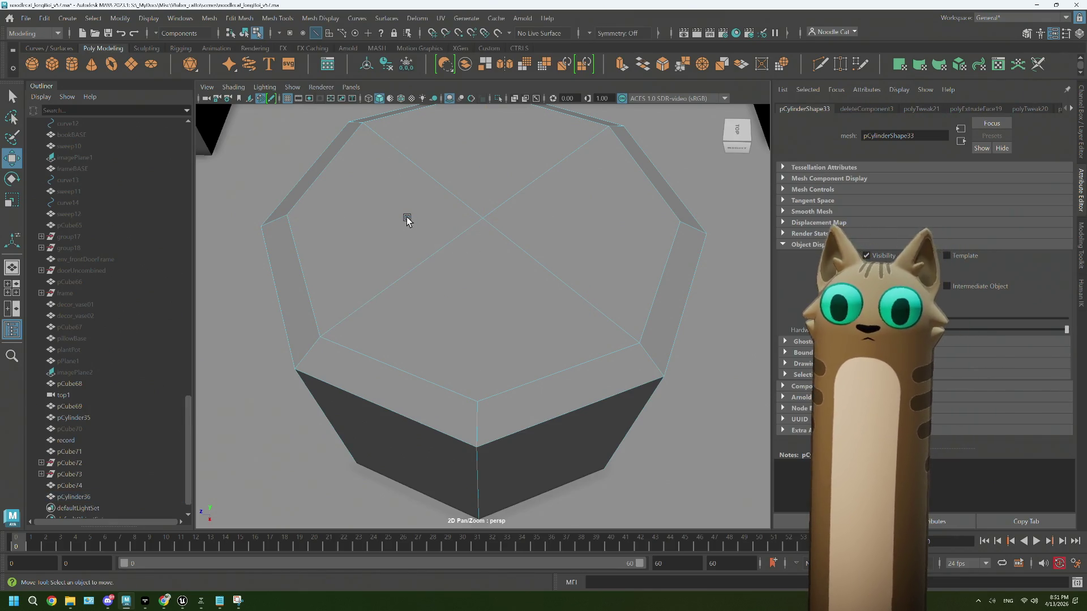
click(479, 222)
click(535, 238)
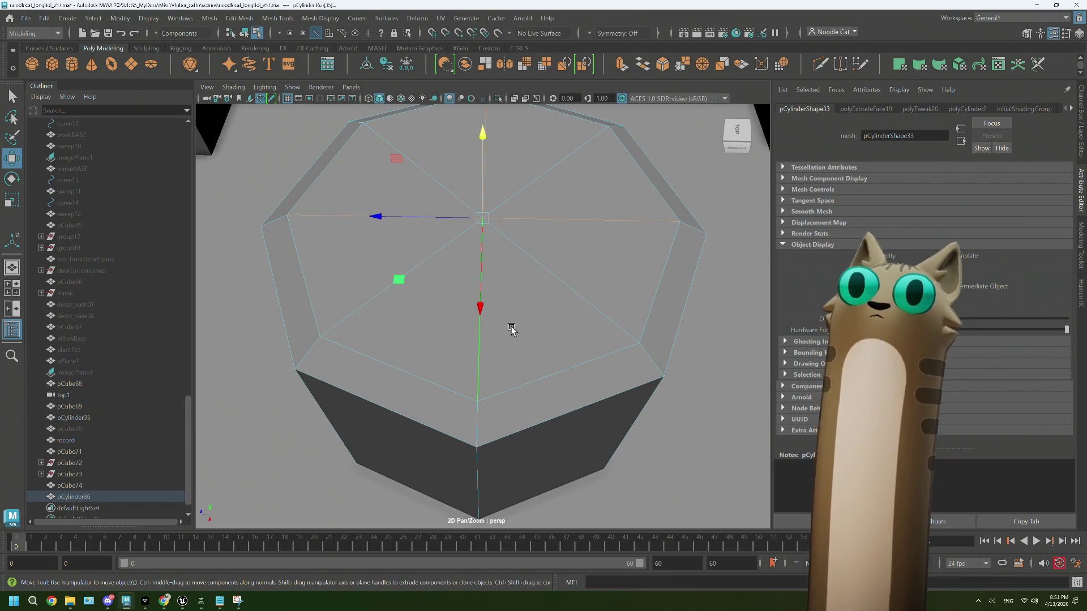
key(Delete)
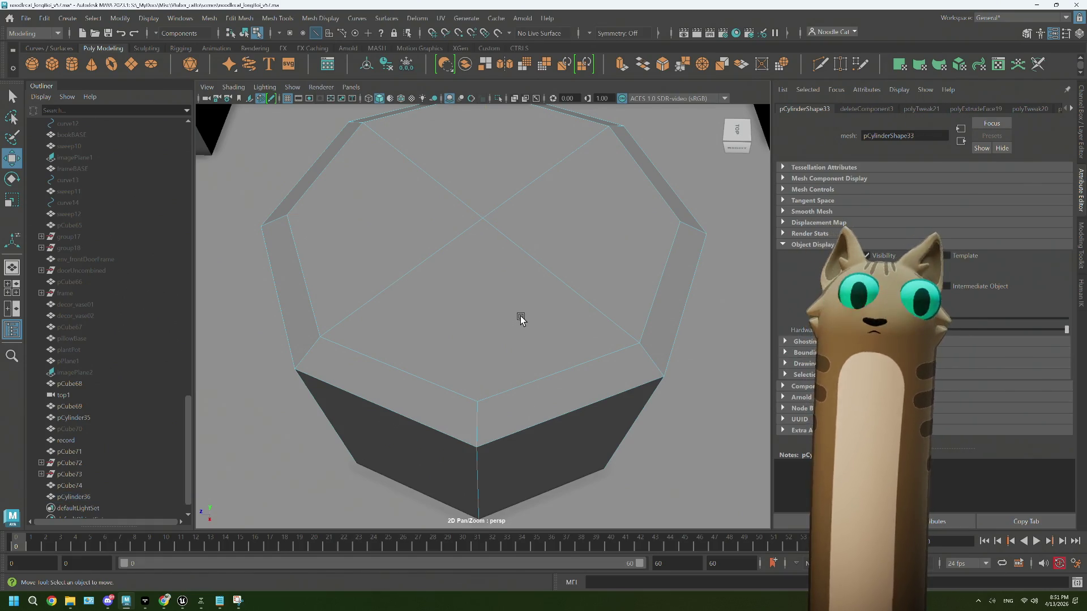
Step: Delete the remaining top centre edges and return to Object Mode
scroll(521, 317, down, 5)
mouse_move(517, 337)
alt+mouse_down()
mouse_move(461, 325)
mouse_move(570, 327)
mouse_move(530, 335)
alt+mouse_up()
click(529, 336)
scroll(523, 328, up, 3)
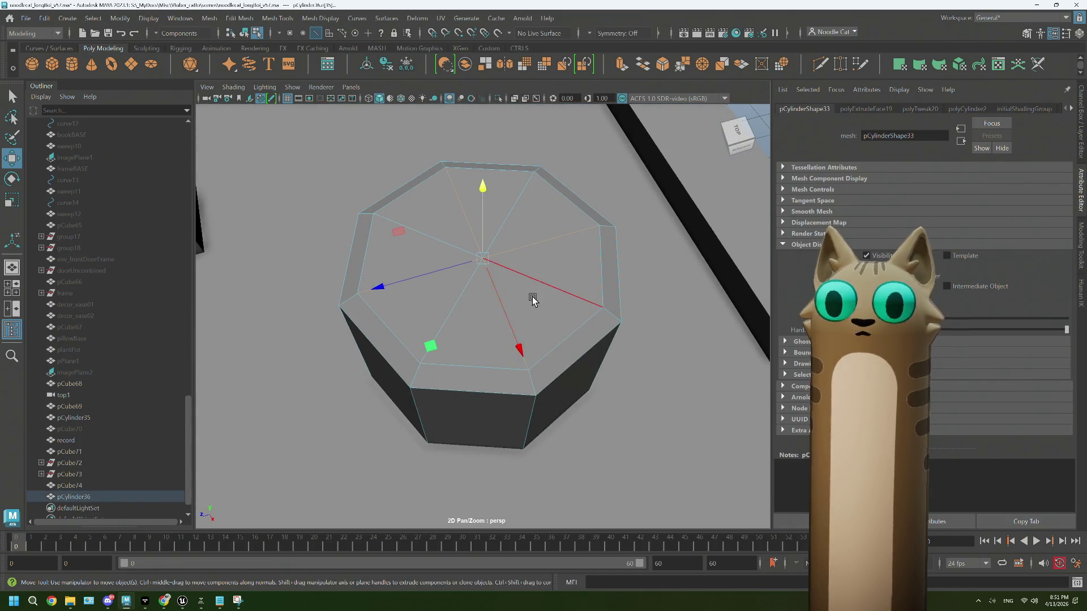
mouse_move(472, 310)
mouse_down()
mouse_move(444, 265)
mouse_move(537, 197)
mouse_up()
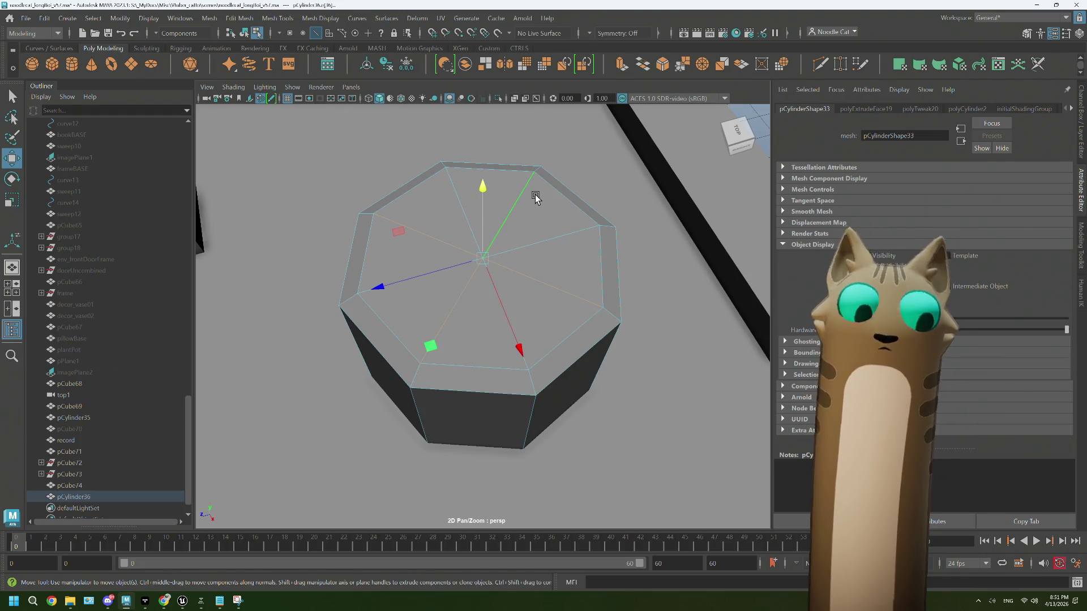
key(Delete)
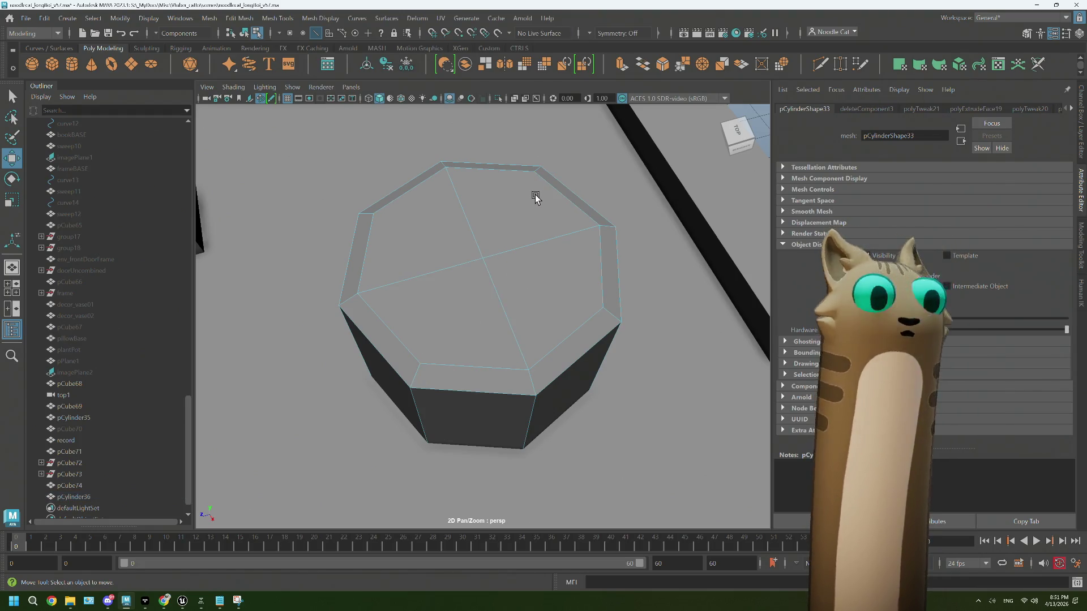
scroll(535, 196, down, 5)
mouse_move(538, 207)
alt+mouse_down()
mouse_move(548, 223)
mouse_move(538, 296)
mouse_move(608, 267)
alt+mouse_up()
right_drag(609, 268, 654, 245)
alt+drag(597, 334, 586, 342)
scroll(482, 327, up, 2)
alt+drag(482, 327, 494, 333)
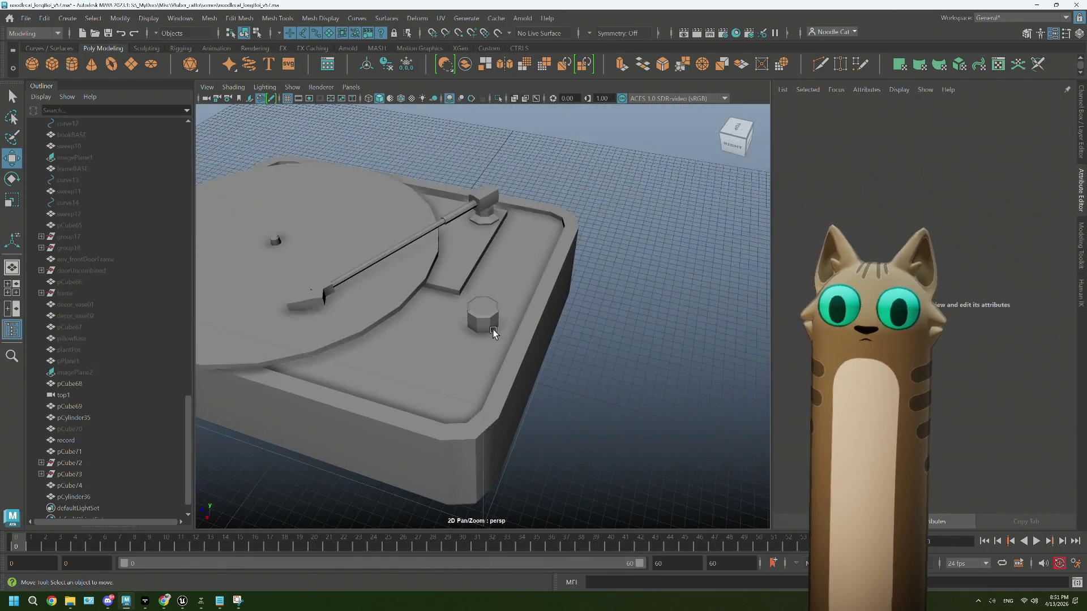
Step: Preview the octagonal knob in smooth mode with the 3 key
click(484, 317)
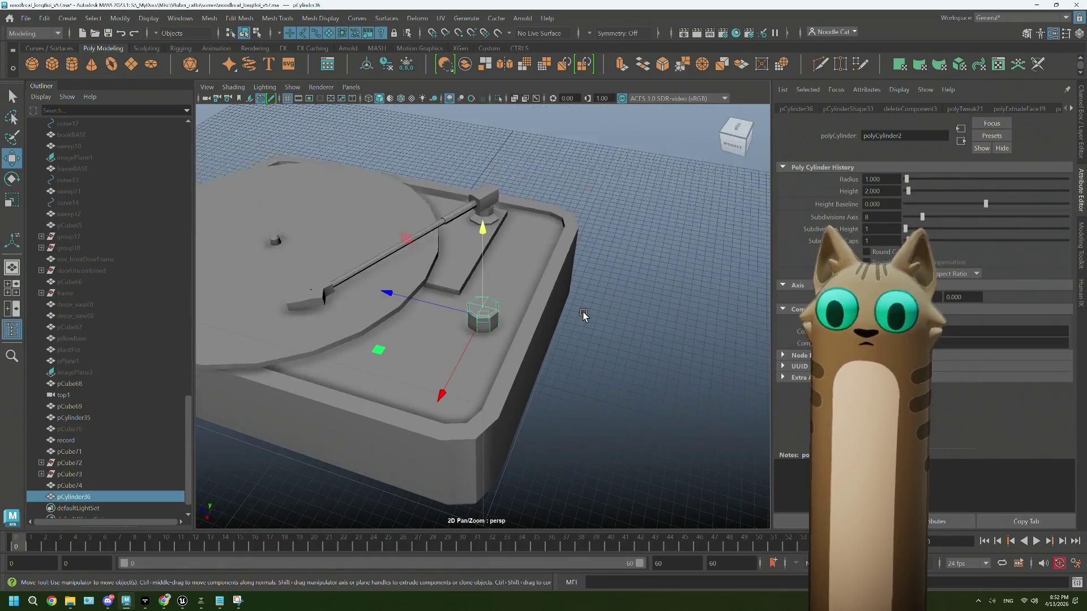
alt+drag(581, 323, 580, 335)
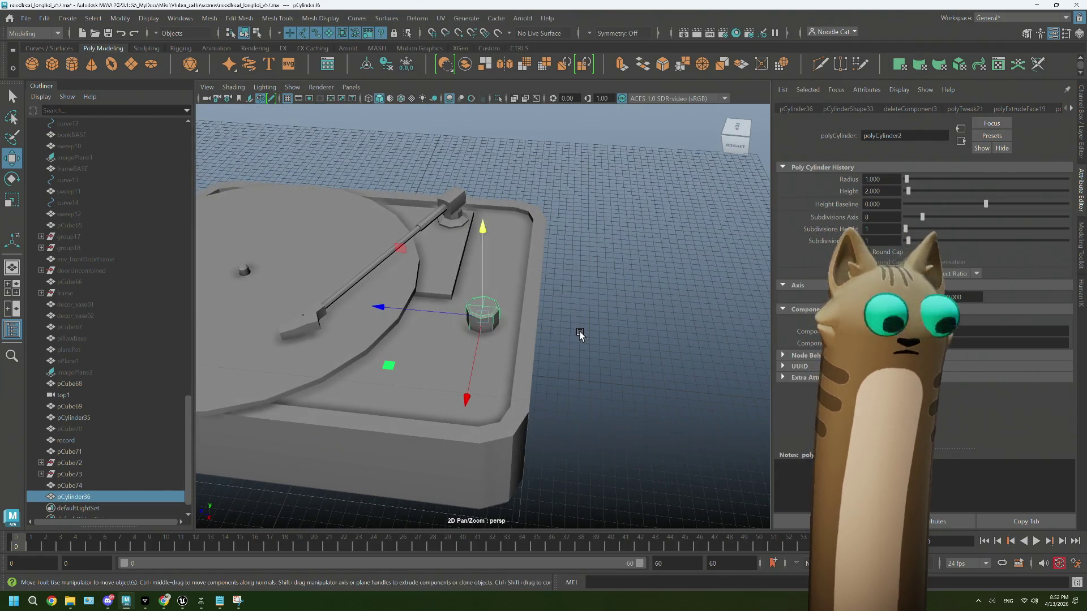
key(3)
click(592, 331)
mouse_move(592, 331)
alt+mouse_down()
mouse_move(558, 357)
mouse_move(514, 340)
mouse_move(515, 364)
mouse_move(503, 370)
alt+mouse_up()
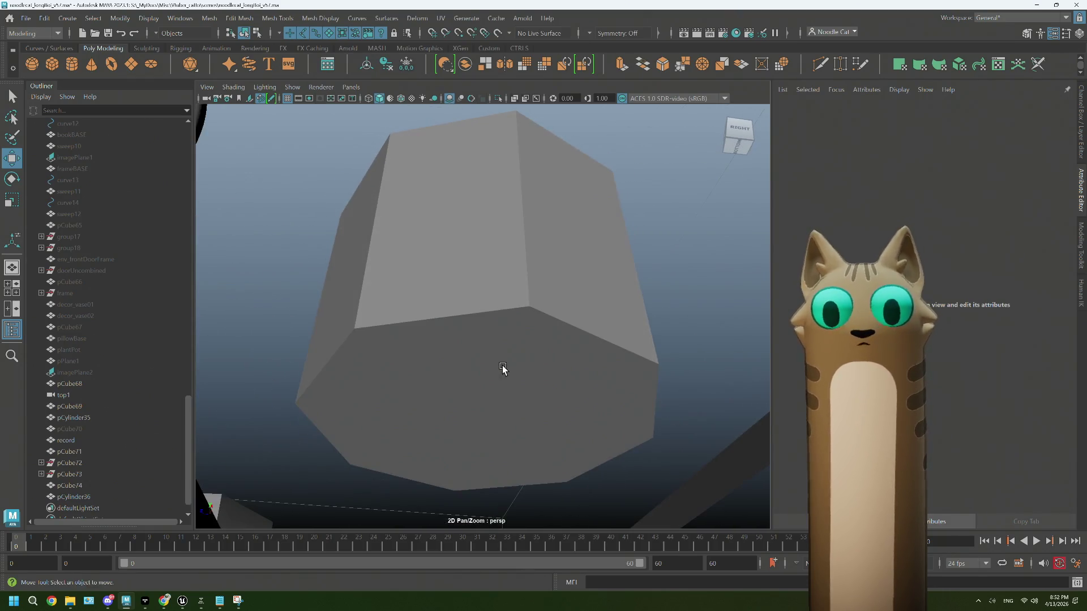
Step: Select the knob's bottom cap faces and delete them
click(503, 370)
right_drag(503, 278, 504, 314)
click(426, 395)
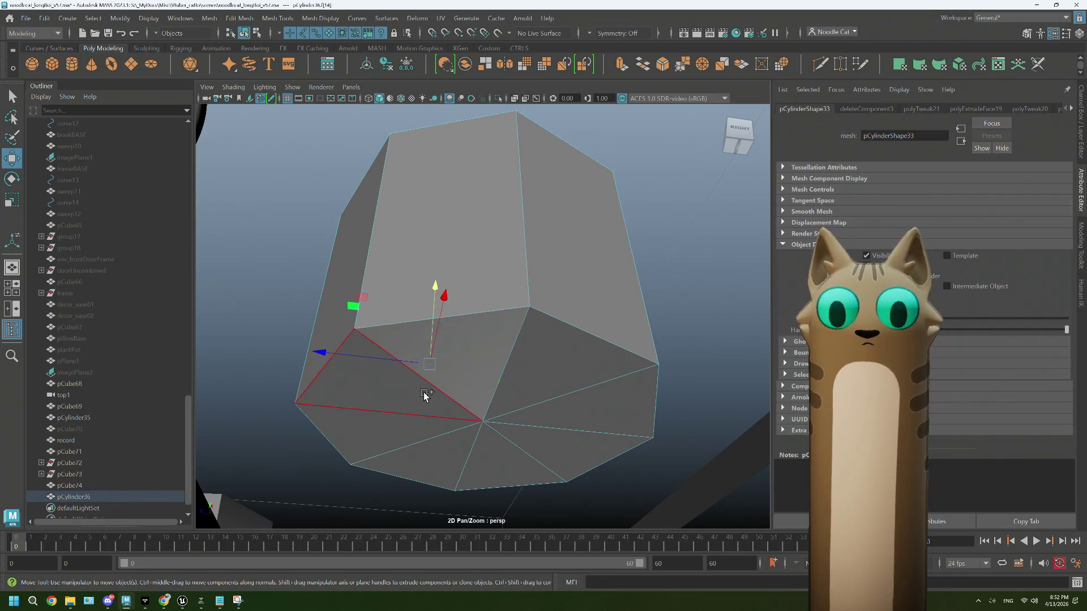
click(434, 424)
click(504, 437)
click(476, 461)
click(566, 414)
double_click(562, 396)
key(Delete)
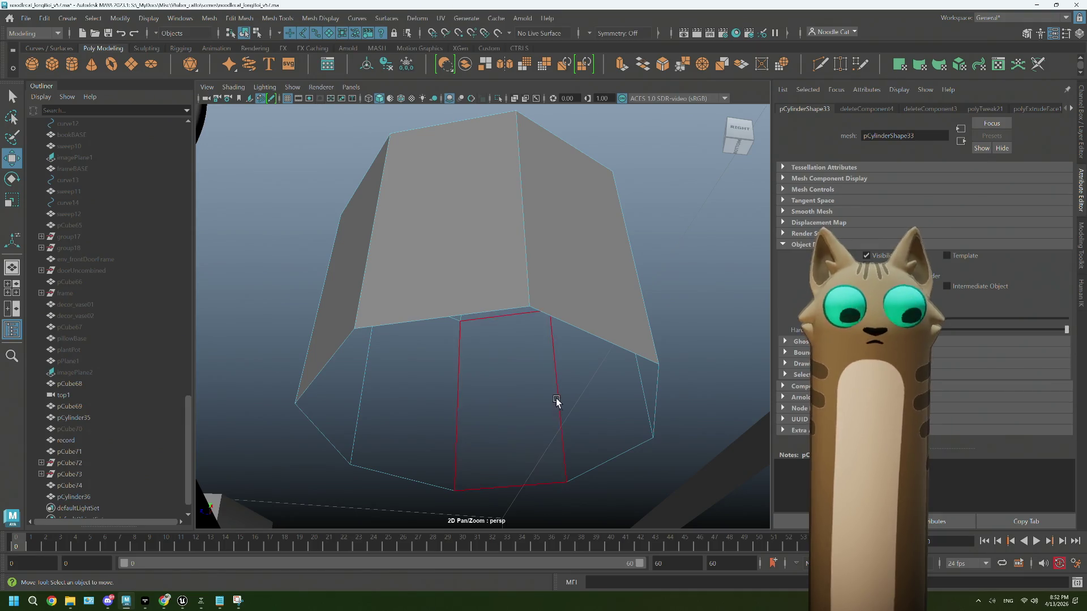
Step: Delete two faces of the wedge-shaped mount pCube71 in front of the knob
alt+drag(557, 401, 456, 471)
scroll(456, 471, up, 8)
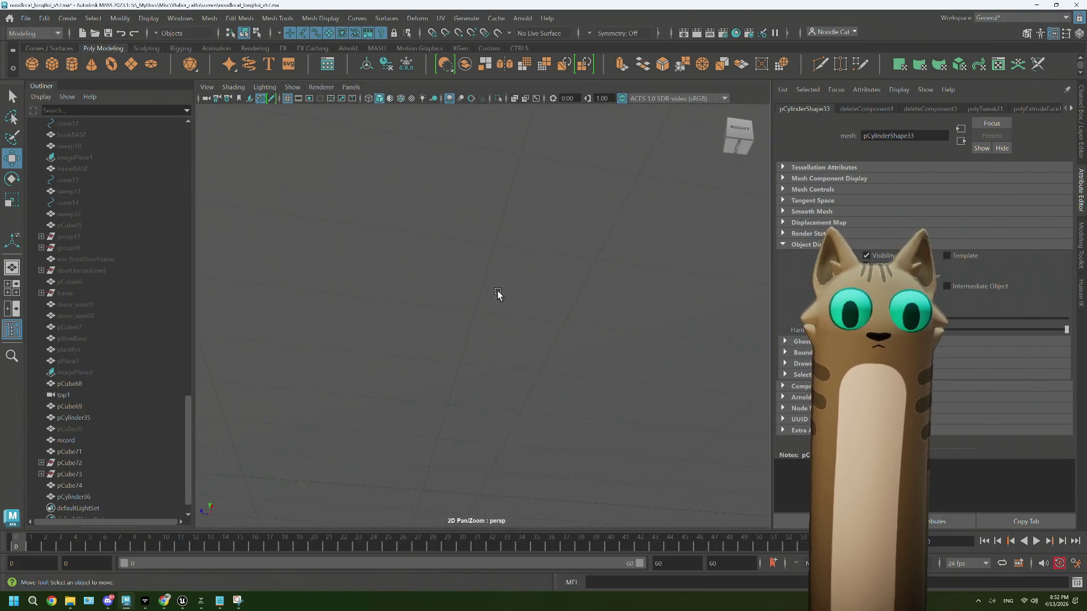
scroll(498, 294, down, 3)
click(495, 282)
right_drag(497, 247, 500, 257)
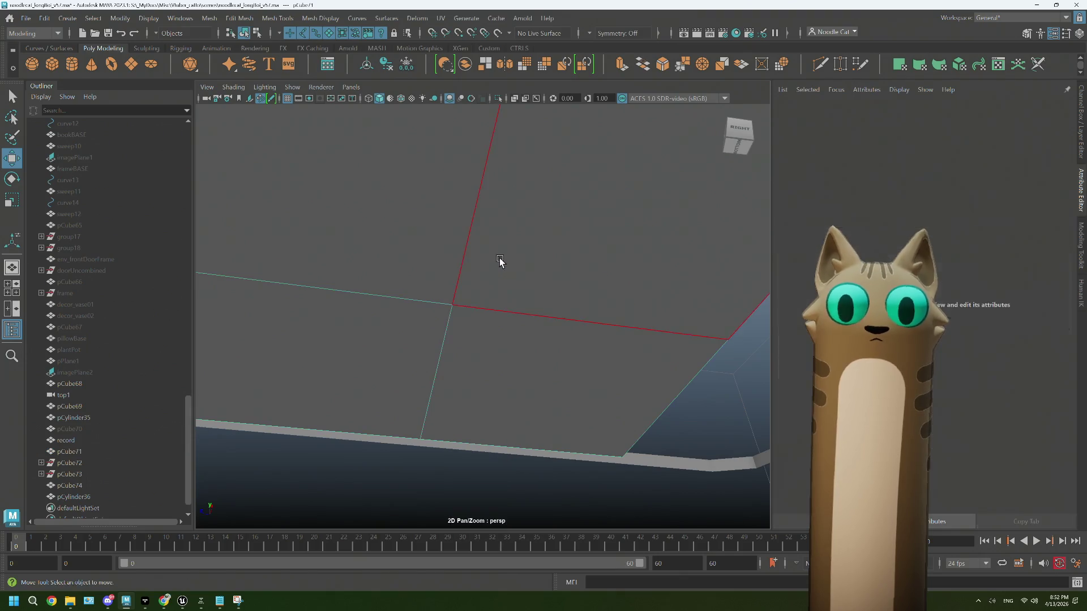
click(499, 257)
shift+click(480, 335)
key(Delete)
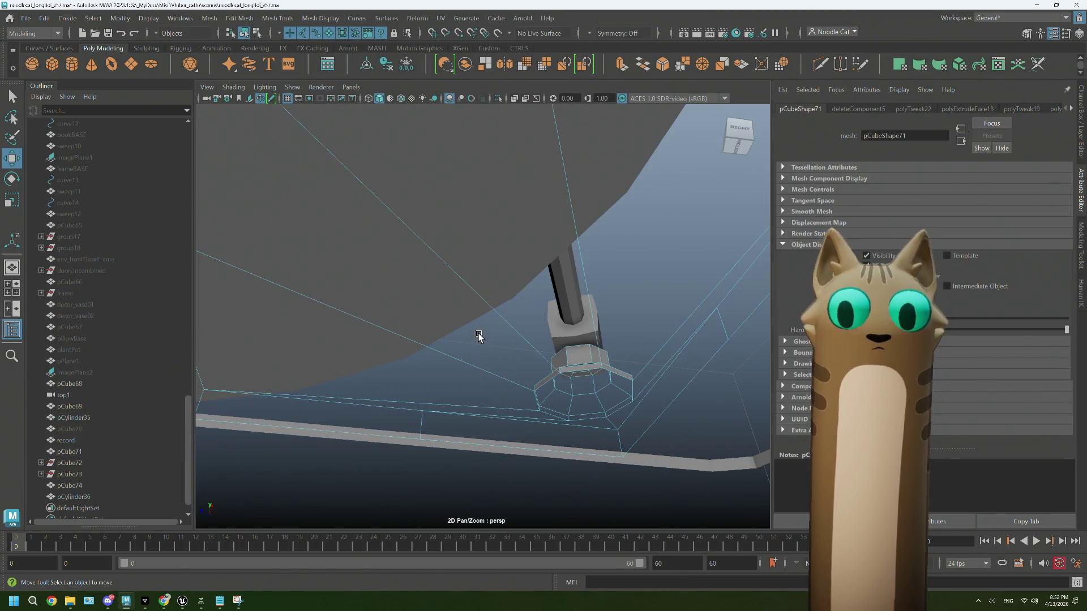
Step: Return to Object Mode and select the deck's base plate pCube69
scroll(466, 308, up, 6)
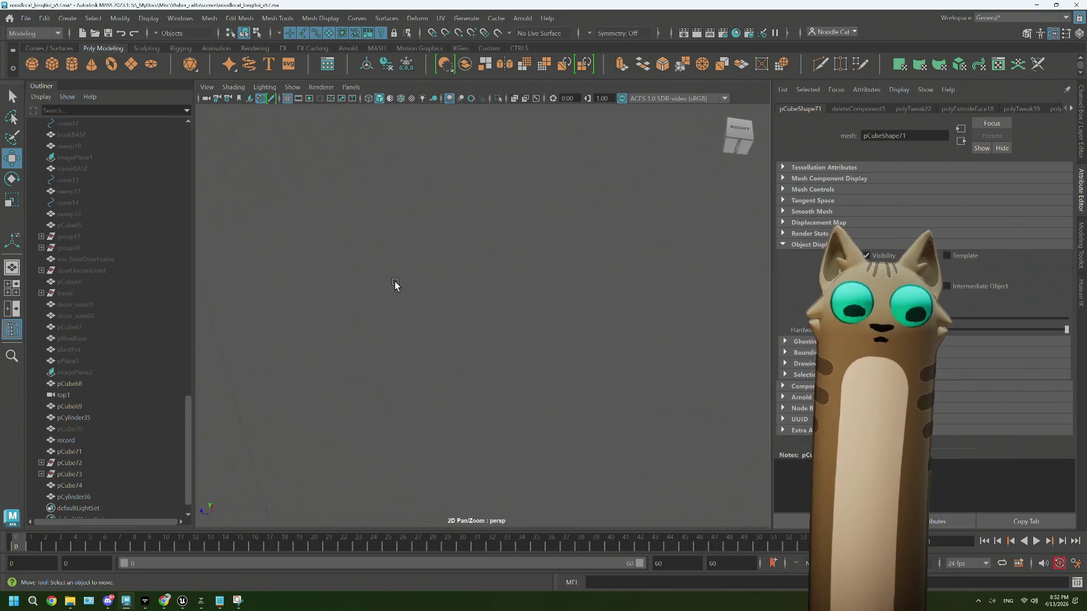
scroll(396, 283, down, 5)
alt+drag(335, 267, 433, 269)
mouse_move(435, 267)
right_down()
mouse_move(491, 248)
mouse_move(505, 259)
right_up()
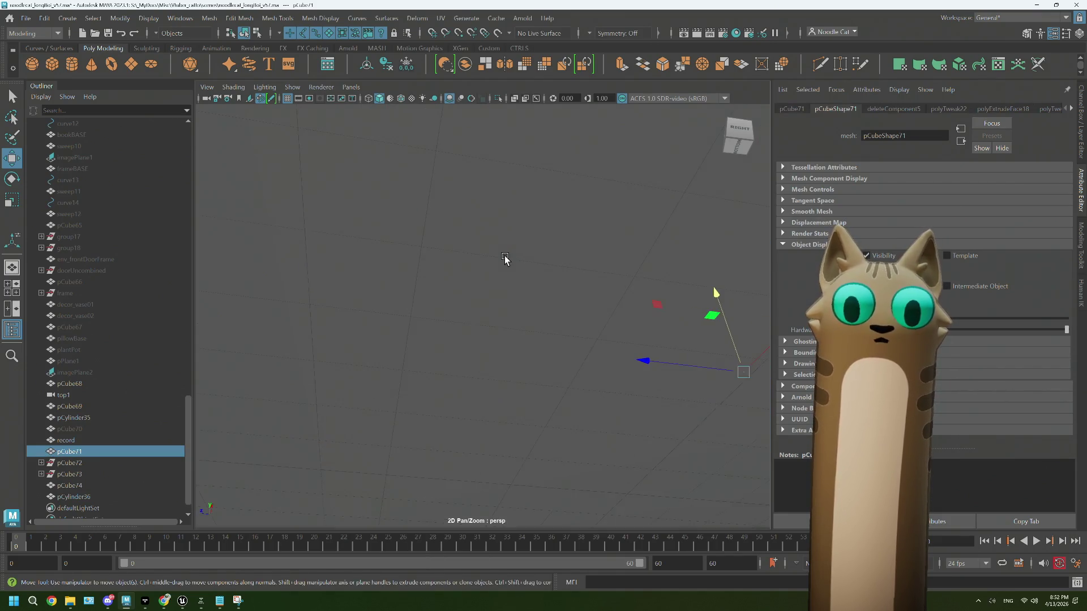
scroll(504, 258, down, 5)
alt+drag(505, 258, 595, 284)
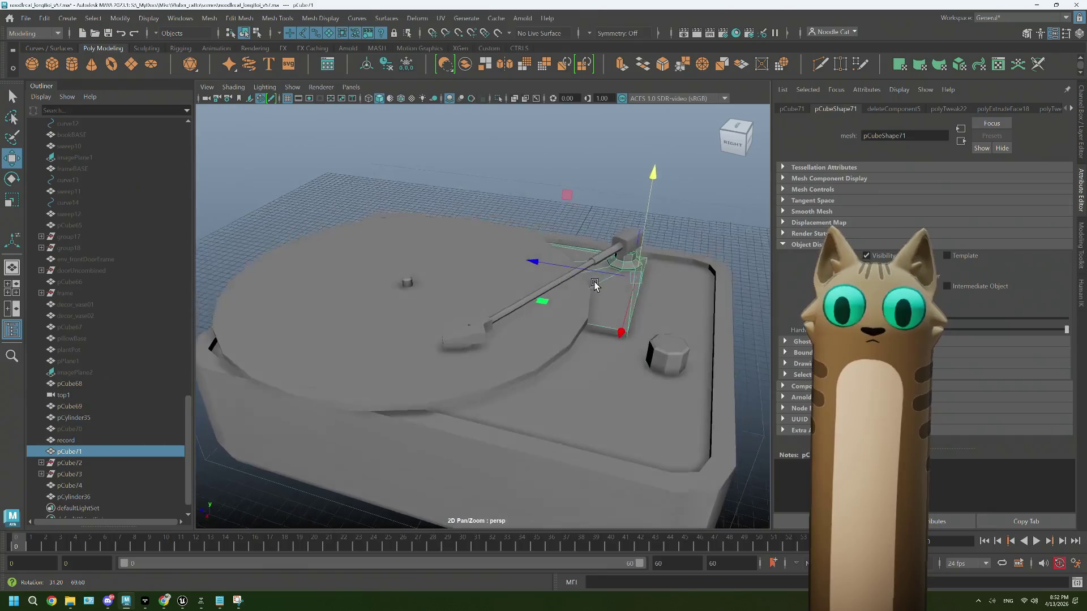
click(677, 221)
scroll(677, 251, up, 3)
mouse_move(677, 251)
alt+mouse_down()
mouse_move(507, 286)
mouse_move(522, 293)
mouse_move(498, 286)
alt+mouse_up()
click(498, 289)
scroll(526, 374, up, 3)
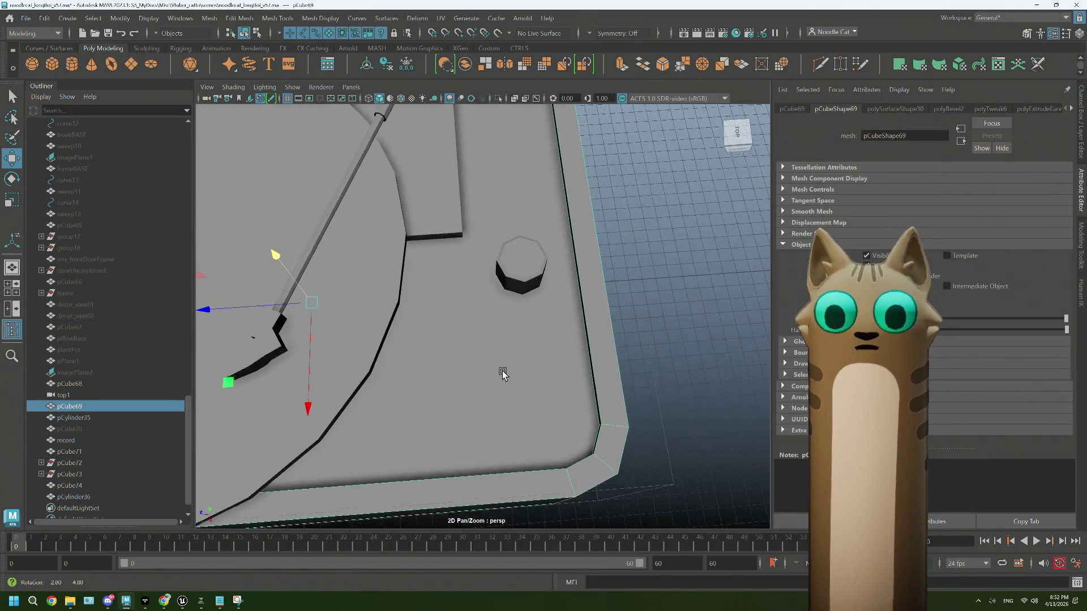
scroll(503, 374, down, 3)
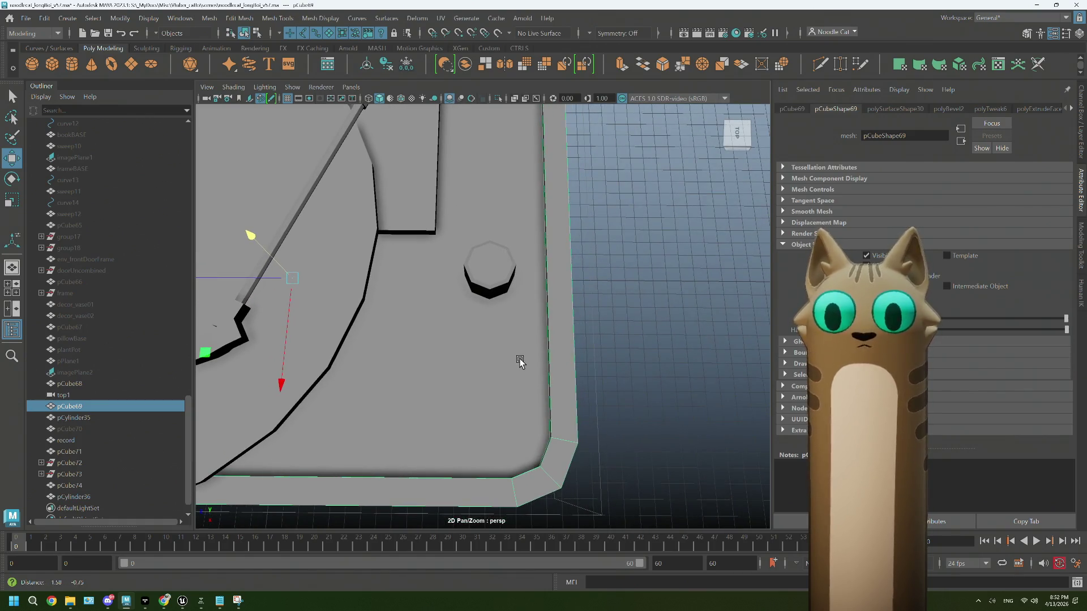
Step: Extrude the base plate's top face with the offset reset to 0
right_drag(498, 280, 499, 309)
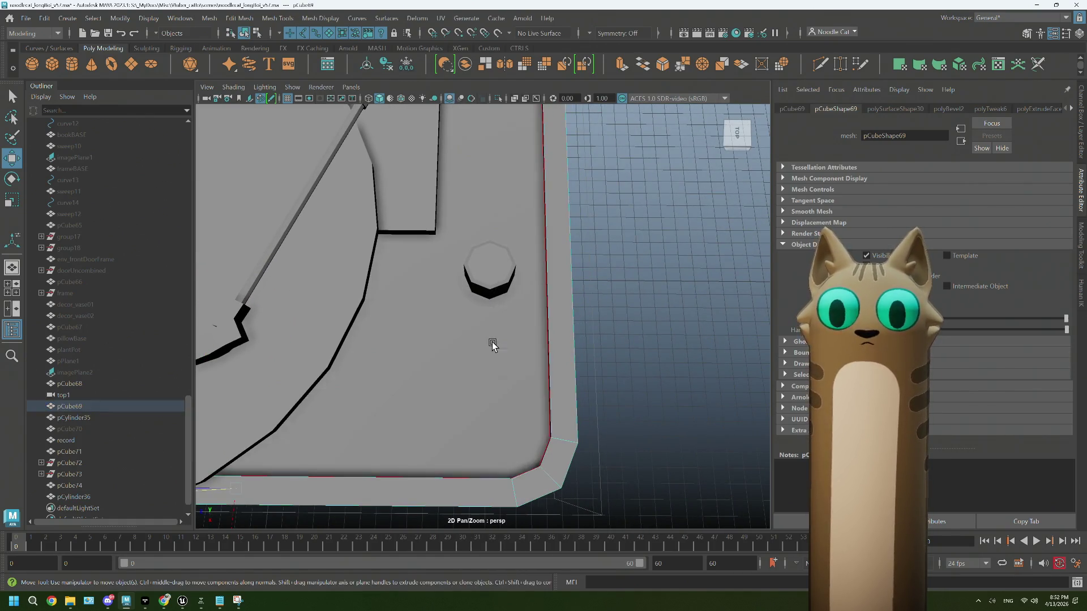
click(493, 347)
key(ctrl+e)
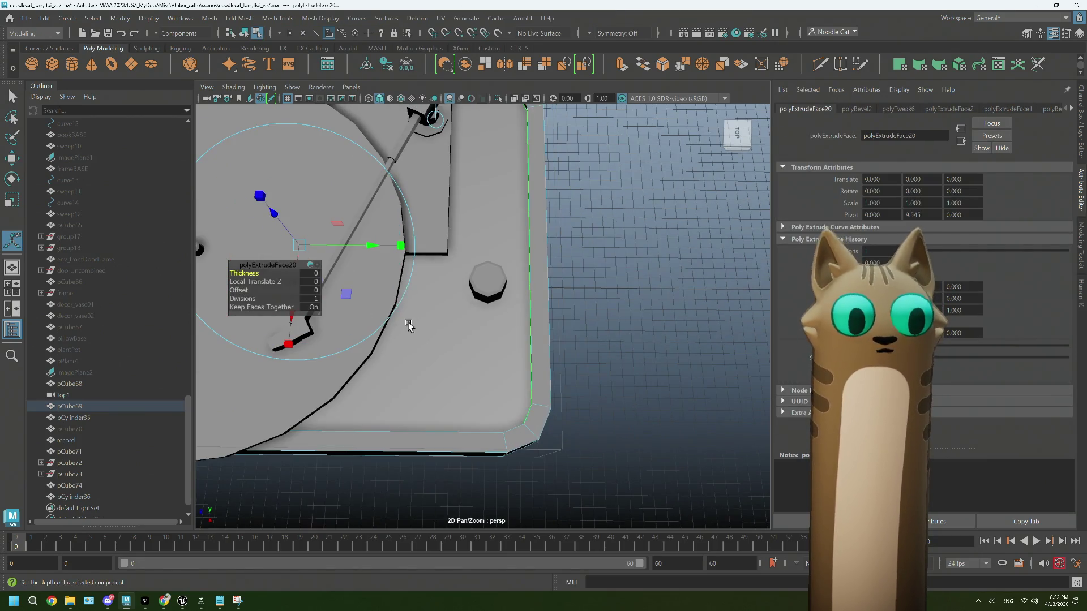
drag(241, 290, 256, 290)
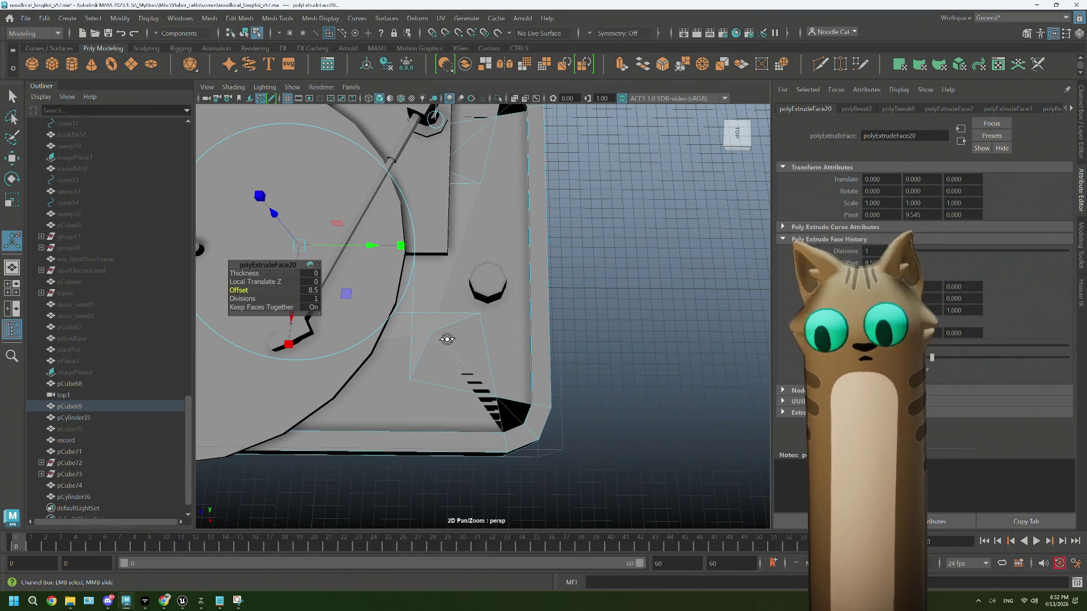
alt+drag(425, 339, 445, 334)
key(ctrl+z)
key(ctrl+z)
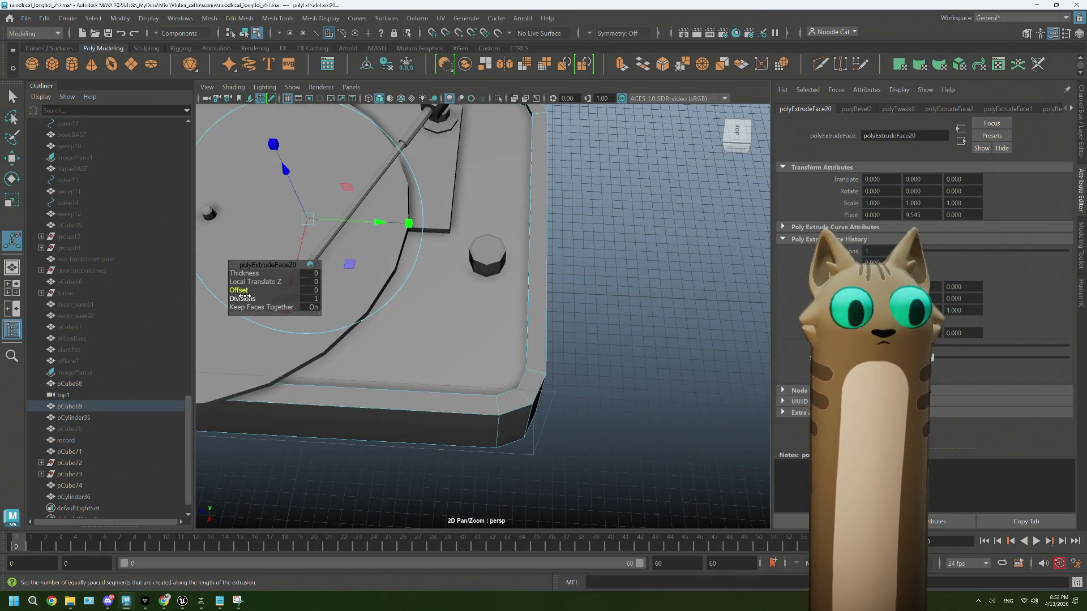
Step: Scale and move the face into a small rectangle at the front corner, then extrude again
key(r)
mouse_move(207, 270)
mouse_down()
mouse_move(218, 281)
mouse_move(242, 271)
mouse_move(310, 358)
mouse_move(339, 381)
mouse_move(360, 375)
mouse_up()
key(w)
key(r)
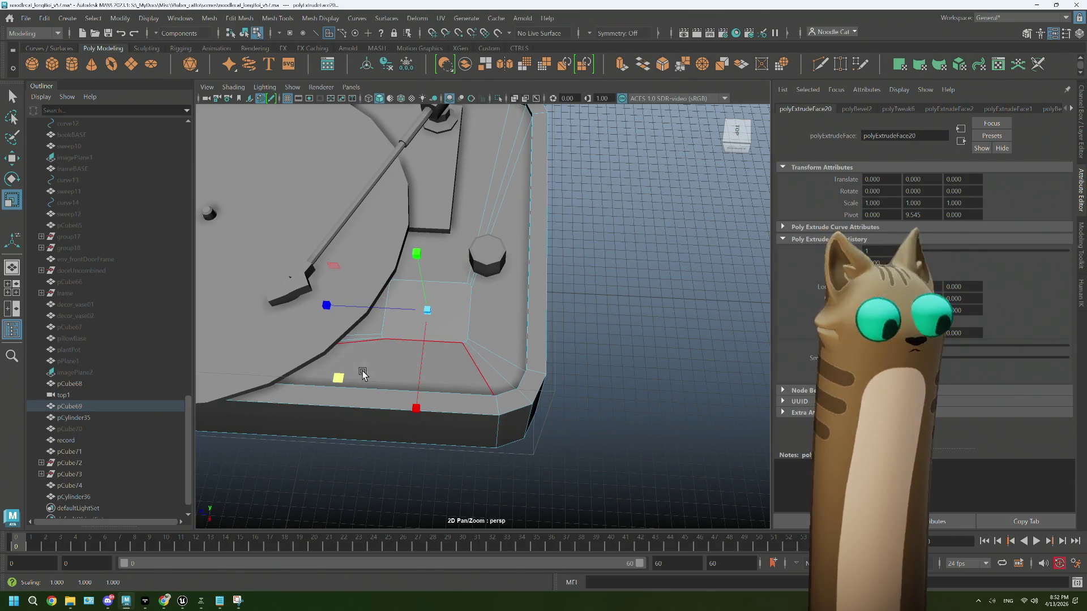
key(w)
mouse_move(338, 379)
middle_down()
mouse_move(380, 393)
mouse_move(368, 397)
middle_up()
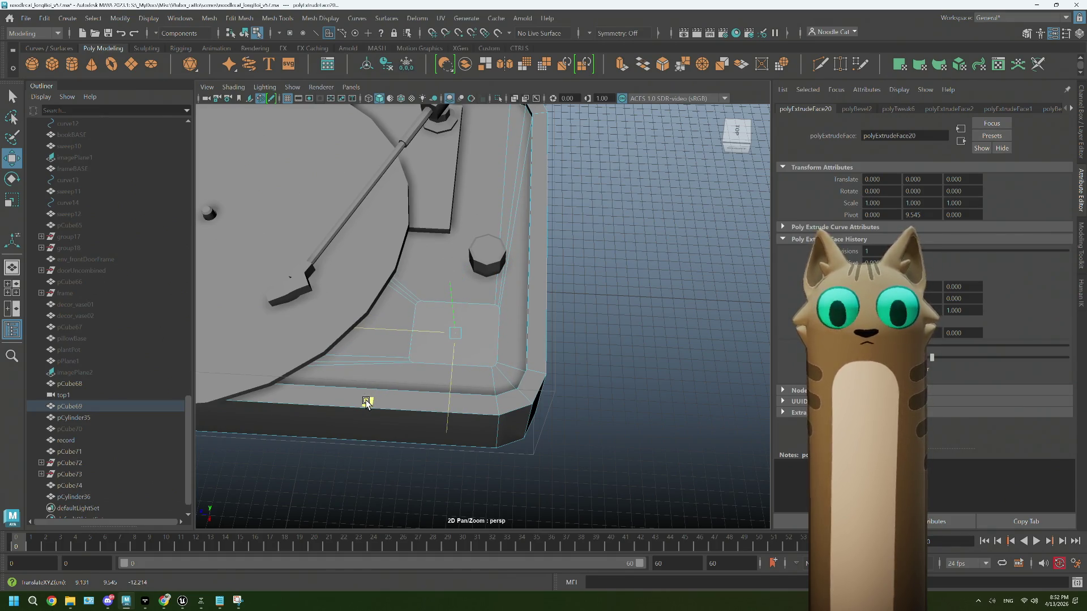
key(r)
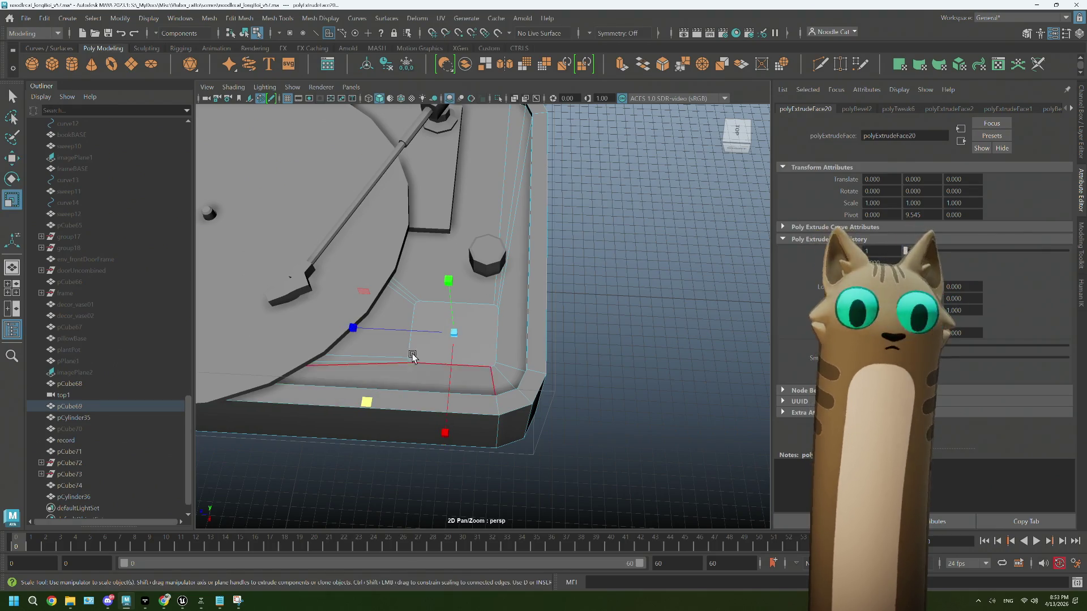
drag(367, 402, 368, 403)
alt+drag(482, 332, 443, 218)
key(ctrl+e)
key(w)
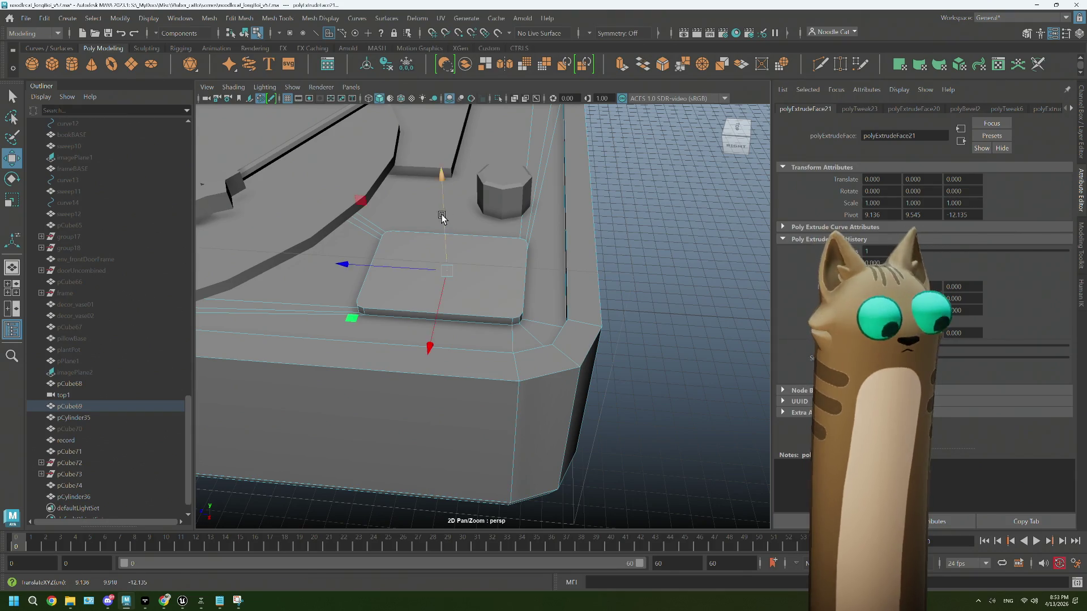
Step: Scale the new panel face and lower it to recess it into the deck
key(r)
drag(349, 319, 355, 318)
key(w)
drag(441, 176, 440, 184)
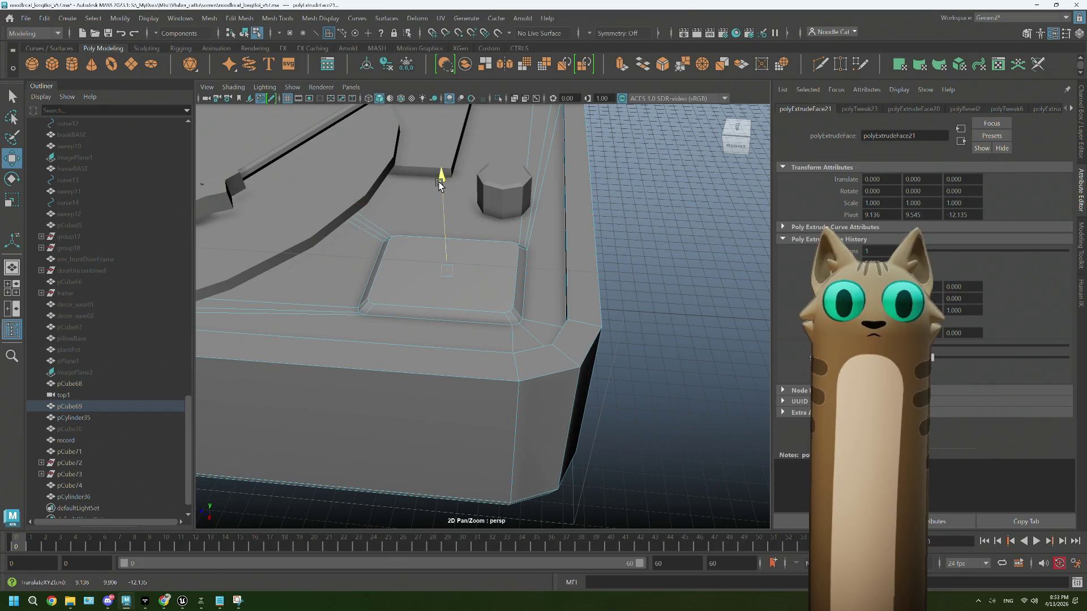
key(r)
drag(353, 318, 357, 321)
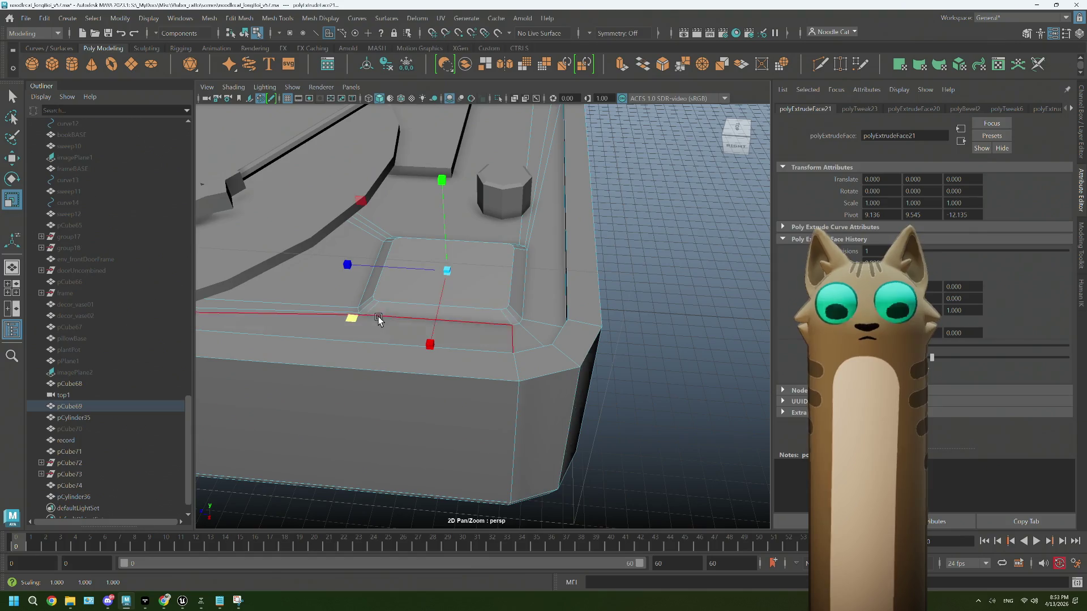
scroll(493, 300, up, 3)
Step: Bevel the selected deck edges with Fraction 0.1 and 1 segment
right_drag(501, 273, 515, 262)
click(516, 263)
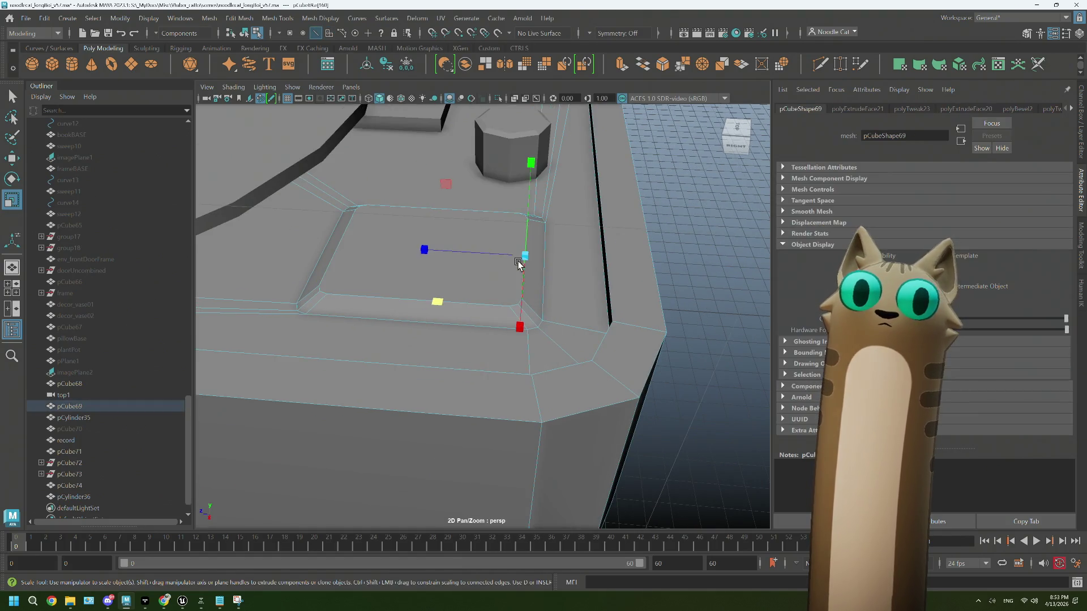
key(q)
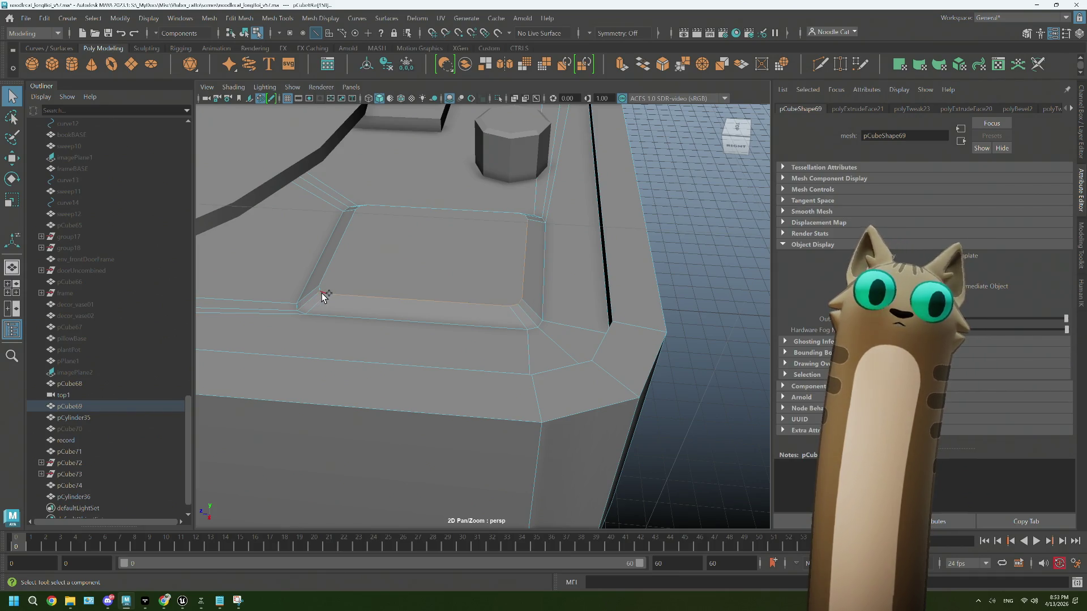
alt+drag(402, 228, 380, 305)
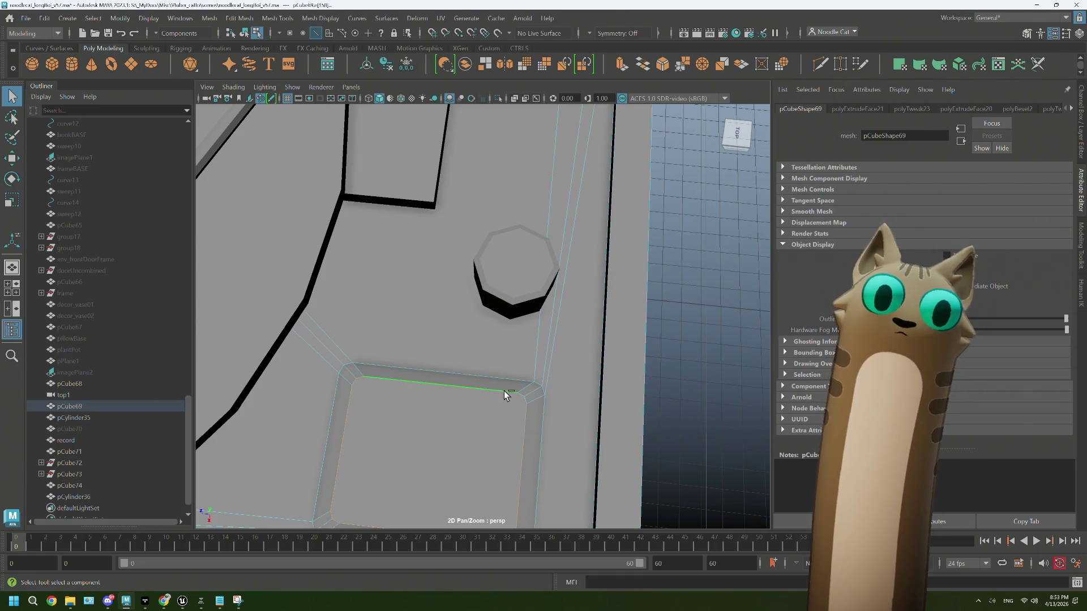
mouse_move(527, 401)
alt+mouse_down()
mouse_move(439, 425)
mouse_move(435, 340)
alt+mouse_up()
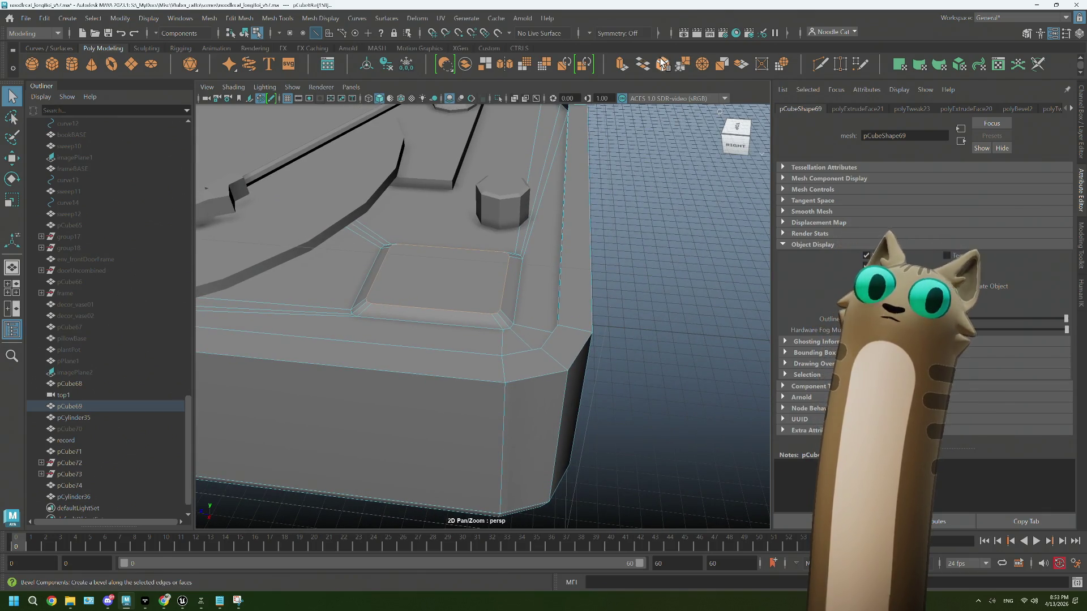
click(662, 61)
mouse_move(546, 259)
alt+mouse_down()
mouse_move(507, 274)
mouse_move(507, 294)
mouse_move(333, 344)
alt+mouse_up()
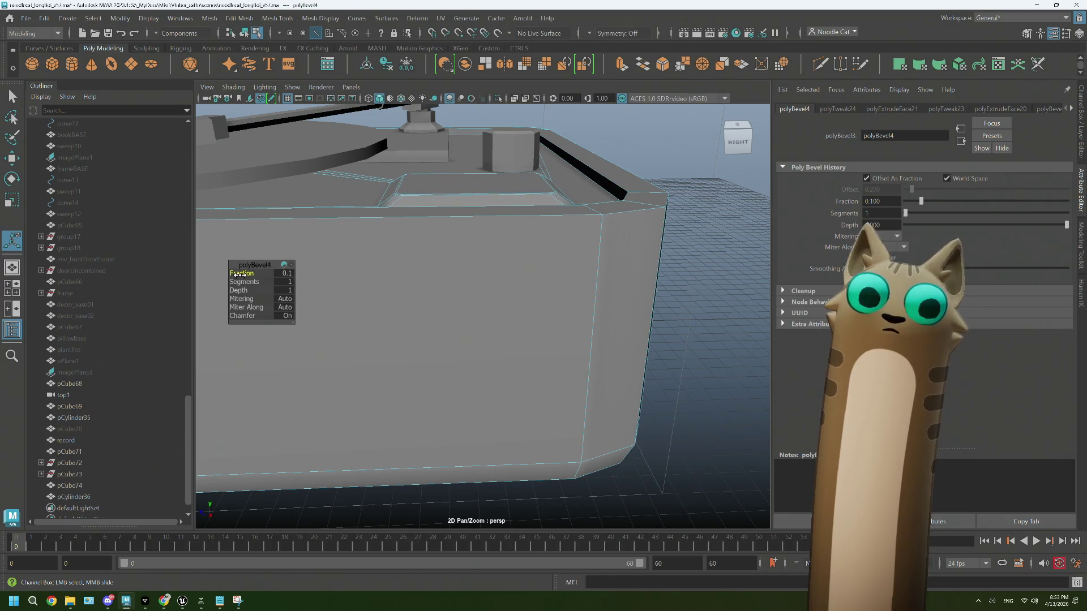
Step: Bevel the deck's outer top rim edge at Fraction 0.5
key(q)
right_drag(704, 218, 748, 190)
click(662, 243)
key(f)
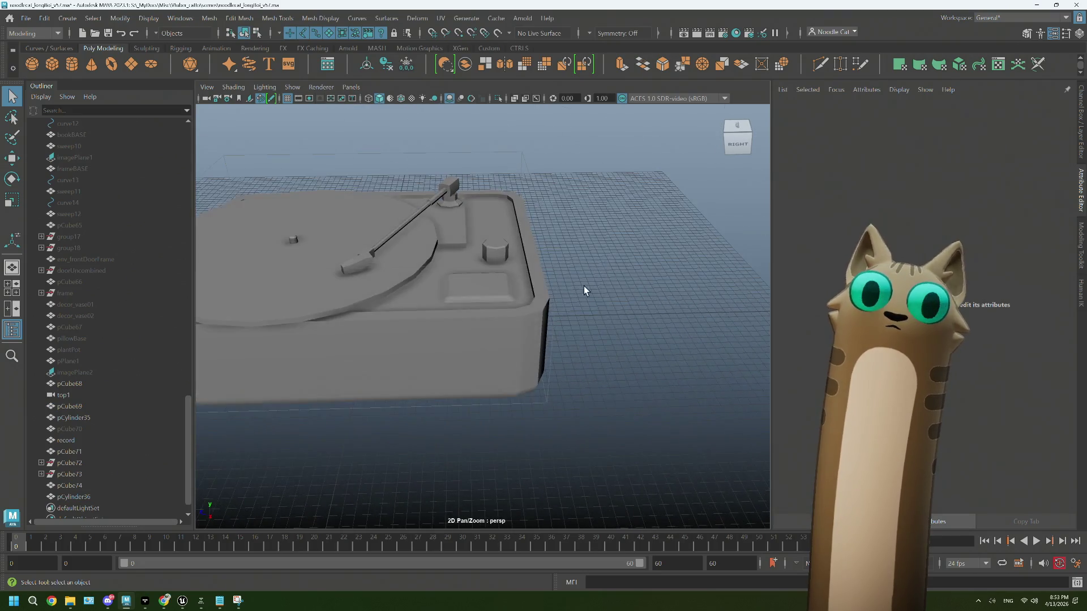
scroll(584, 271, up, 5)
right_drag(582, 243, 582, 226)
click(571, 244)
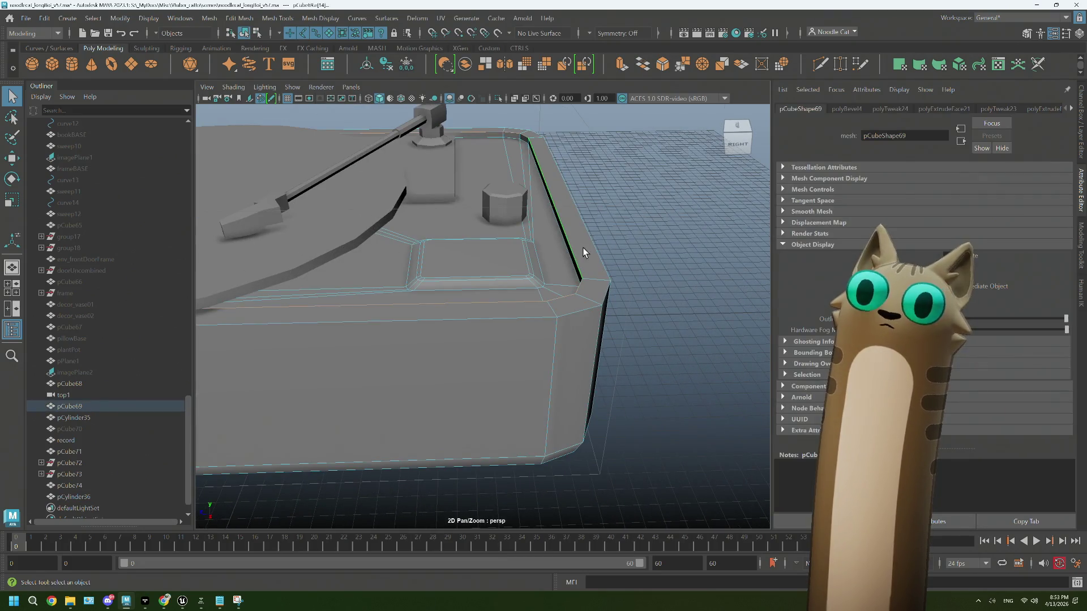
click(667, 60)
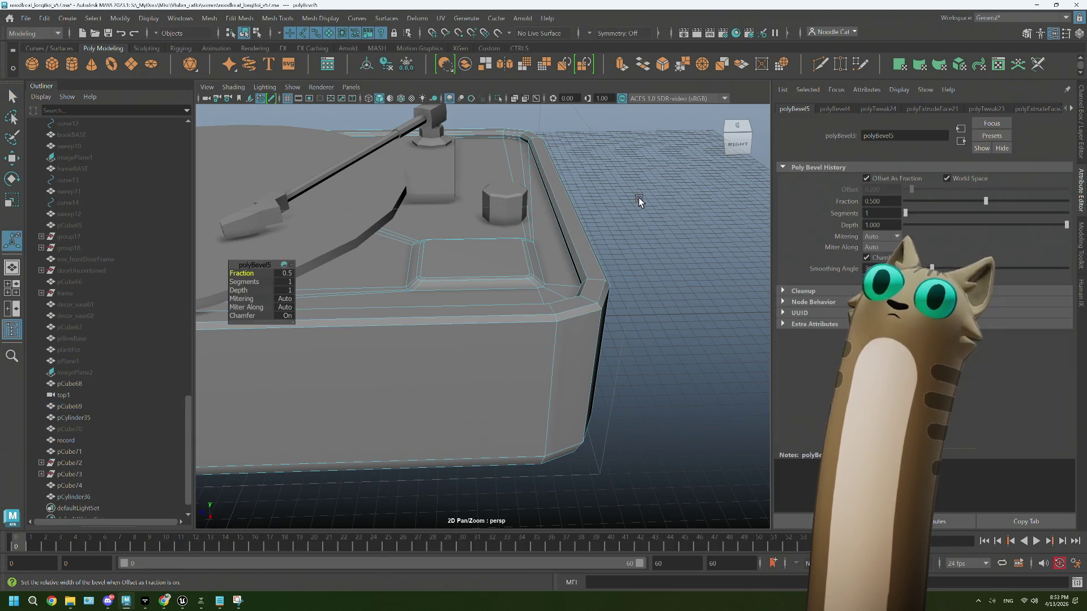
click(635, 273)
Step: Bevel an edge of the tonearm mount (pCube71) with Fraction 0.2
right_click(641, 262)
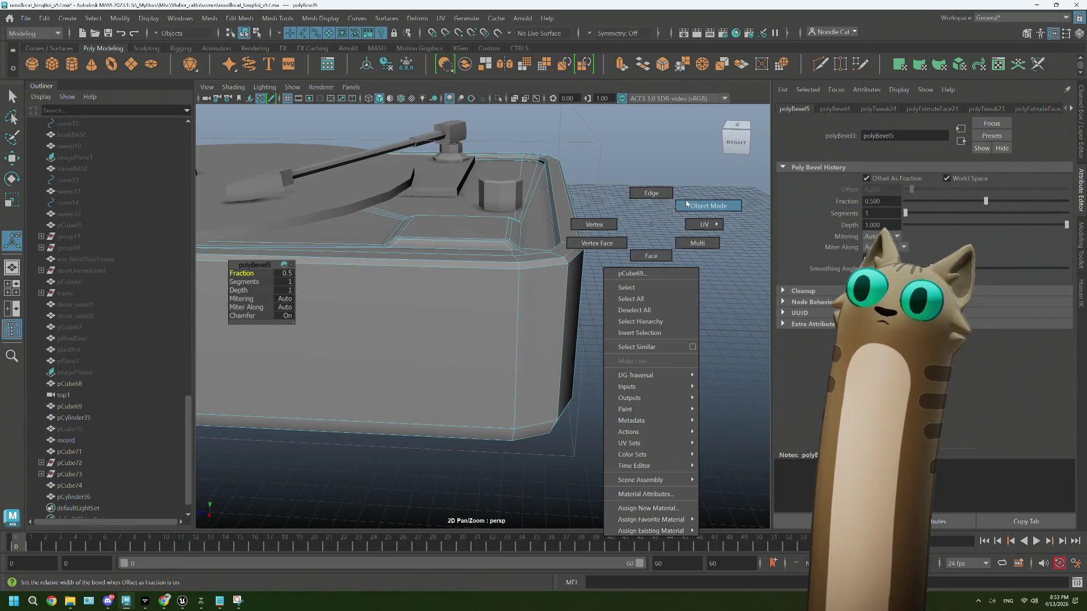
mouse_move(640, 262)
alt+mouse_down()
mouse_move(621, 281)
mouse_move(531, 304)
mouse_move(568, 308)
mouse_move(517, 299)
alt+mouse_up()
scroll(573, 273, up, 8)
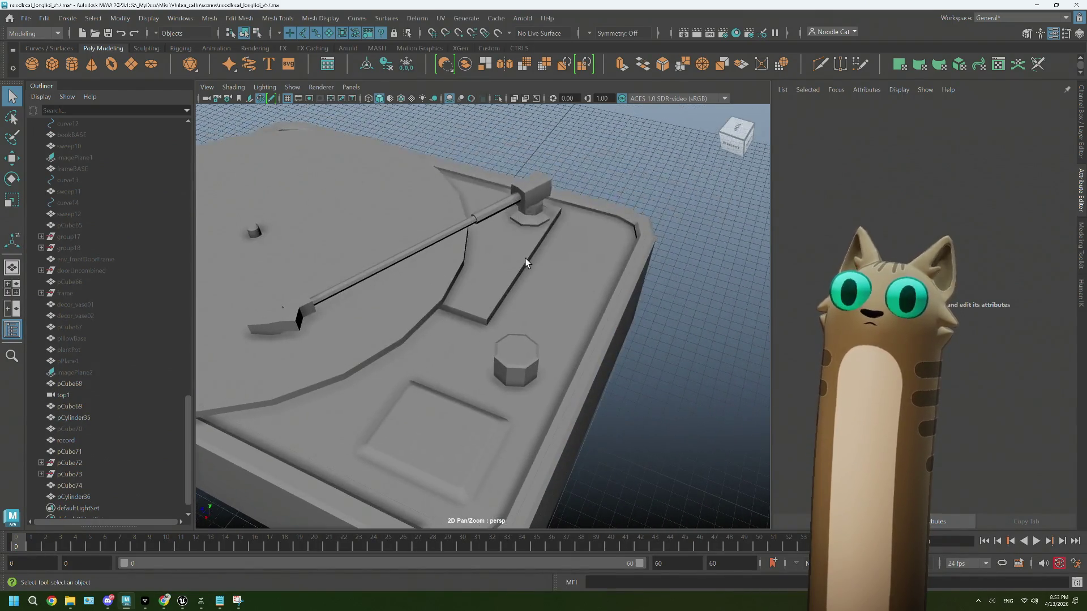
right_drag(529, 263, 522, 237)
click(524, 265)
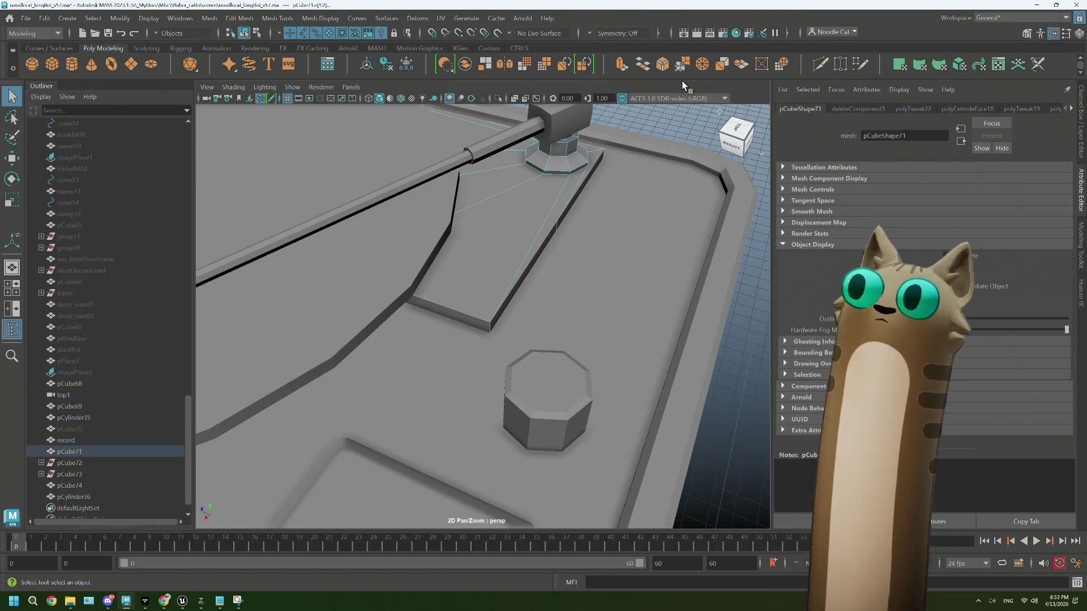
key(ctrl+b)
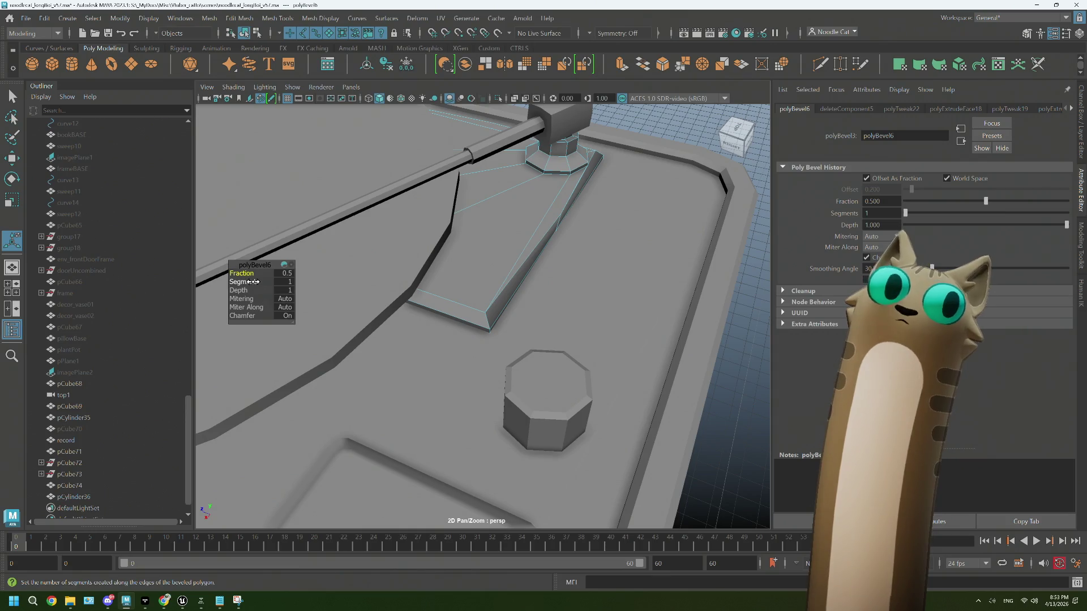
drag(243, 274, 244, 274)
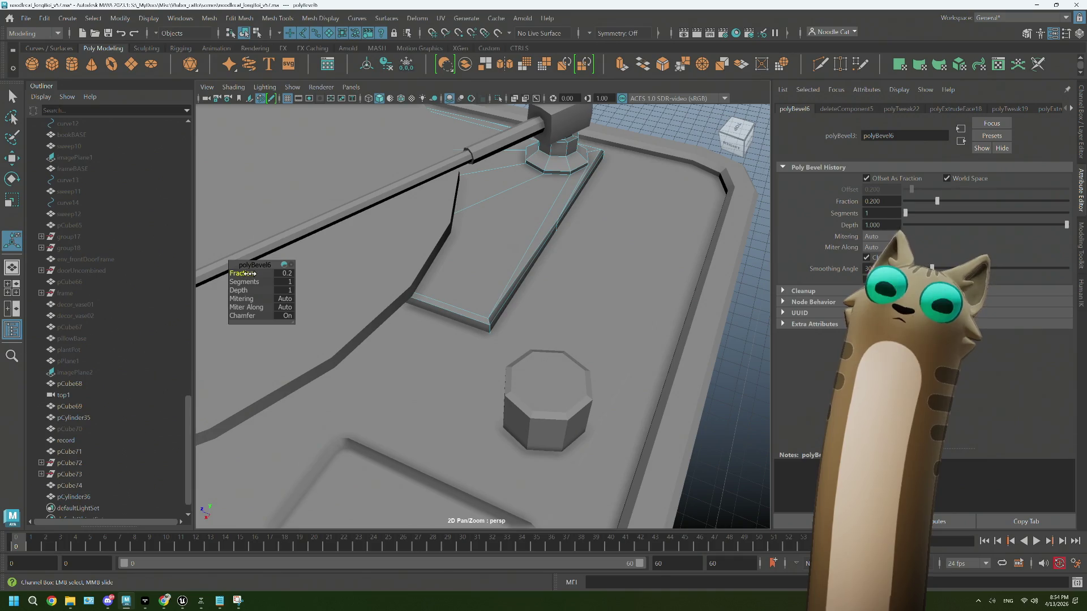
Step: Return to object mode, then select and frame the deck's base plate
alt+right_drag(715, 244, 687, 216)
right_click(682, 211)
mouse_move(650, 281)
alt+mouse_down()
mouse_move(644, 304)
mouse_move(546, 318)
mouse_move(570, 327)
mouse_move(554, 342)
mouse_move(492, 350)
alt+mouse_up()
scroll(570, 327, down, 5)
click(521, 339)
key(f)
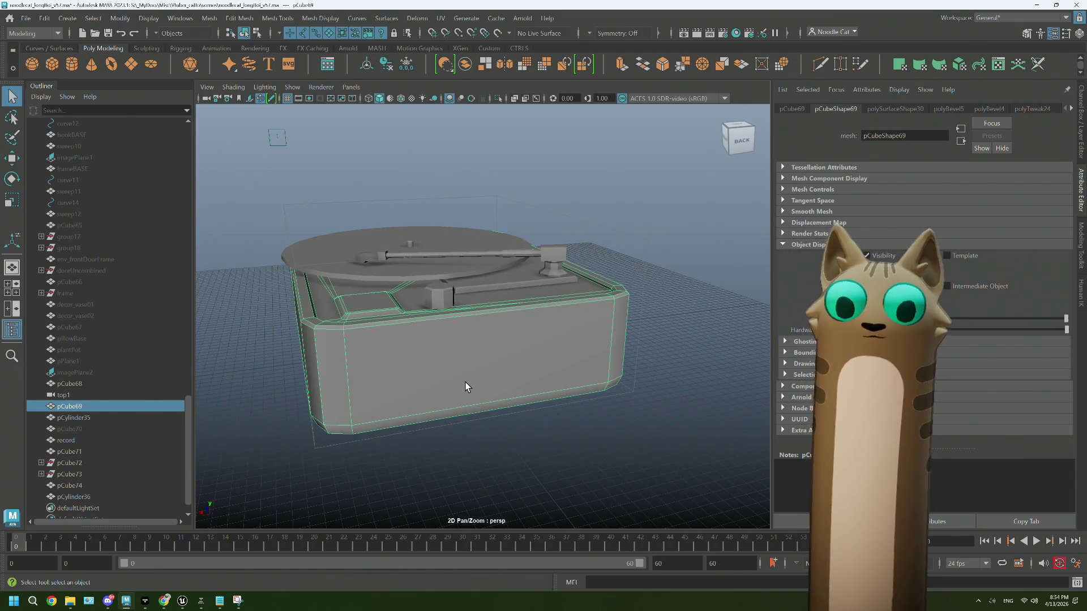
Step: Slide the turntable to the right along X
click(337, 364)
scroll(69, 487, down, 1)
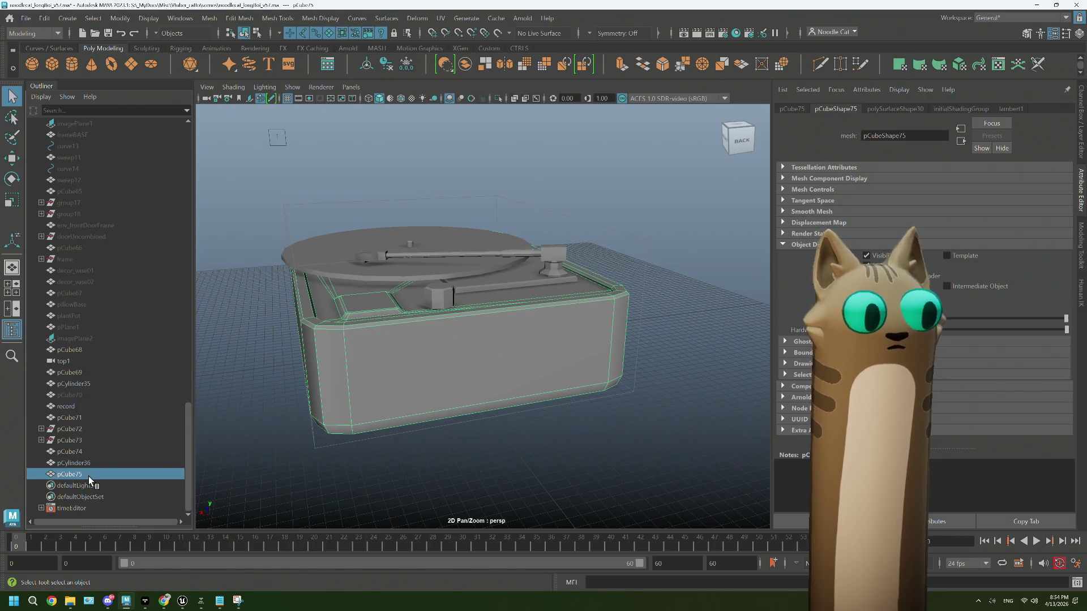
scroll(345, 433, down, 4)
alt+drag(546, 371, 537, 386)
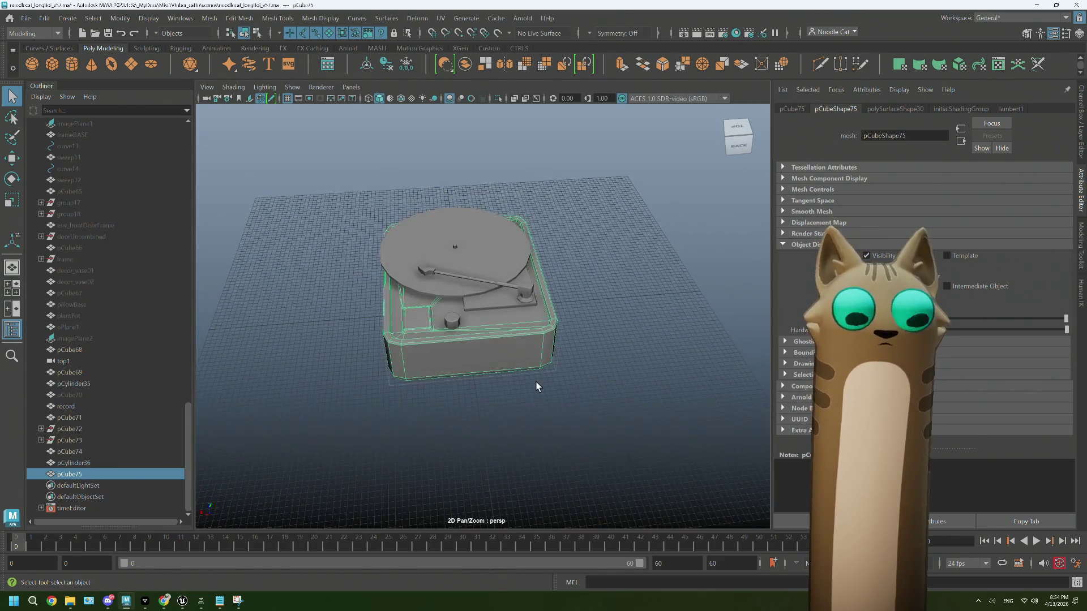
key(w)
mouse_move(374, 321)
mouse_down()
mouse_move(429, 381)
mouse_move(450, 332)
mouse_move(439, 329)
mouse_up()
Step: Delete the box's top faces to open it
alt+middle_drag(264, 351, 296, 342)
mouse_move(296, 342)
alt+right_down()
mouse_move(323, 354)
mouse_move(473, 321)
mouse_move(432, 322)
alt+right_up()
click(380, 366)
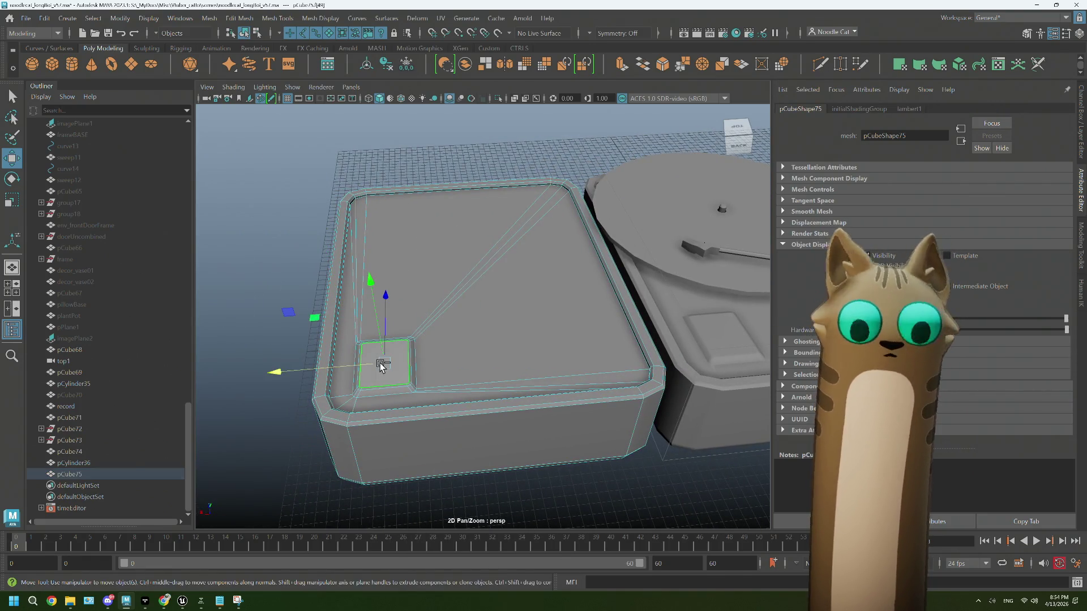
key(shift+period)
key(Delete)
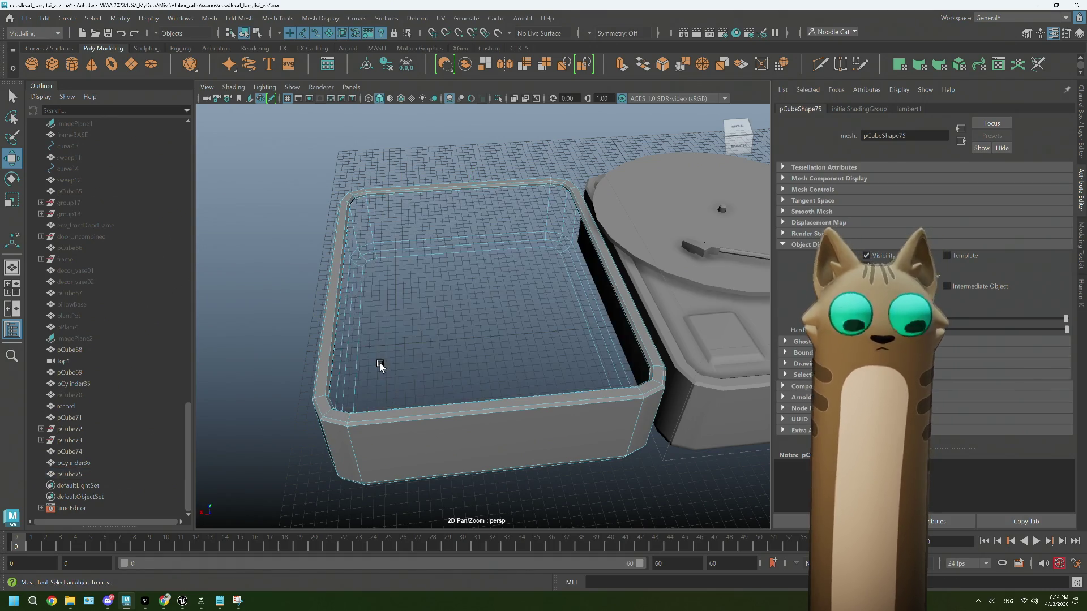
Step: Cap the box's open top border with Mesh > Fill Hole, then select the top edge loop
right_drag(466, 195, 467, 189)
click(466, 189)
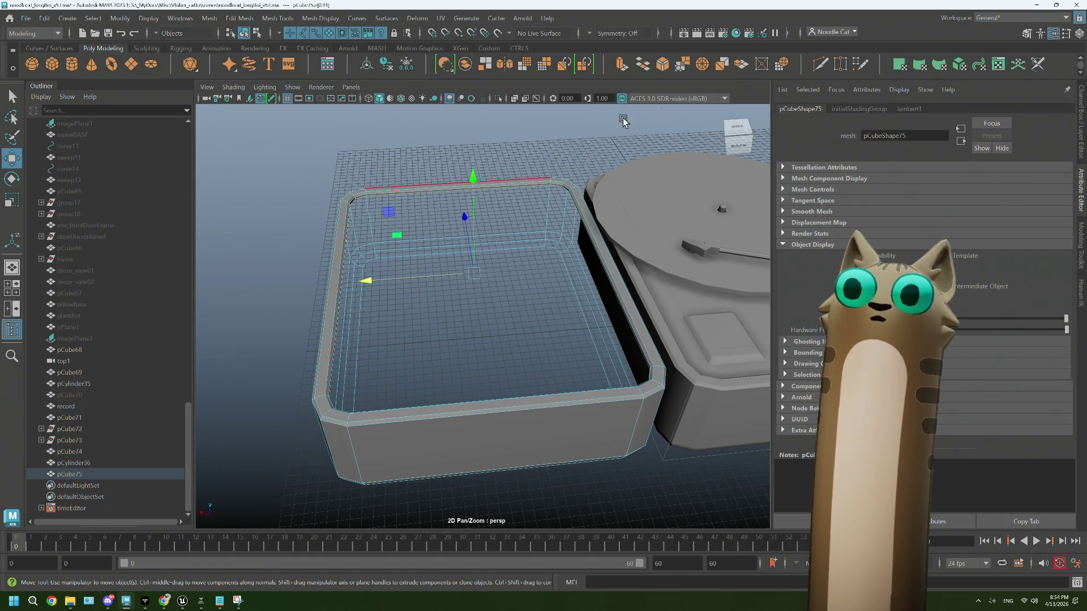
click(211, 18)
click(256, 103)
mouse_move(442, 237)
alt+mouse_down()
mouse_move(482, 251)
mouse_move(529, 340)
mouse_move(485, 323)
mouse_move(497, 291)
alt+mouse_up()
right_drag(493, 274, 494, 243)
shift+right_drag(537, 287, 539, 308)
scroll(623, 345, down, 5)
mouse_move(623, 345)
alt+mouse_down()
mouse_move(529, 381)
mouse_move(517, 379)
mouse_move(520, 362)
mouse_move(483, 364)
alt+mouse_up()
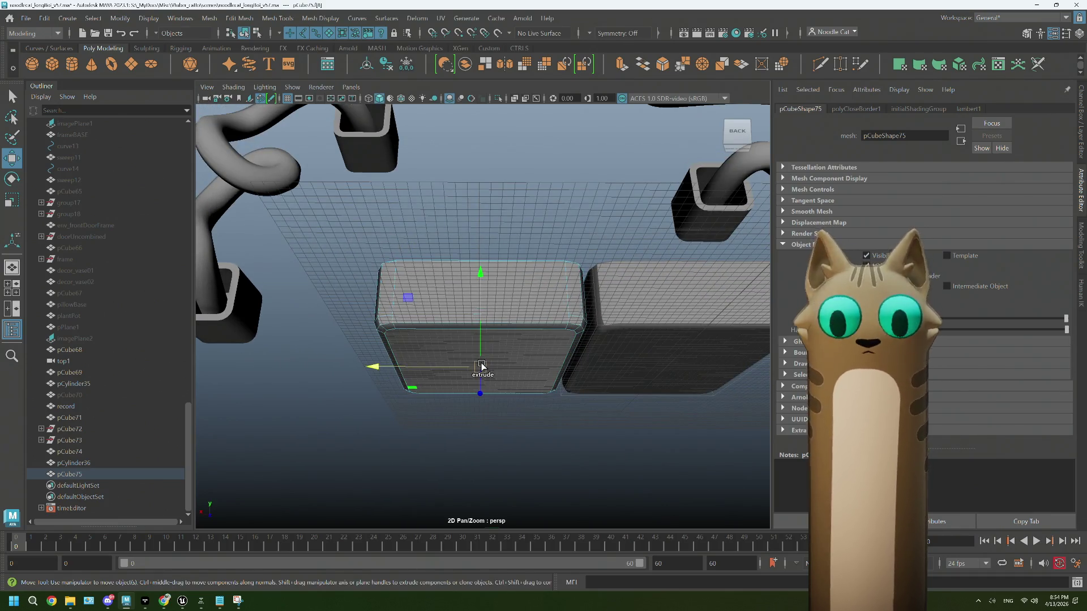
Step: Raise the selected top edge loop and rim edges on Y to form the tray walls
mouse_move(482, 367)
alt+mouse_down()
mouse_move(497, 396)
mouse_move(504, 390)
alt+mouse_up()
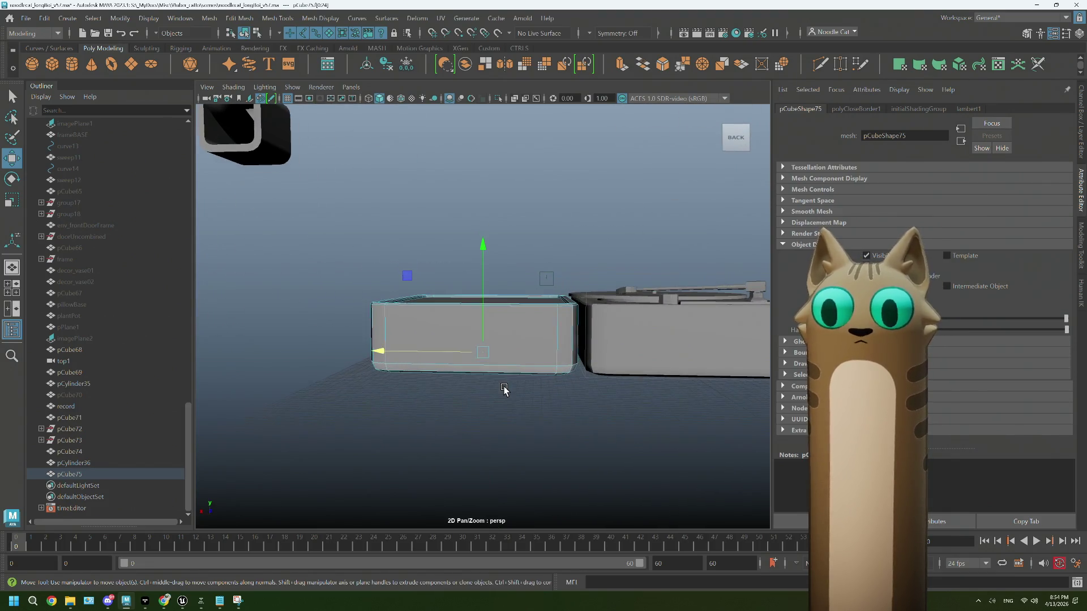
drag(488, 247, 485, 233)
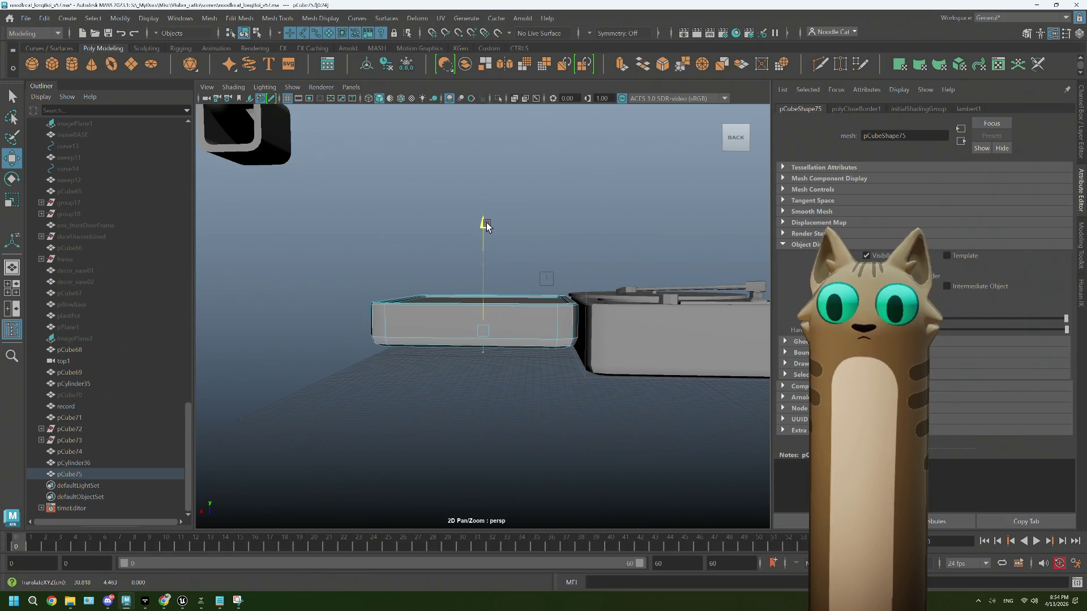
drag(486, 216, 513, 276)
mouse_move(513, 277)
right_down()
mouse_move(518, 253)
mouse_move(514, 305)
right_up()
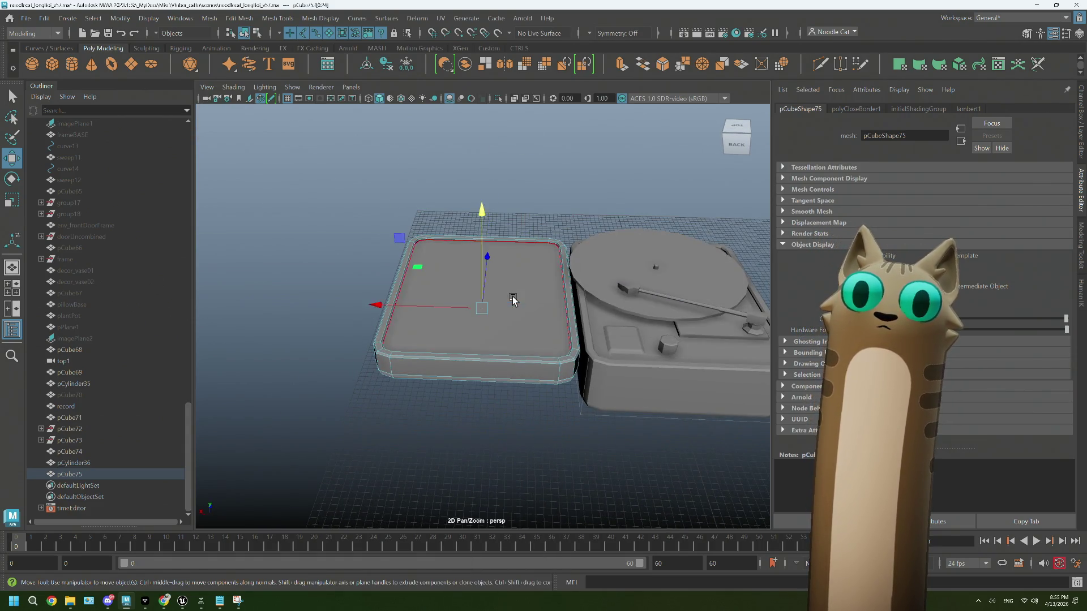
alt+drag(512, 328, 504, 273)
drag(487, 185, 484, 308)
mouse_move(478, 249)
mouse_down()
mouse_move(481, 225)
mouse_move(354, 253)
mouse_move(397, 317)
mouse_move(444, 355)
mouse_up()
Step: Return the tray to object mode and view it from above
click(354, 252)
right_drag(470, 277, 471, 301)
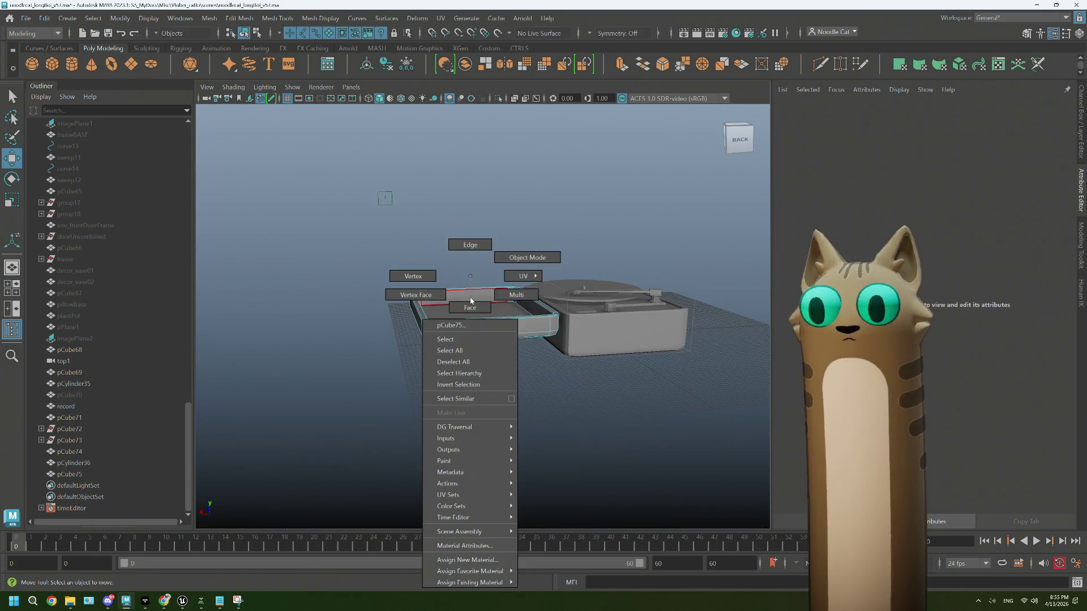
right_drag(519, 260, 519, 260)
mouse_move(519, 266)
alt+mouse_down()
mouse_move(501, 355)
mouse_move(515, 342)
mouse_move(488, 342)
mouse_move(464, 365)
alt+mouse_up()
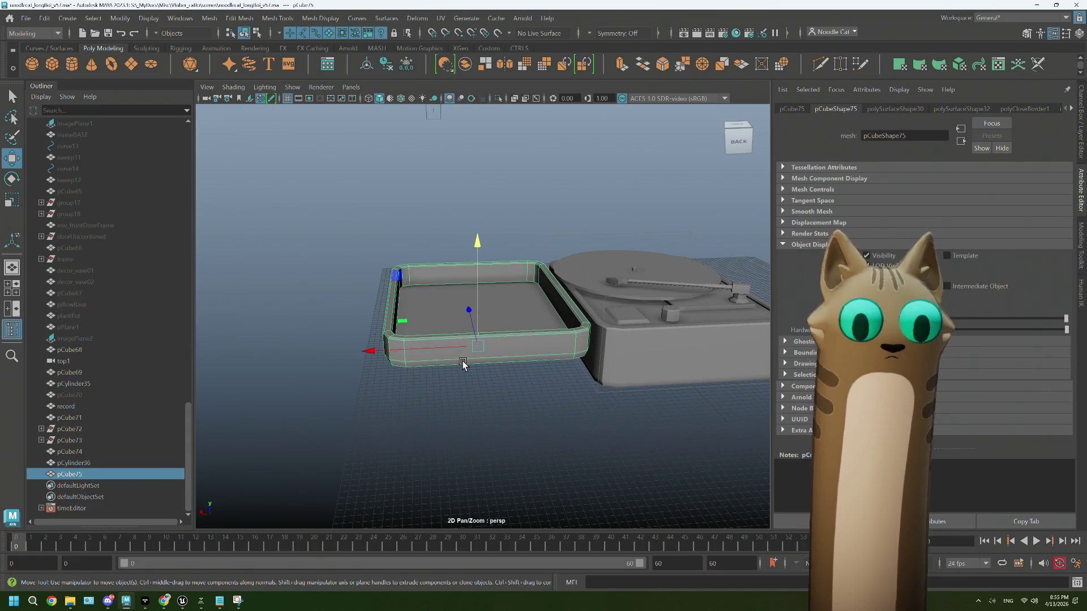
Step: Move the tray's pivot onto its left rim edge, the hinge side
key(d)
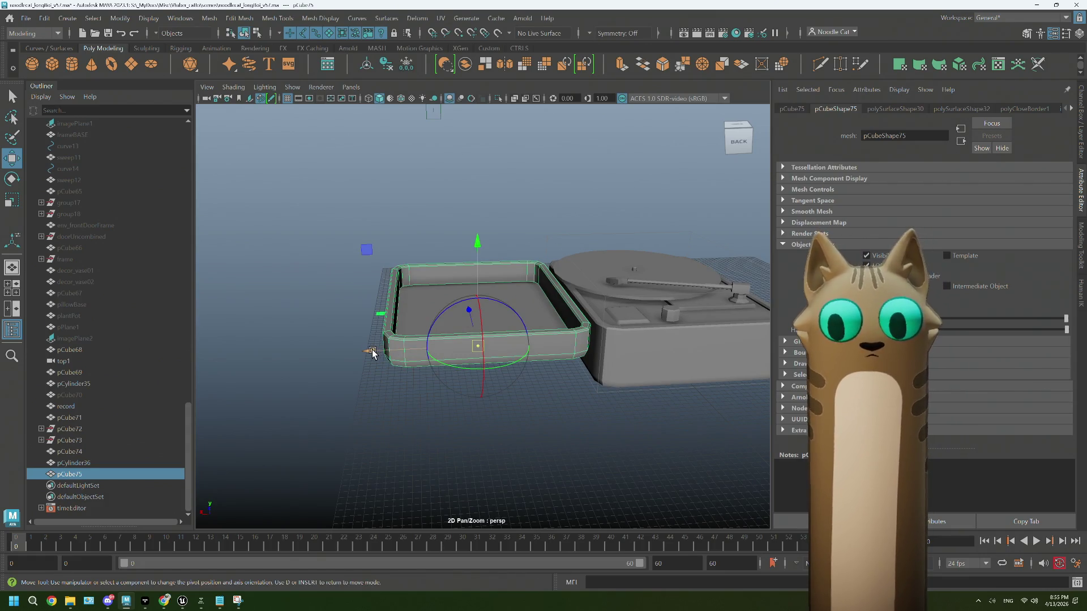
mouse_move(372, 352)
alt+mouse_down()
mouse_move(391, 355)
mouse_move(406, 338)
alt+mouse_up()
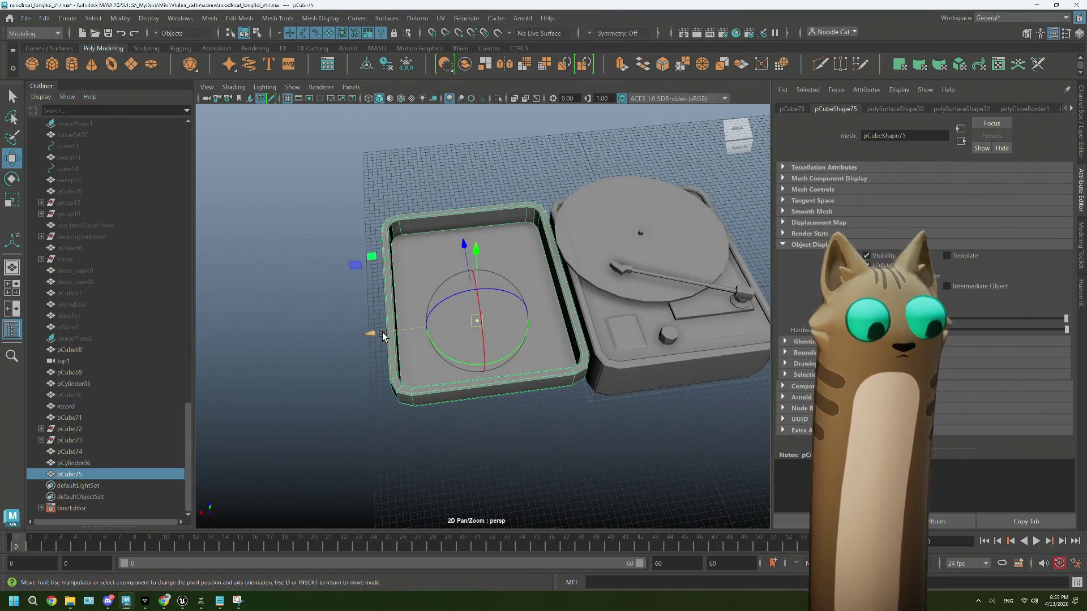
drag(383, 334, 359, 338)
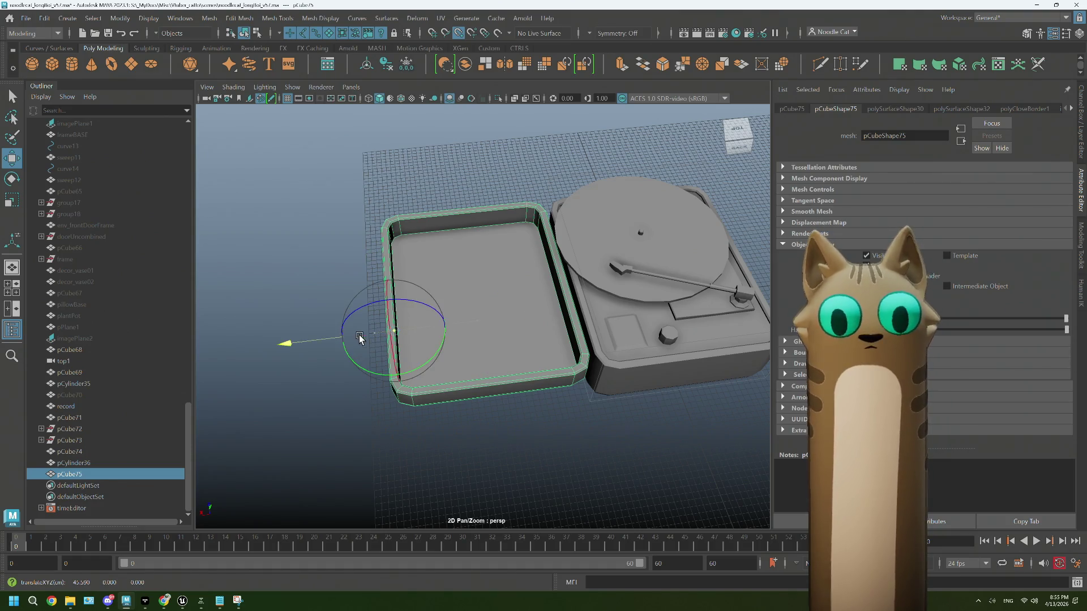
alt+drag(532, 324, 447, 306)
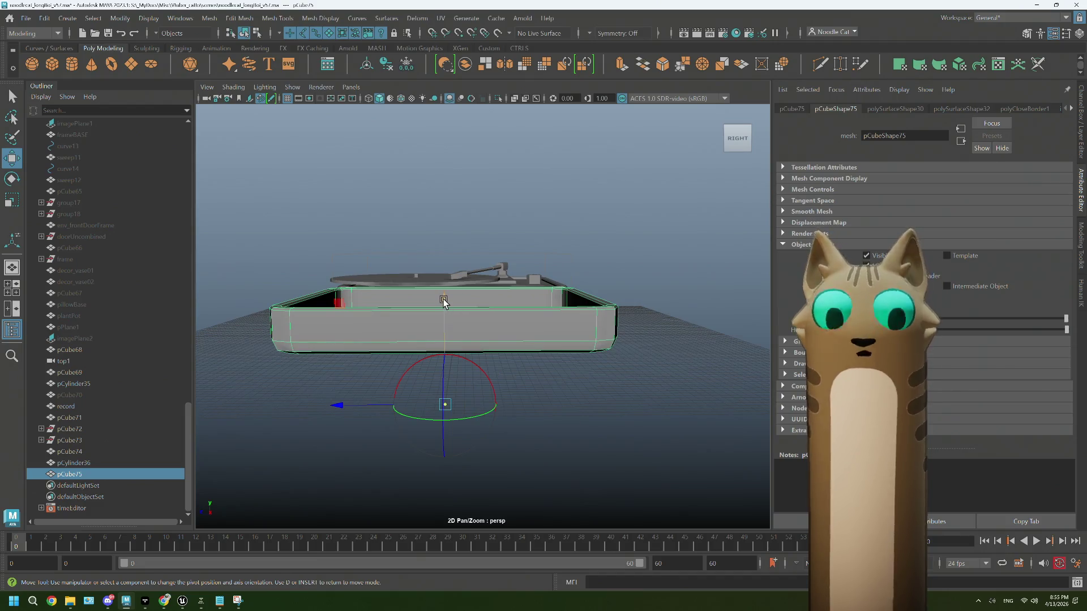
click(443, 300)
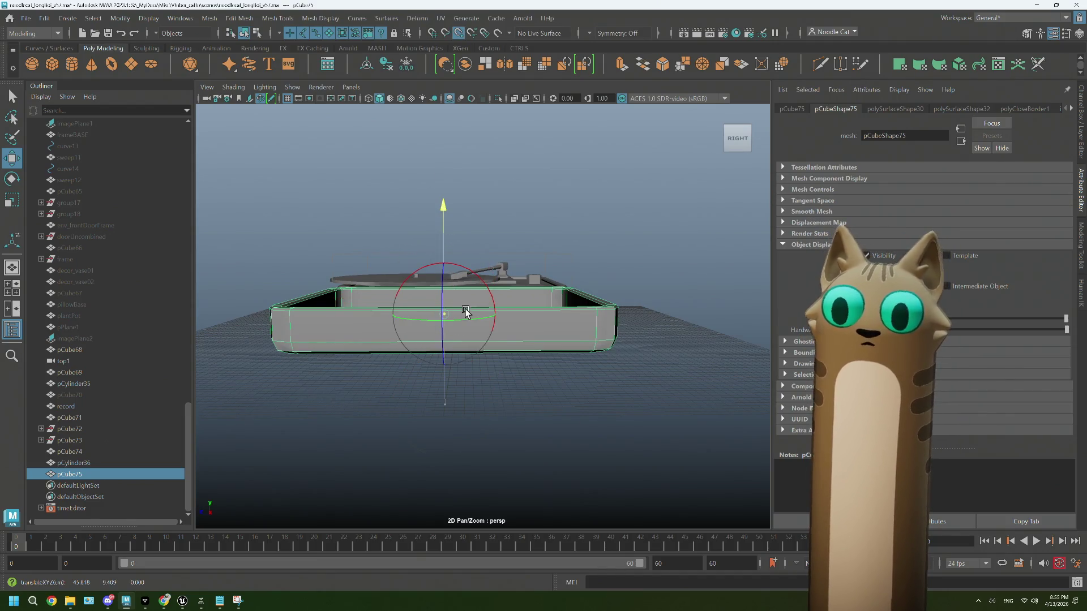
mouse_move(473, 314)
alt+mouse_down()
mouse_move(529, 357)
mouse_move(429, 364)
mouse_move(449, 388)
mouse_move(432, 396)
mouse_move(348, 330)
mouse_move(473, 301)
mouse_move(654, 290)
alt+mouse_up()
key(d)
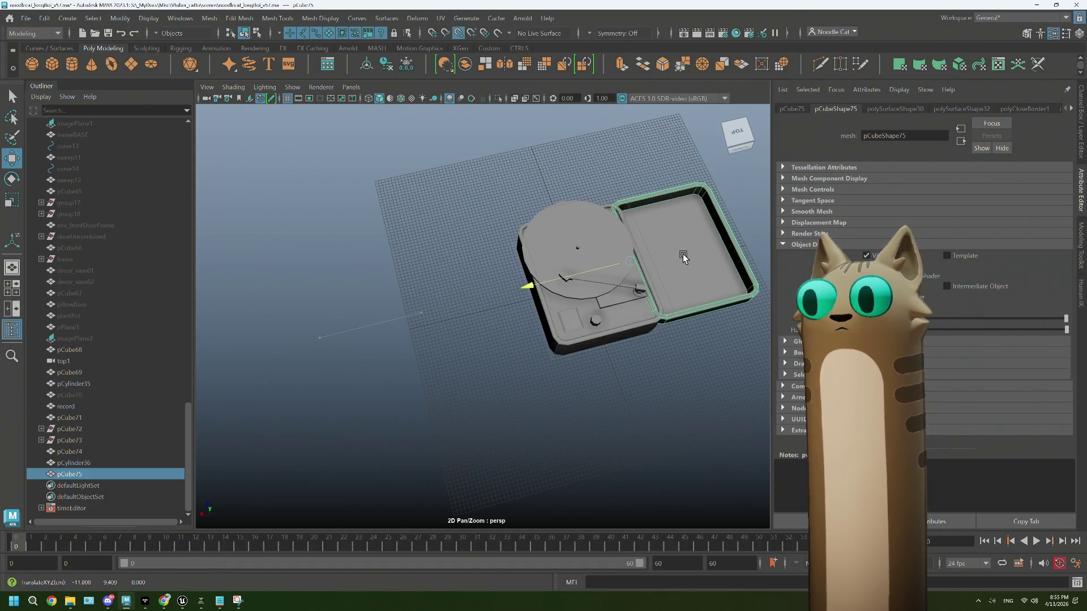
Step: Snap the tray along X so it sits flush against the deck's side
scroll(495, 329, up, 10)
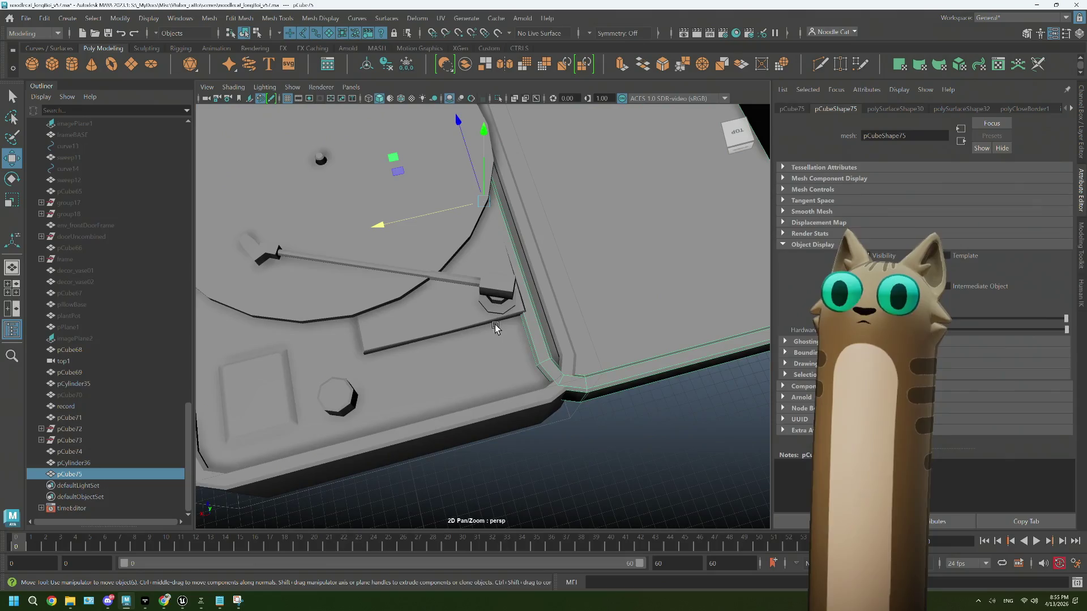
alt+drag(495, 325, 479, 339)
mouse_move(356, 267)
mouse_down()
mouse_move(546, 253)
mouse_move(498, 247)
mouse_move(609, 220)
mouse_up()
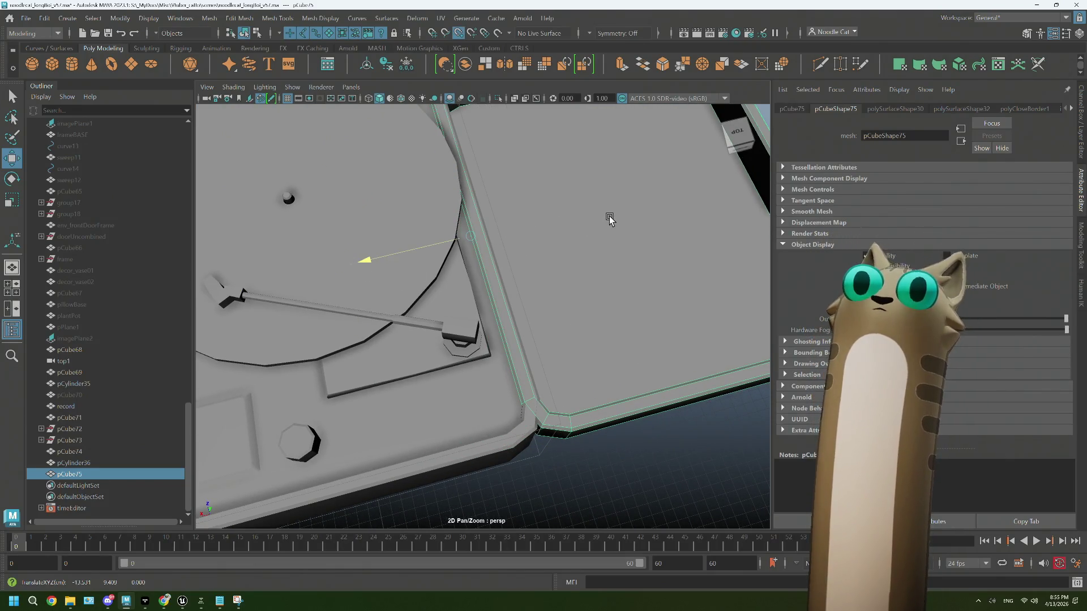
alt+drag(581, 277, 563, 339)
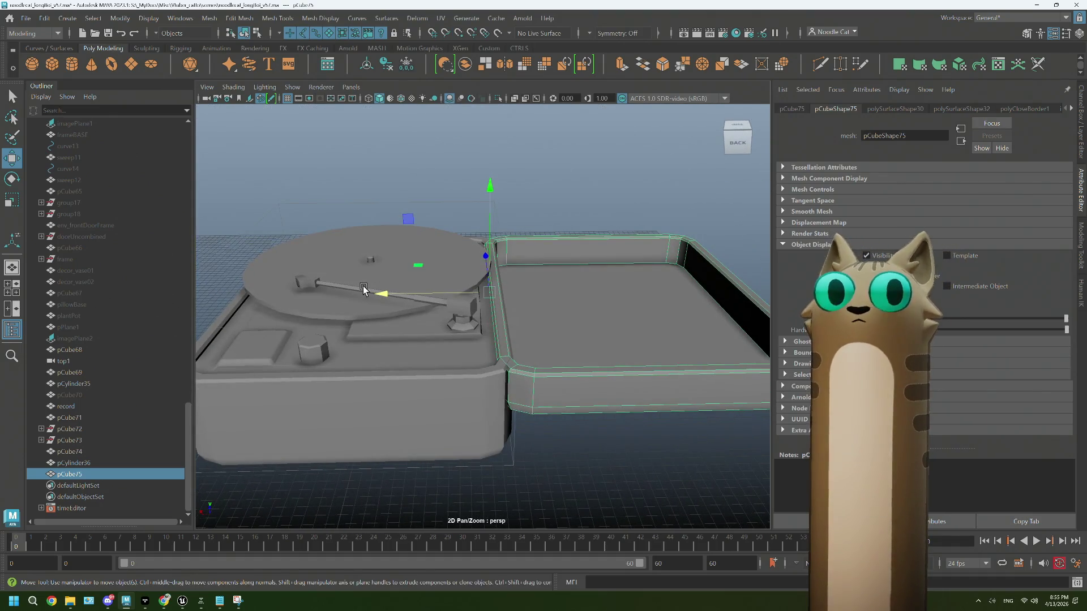
mouse_move(385, 297)
mouse_down()
mouse_move(481, 301)
mouse_move(514, 317)
mouse_up()
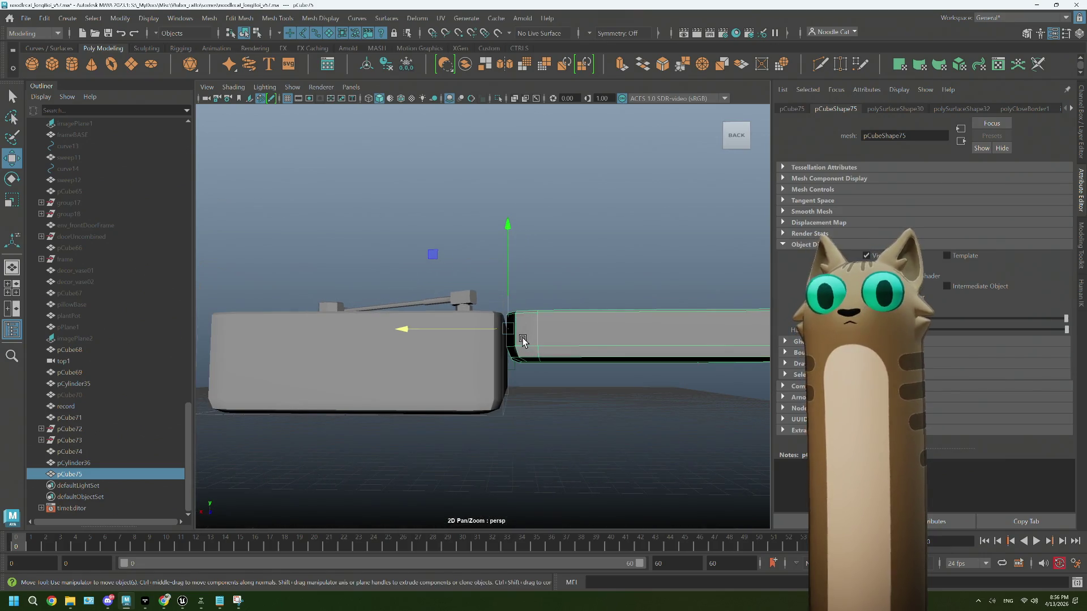
scroll(510, 353, up, 6)
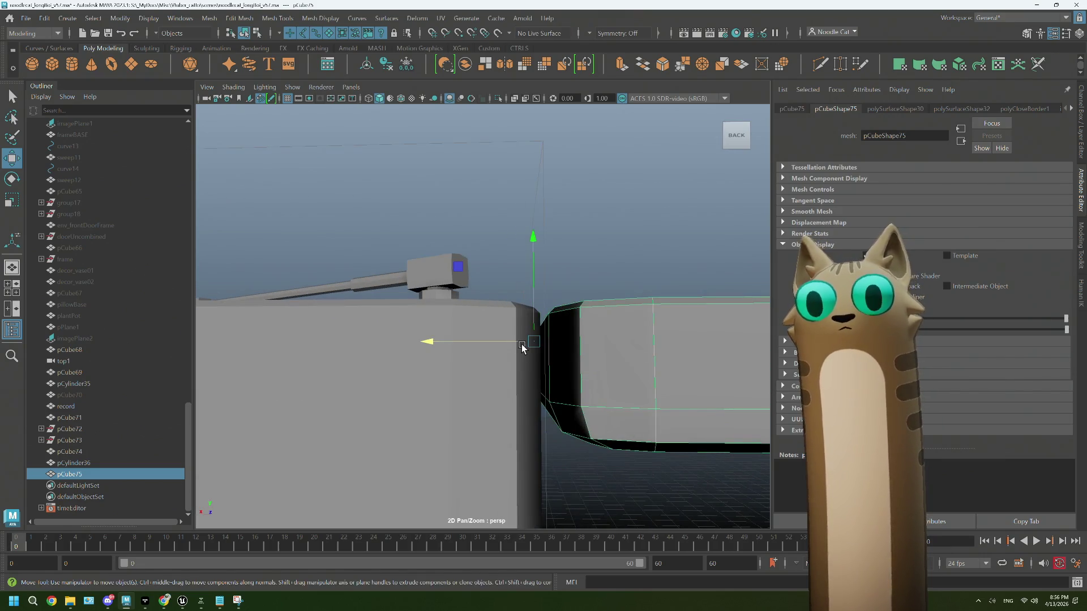
Step: Rotate the lid about -80° on Z so it stands upright on its hinge, then deselect it
key(e)
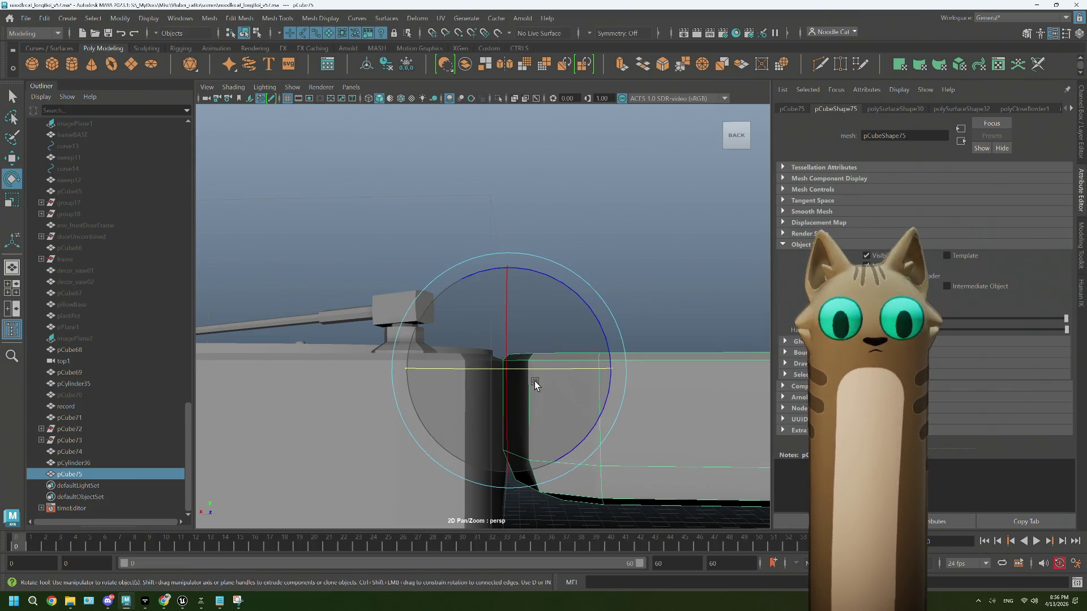
mouse_move(602, 397)
mouse_down()
mouse_move(614, 342)
mouse_move(595, 284)
mouse_move(563, 254)
mouse_up()
scroll(607, 320, down, 5)
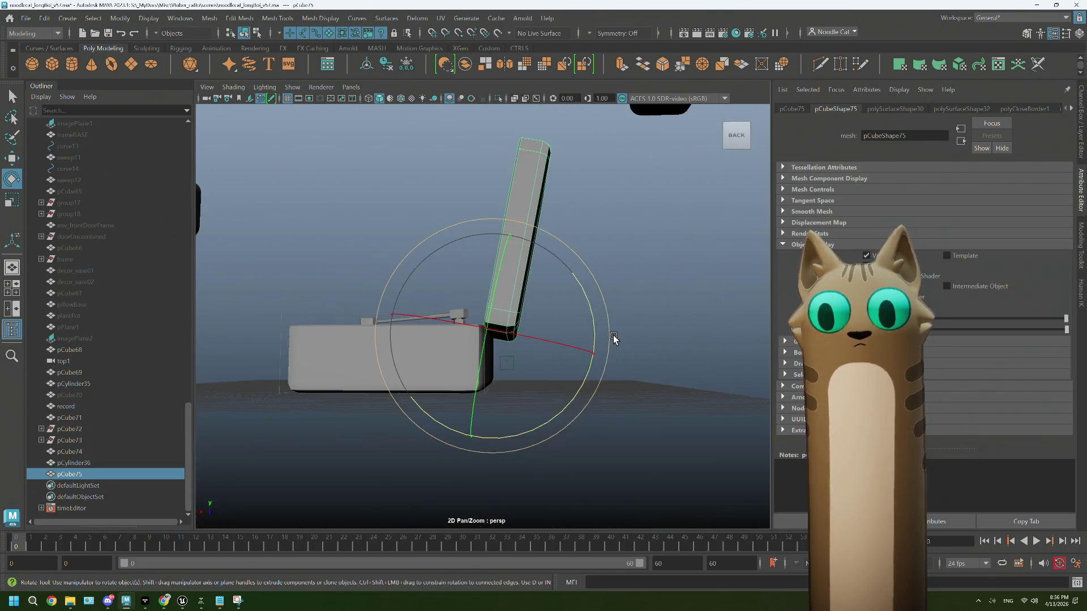
mouse_move(589, 316)
mouse_down()
mouse_move(551, 337)
mouse_move(556, 369)
mouse_move(524, 359)
mouse_move(528, 379)
mouse_move(517, 378)
mouse_move(505, 409)
mouse_move(524, 353)
mouse_up()
key(w)
mouse_move(419, 425)
alt+mouse_down()
mouse_move(424, 413)
mouse_move(492, 410)
alt+mouse_up()
mouse_move(448, 378)
alt+mouse_down()
mouse_move(417, 420)
mouse_move(483, 418)
mouse_move(474, 398)
mouse_move(454, 392)
mouse_move(545, 412)
mouse_move(493, 416)
alt+mouse_up()
click(545, 412)
scroll(548, 401, down, 8)
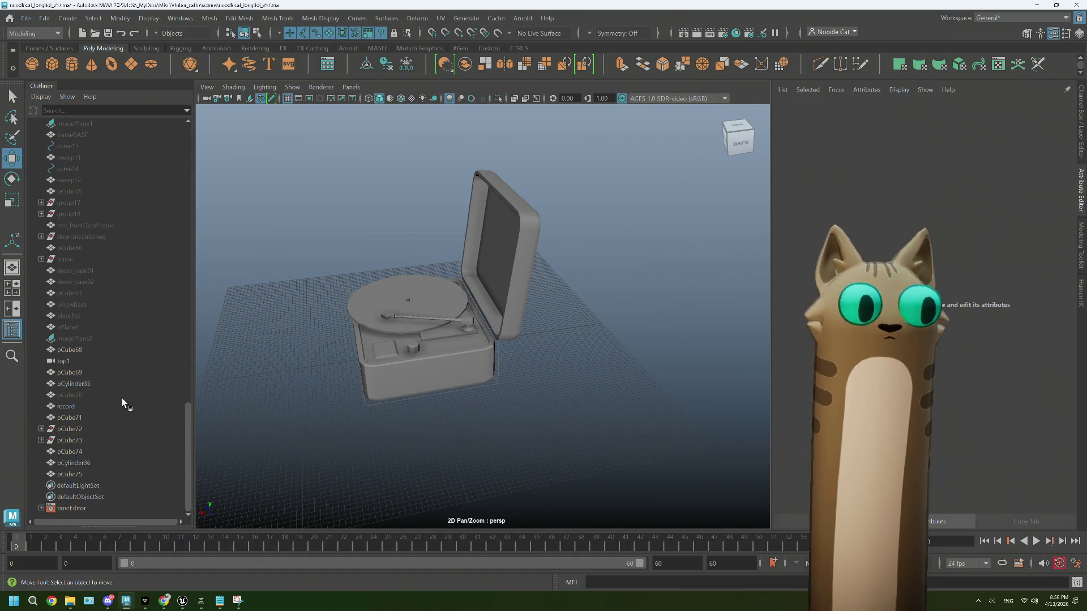
Step: Duplicate env_Shelving and reorder env_Shelving1 above pCube68 in the Outliner
scroll(90, 384, up, 10)
scroll(107, 193, up, 3)
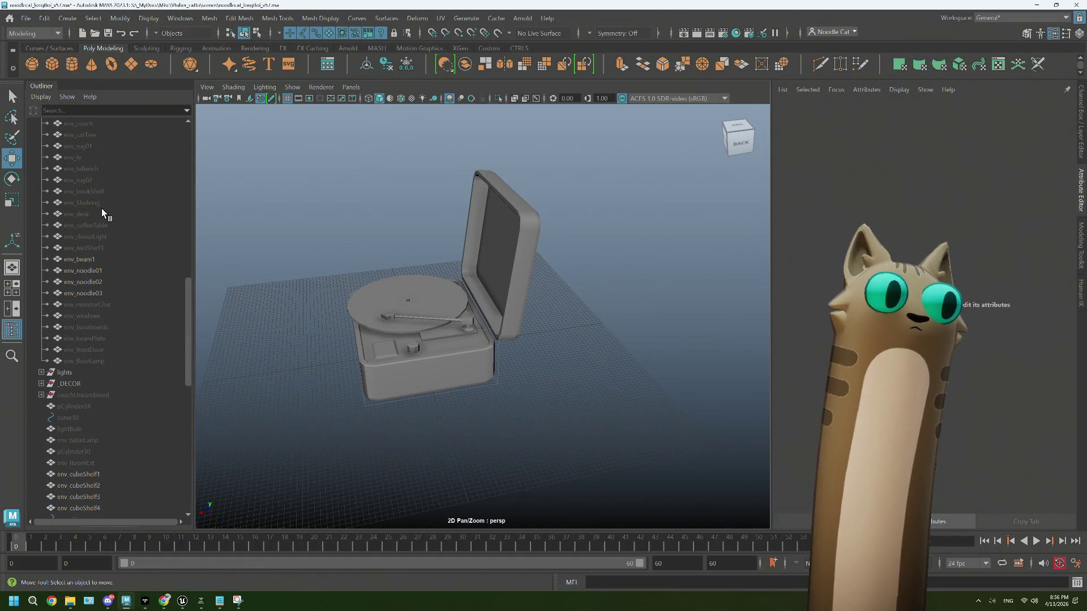
click(100, 202)
key(ctrl+d)
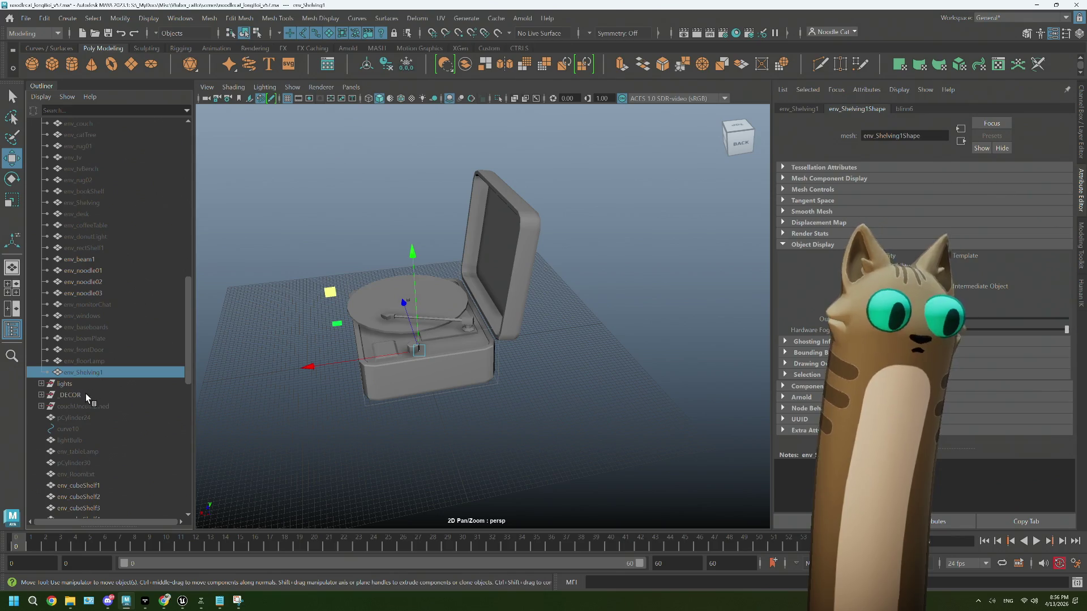
scroll(70, 511, down, 5)
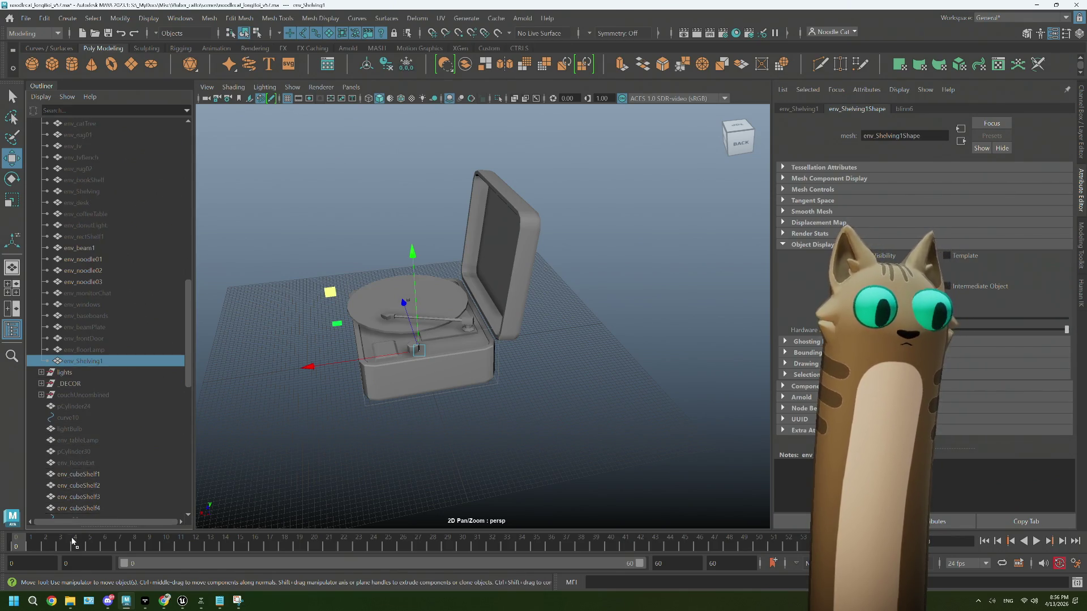
scroll(102, 498, down, 6)
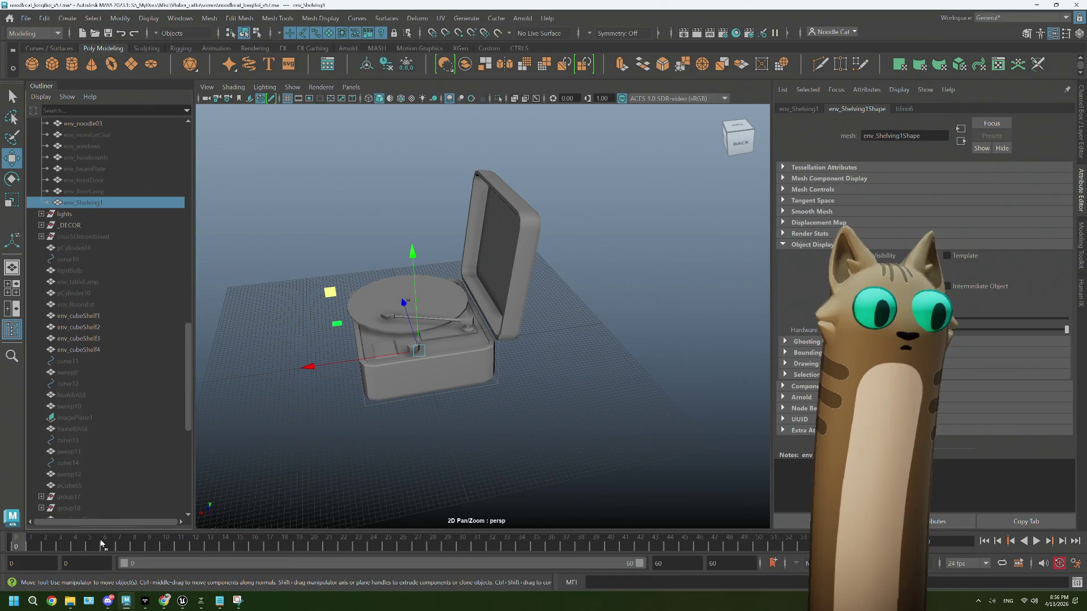
scroll(102, 504, down, 2)
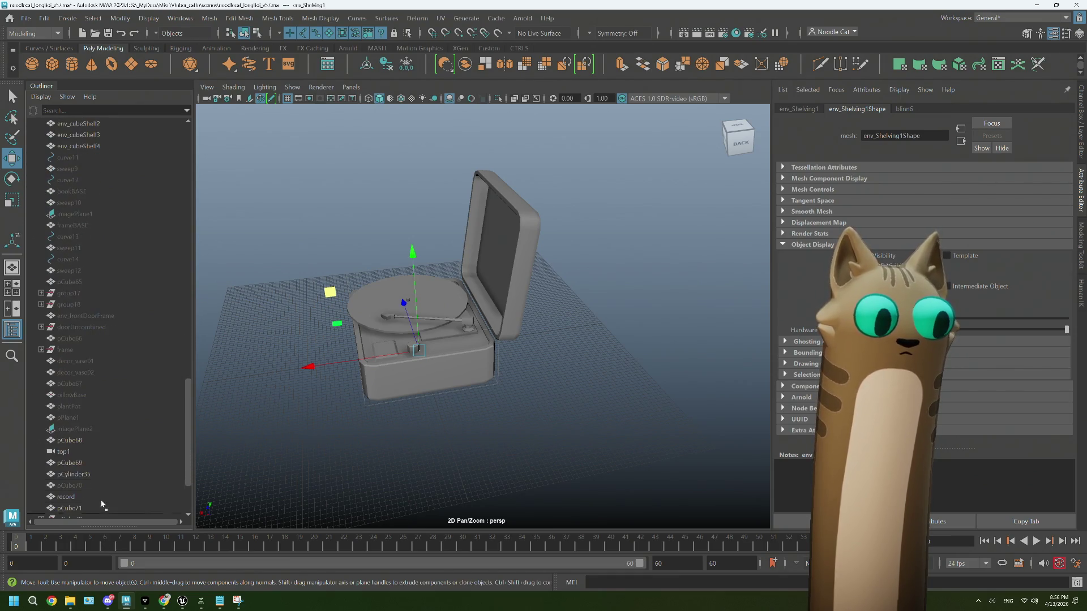
middle_drag(95, 439, 94, 438)
Step: Unhide env_Shelving1 and move it down and along X beneath the record player
key(shift+h)
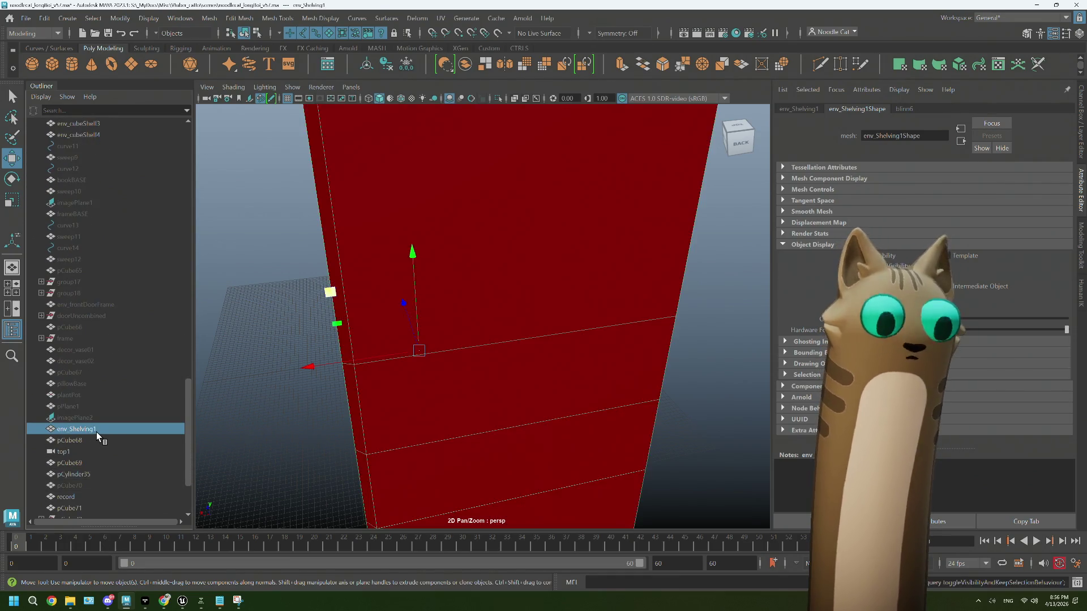
key(f)
mouse_move(450, 253)
mouse_down()
mouse_move(454, 376)
mouse_move(440, 369)
mouse_up()
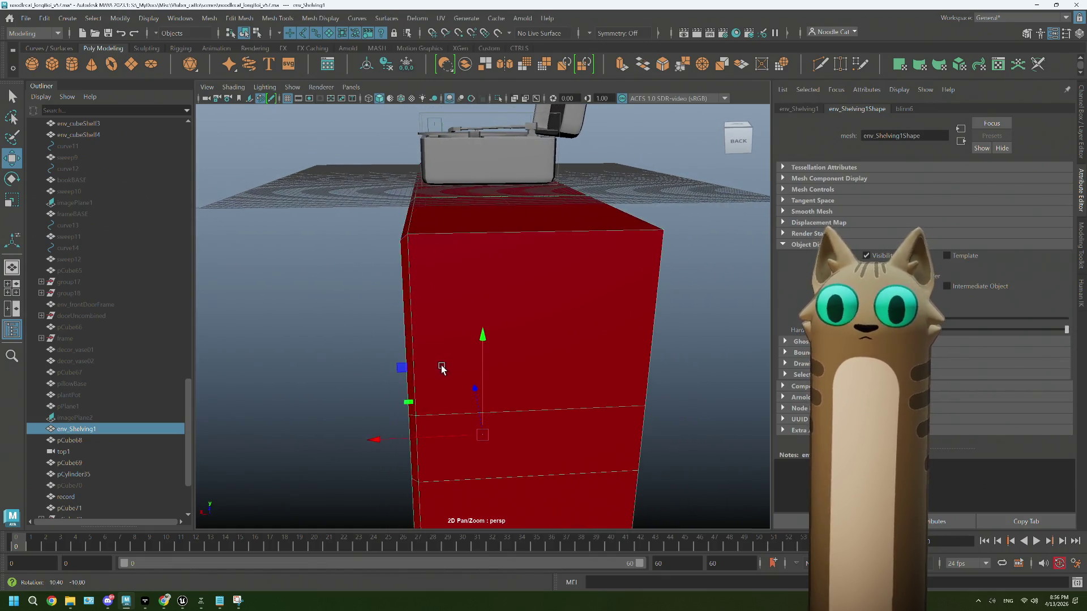
mouse_move(379, 441)
mouse_down()
mouse_move(391, 450)
mouse_move(397, 411)
mouse_move(381, 405)
mouse_move(485, 396)
mouse_move(491, 386)
mouse_move(527, 390)
mouse_move(510, 392)
mouse_up()
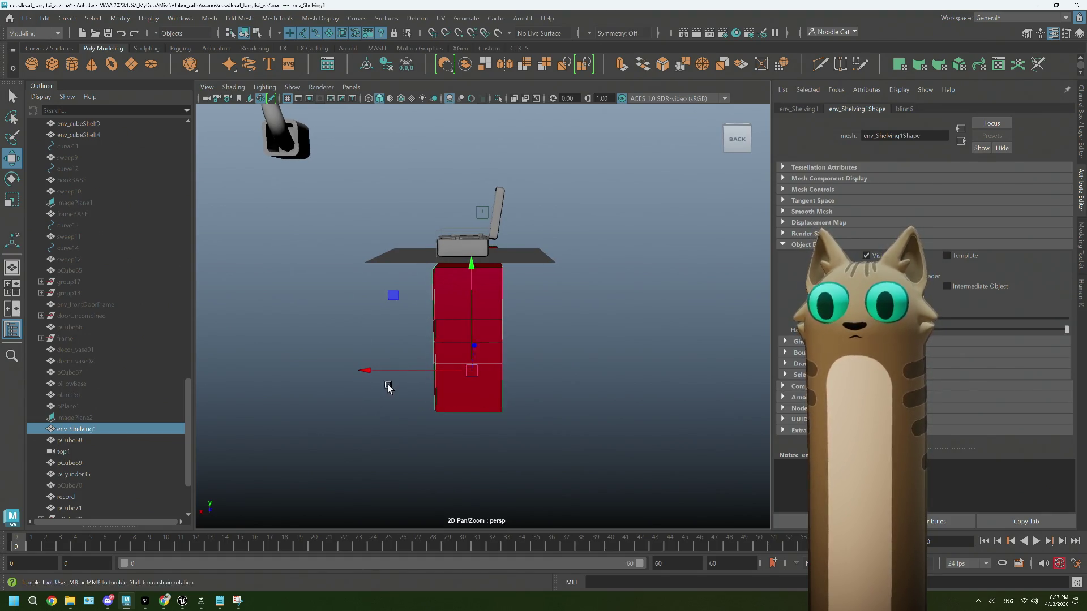
alt+drag(389, 388, 390, 385)
key(space)
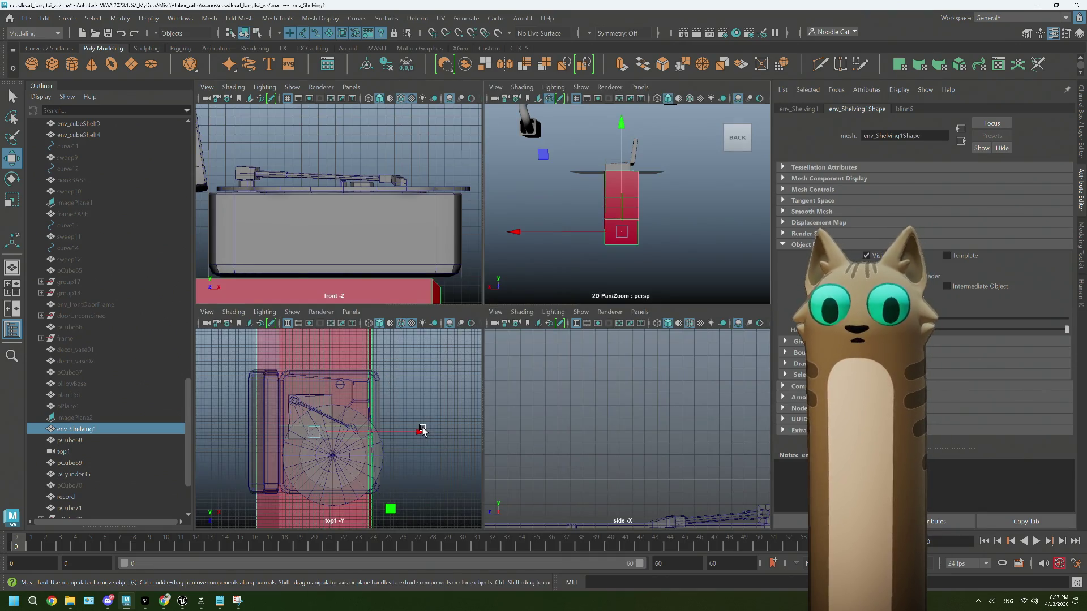
Step: Return to the single perspective view and hide the shelving unit
key(space)
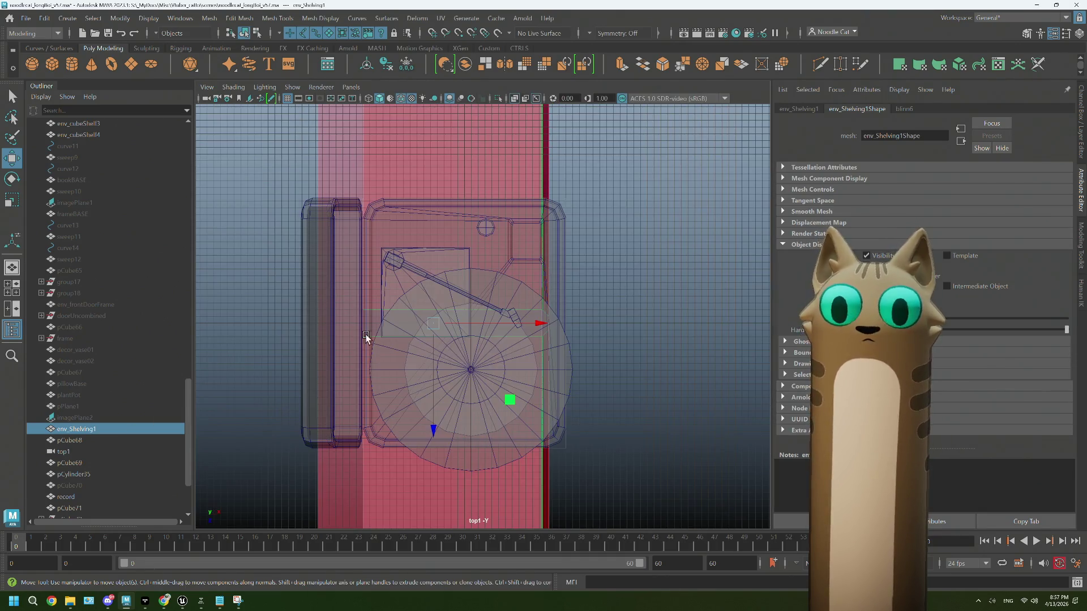
scroll(354, 263, down, 5)
scroll(351, 265, up, 3)
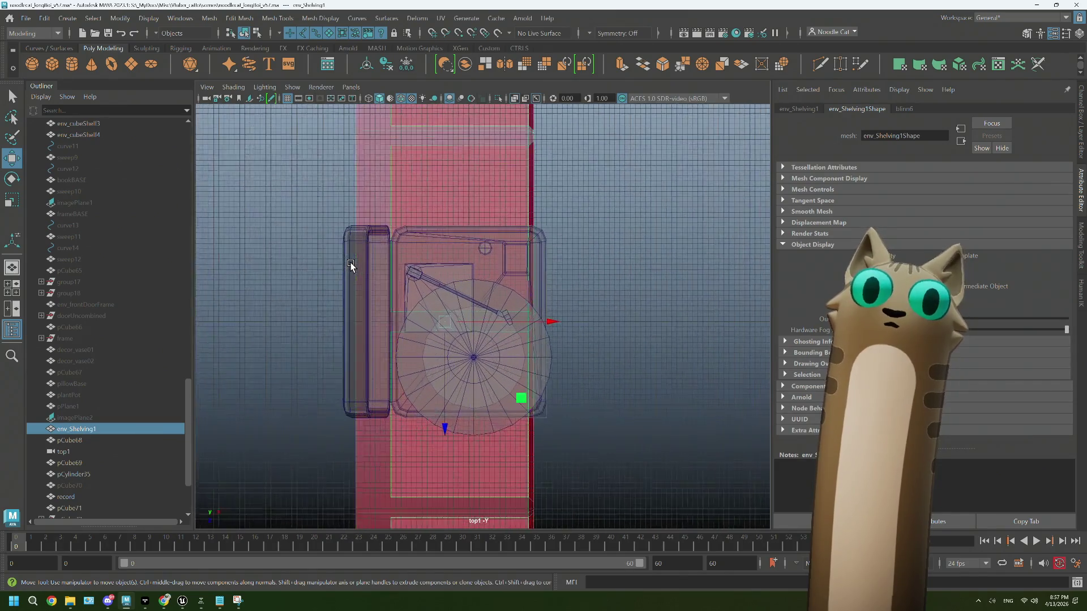
key(space)
key(space)
mouse_move(623, 242)
alt+mouse_down()
mouse_move(572, 269)
mouse_move(626, 263)
mouse_move(539, 276)
mouse_move(582, 256)
mouse_move(560, 261)
mouse_move(543, 300)
mouse_move(548, 381)
mouse_move(592, 360)
alt+mouse_up()
click(626, 262)
scroll(561, 260, down, 5)
click(592, 300)
key(ctrl+h)
Step: Select the lid pCube75 and compare it against the Chrome reference photo
scroll(592, 304, up, 3)
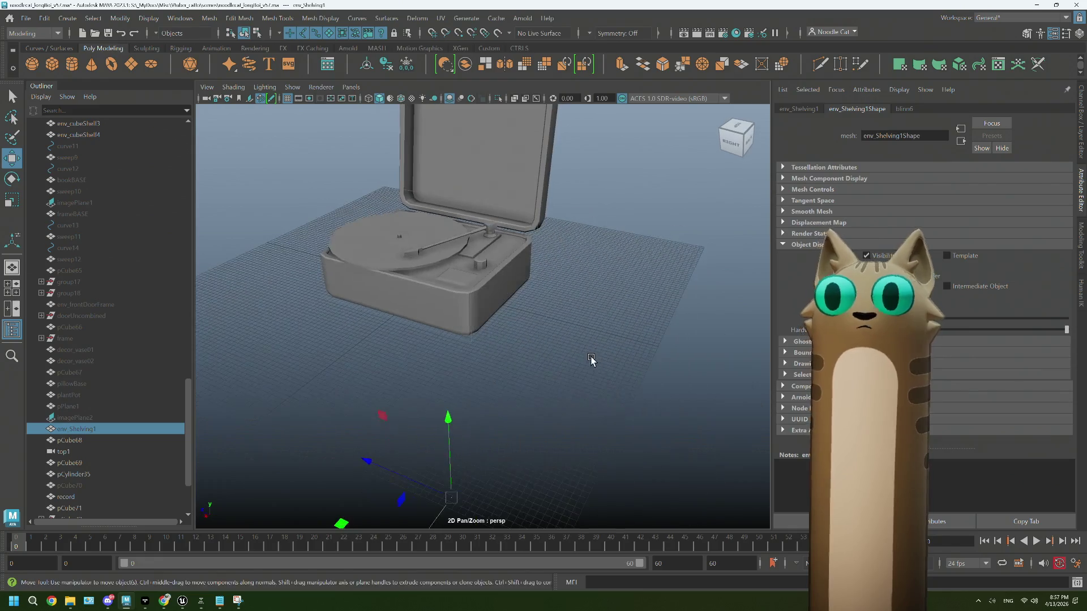
alt+drag(568, 325, 478, 306)
click(441, 180)
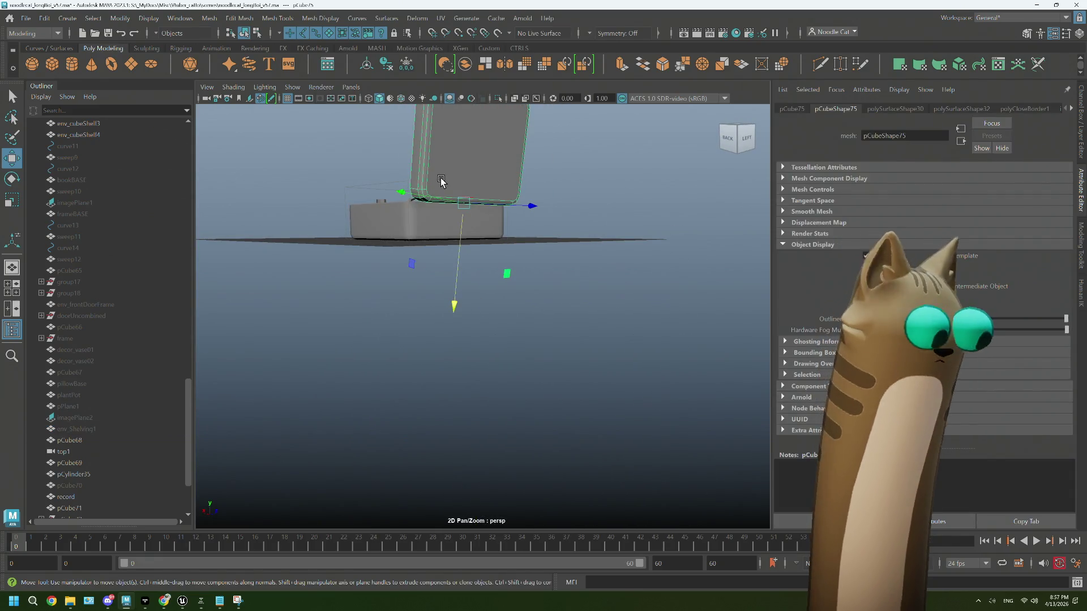
scroll(441, 180, up, 3)
mouse_move(440, 180)
alt+mouse_down()
mouse_move(495, 353)
mouse_move(468, 393)
mouse_move(597, 270)
mouse_move(468, 323)
mouse_move(502, 333)
mouse_move(493, 338)
alt+mouse_up()
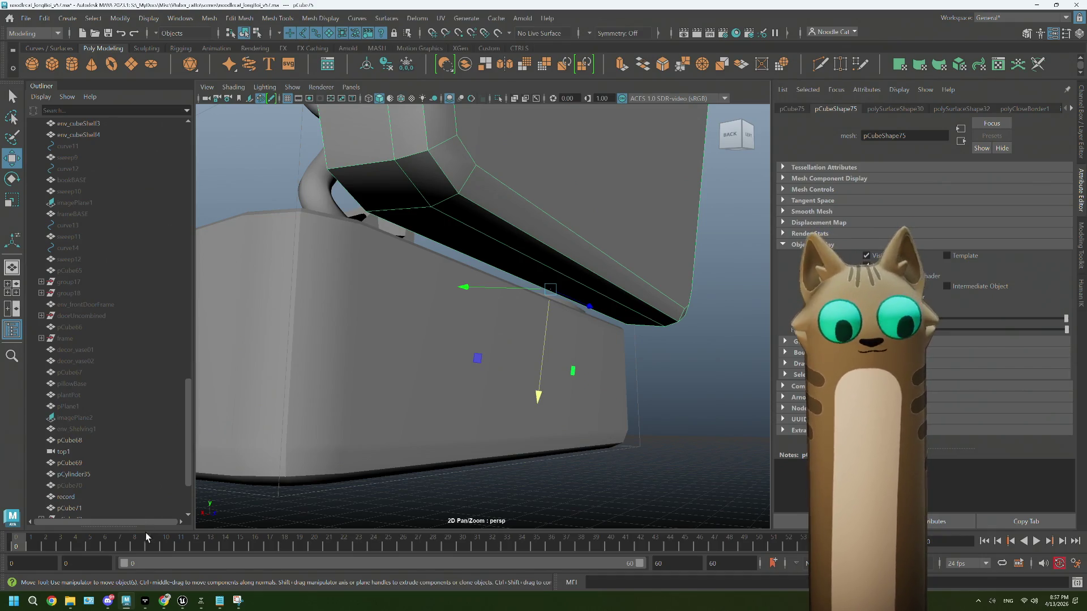
key(alt+Tab)
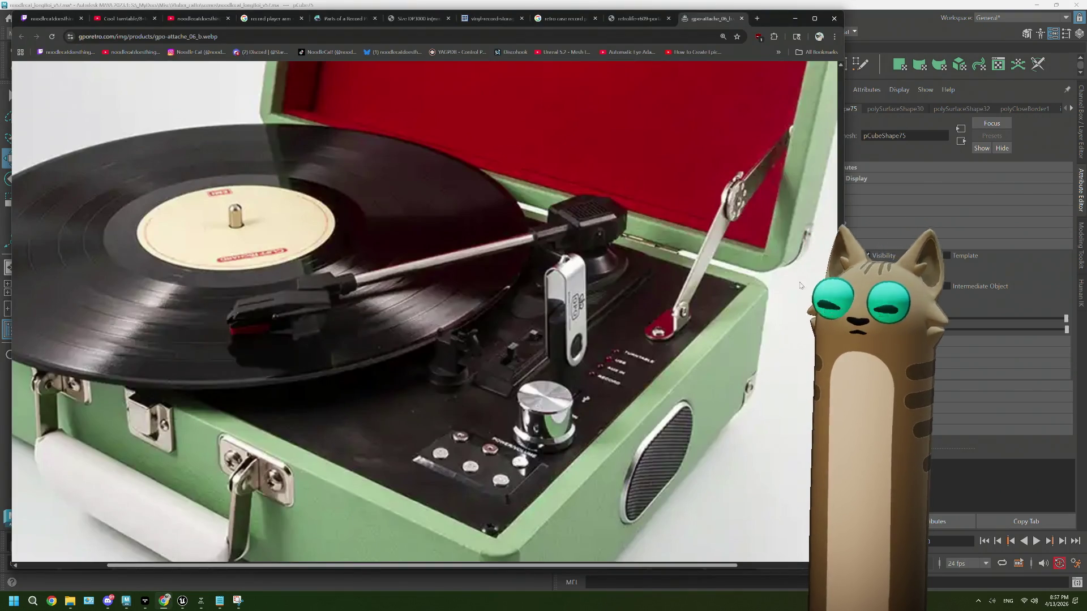
click(875, 31)
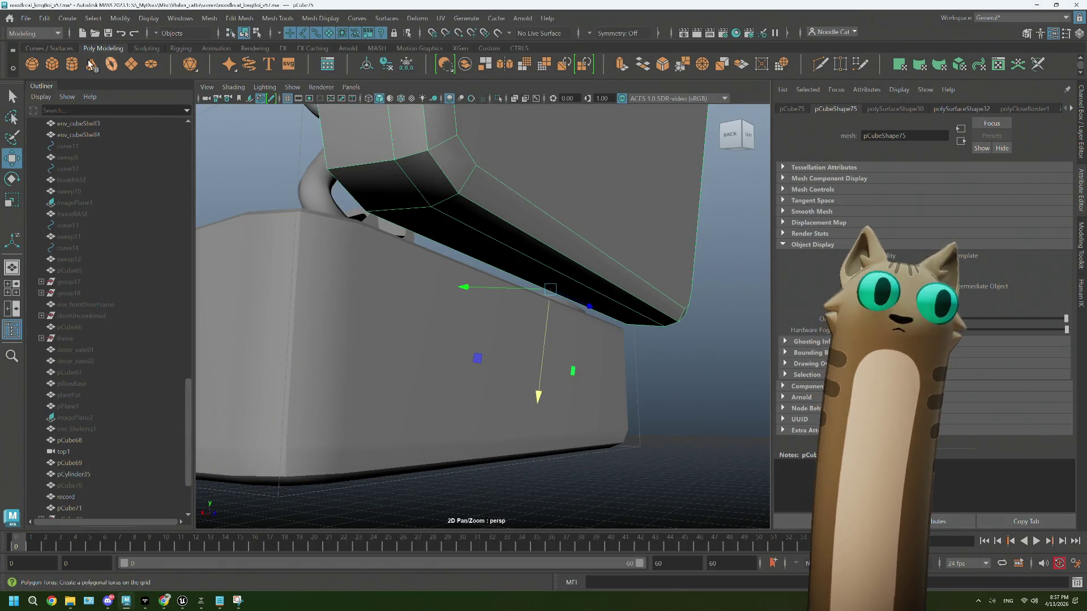
Step: Create a polygon cylinder with height 4.571 and 8 axis subdivisions
click(73, 69)
mouse_move(464, 396)
alt+mouse_down()
mouse_move(509, 419)
mouse_move(414, 443)
alt+mouse_up()
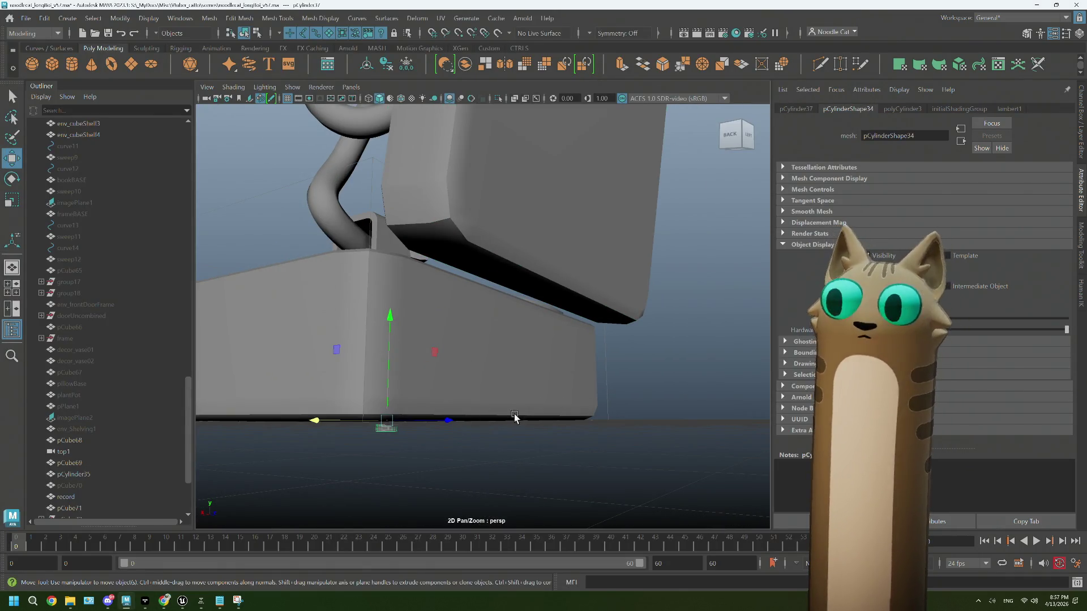
click(892, 111)
drag(907, 192, 912, 191)
drag(963, 219, 923, 216)
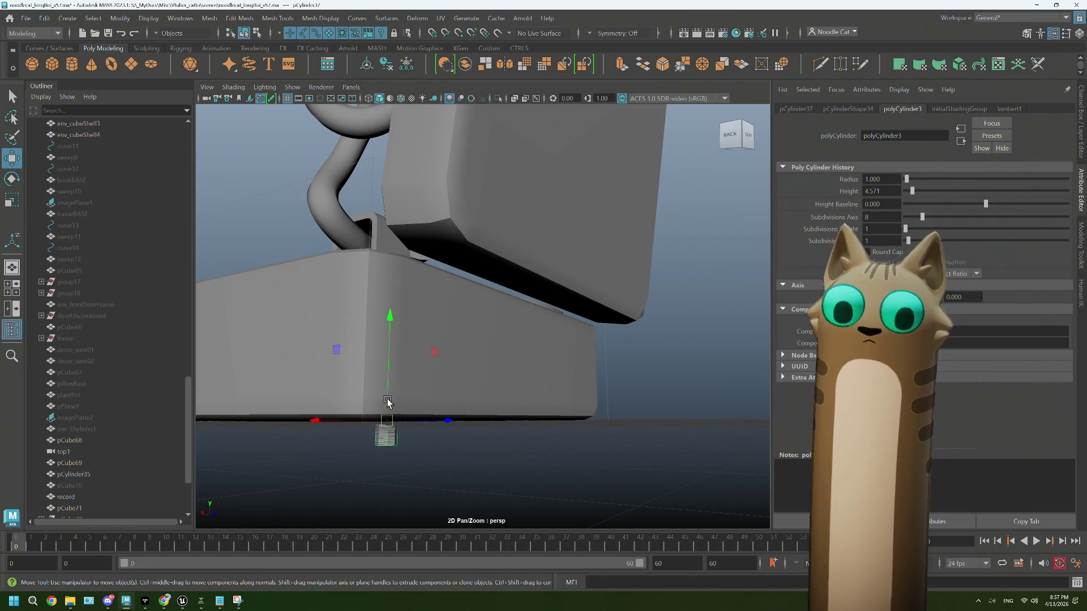
Step: Move the cylinder along X toward the lid and set its Rotate X to 90
drag(324, 422, 488, 427)
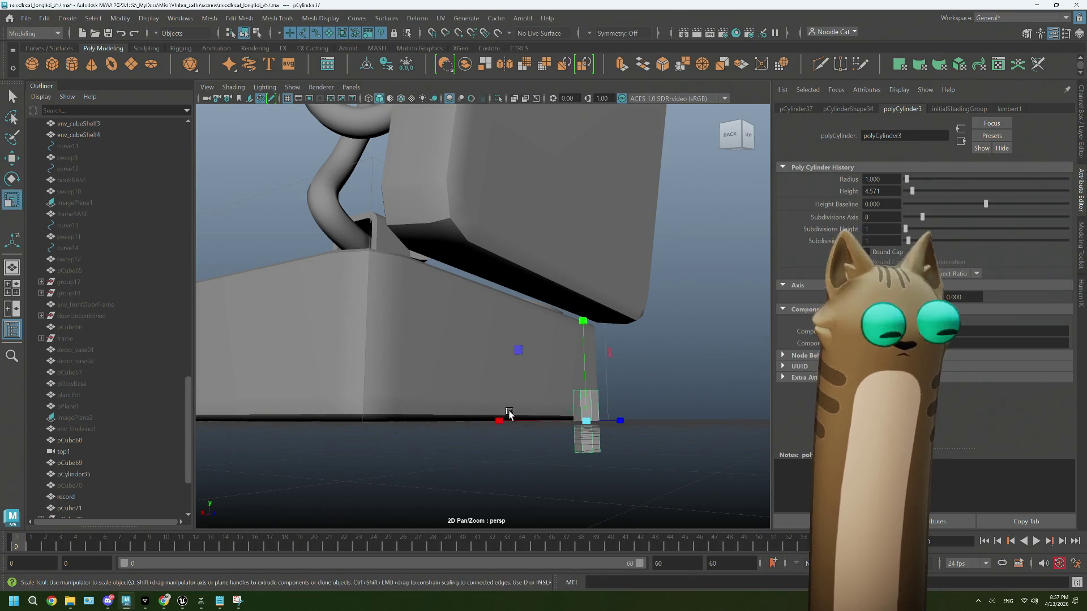
key(e)
drag(564, 364, 558, 412)
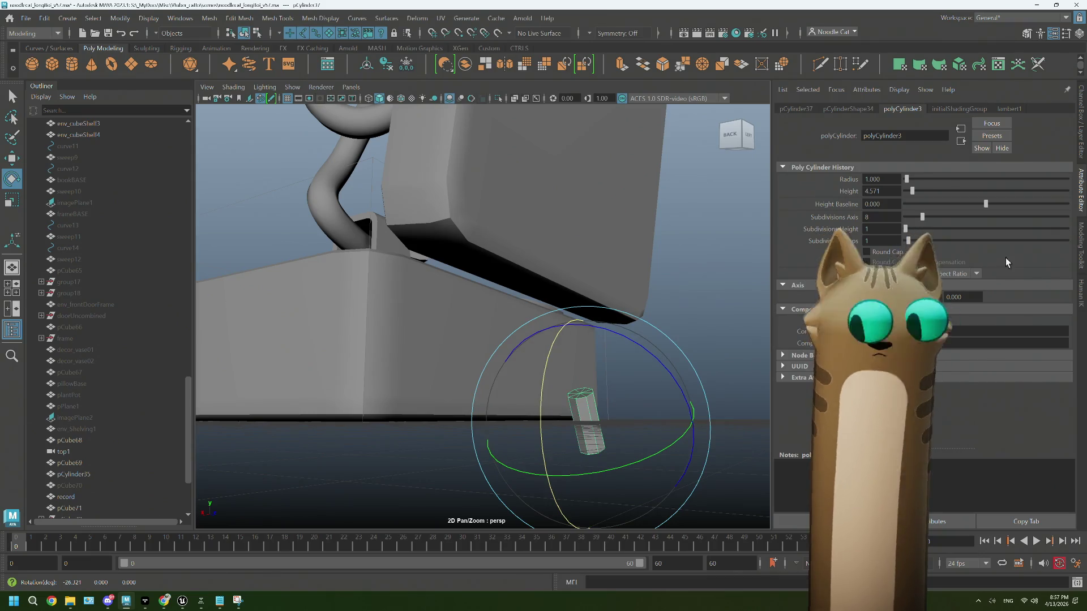
click(1082, 146)
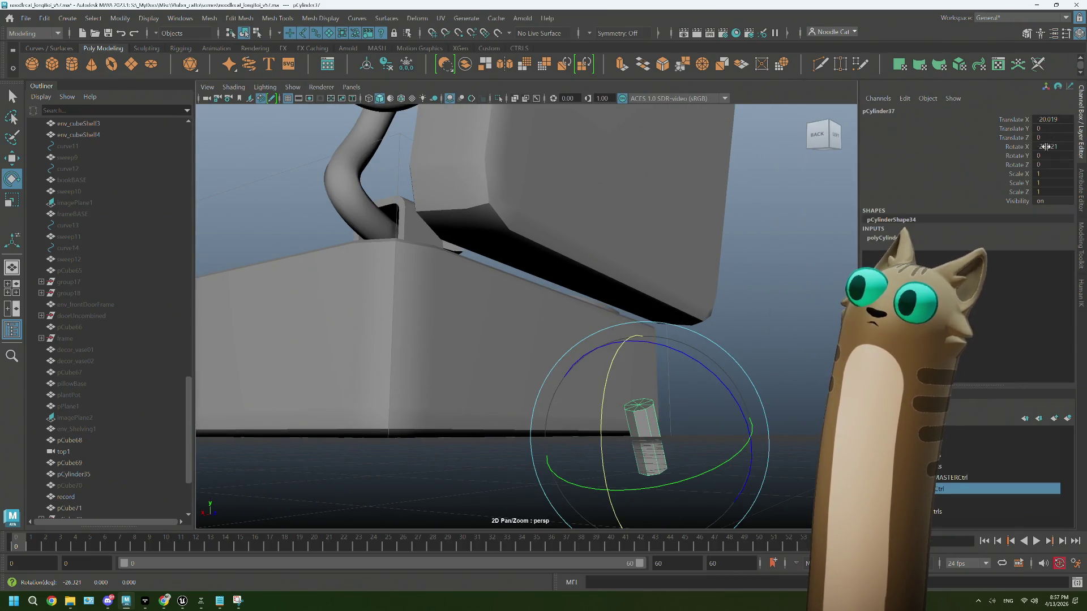
text(90)
key(Tab)
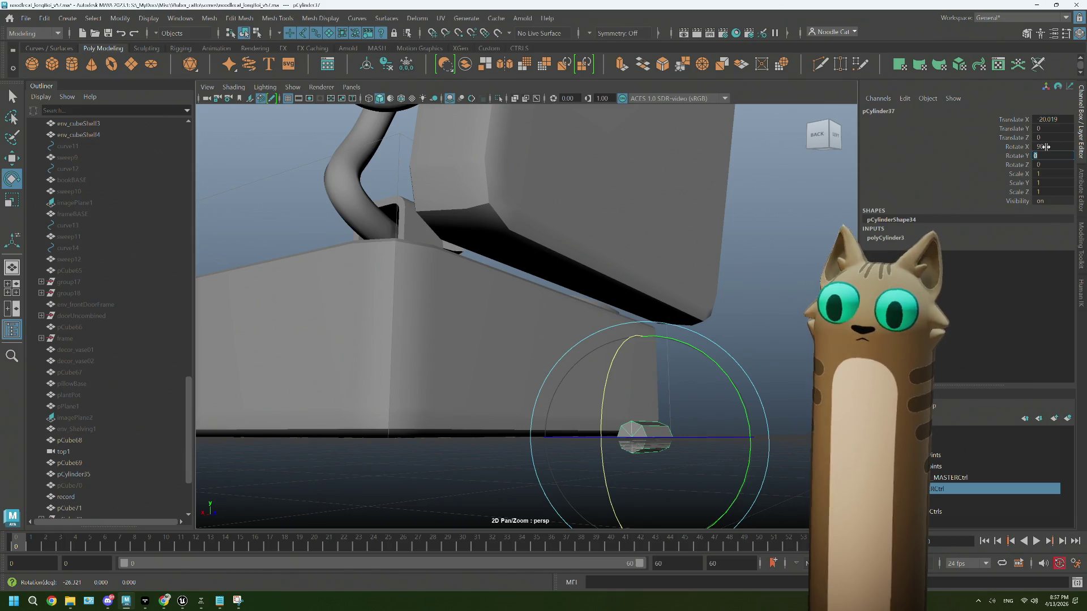
alt+drag(718, 309, 651, 317)
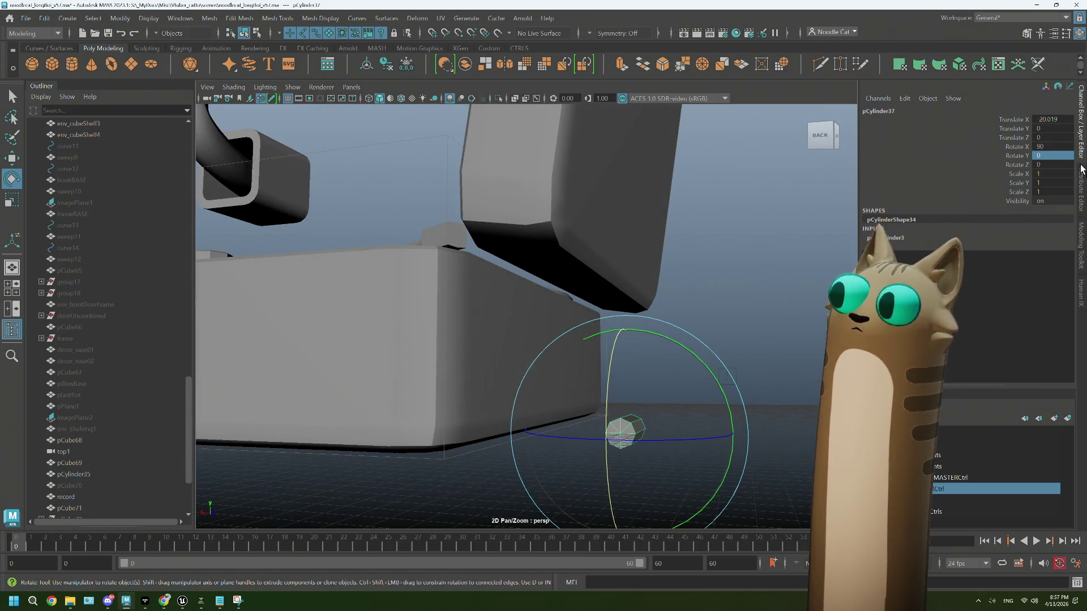
click(1082, 190)
Step: Set the cylinder radius to 0.2 and move it up to the lid's hinge edge
drag(908, 181, 906, 180)
double_click(886, 179)
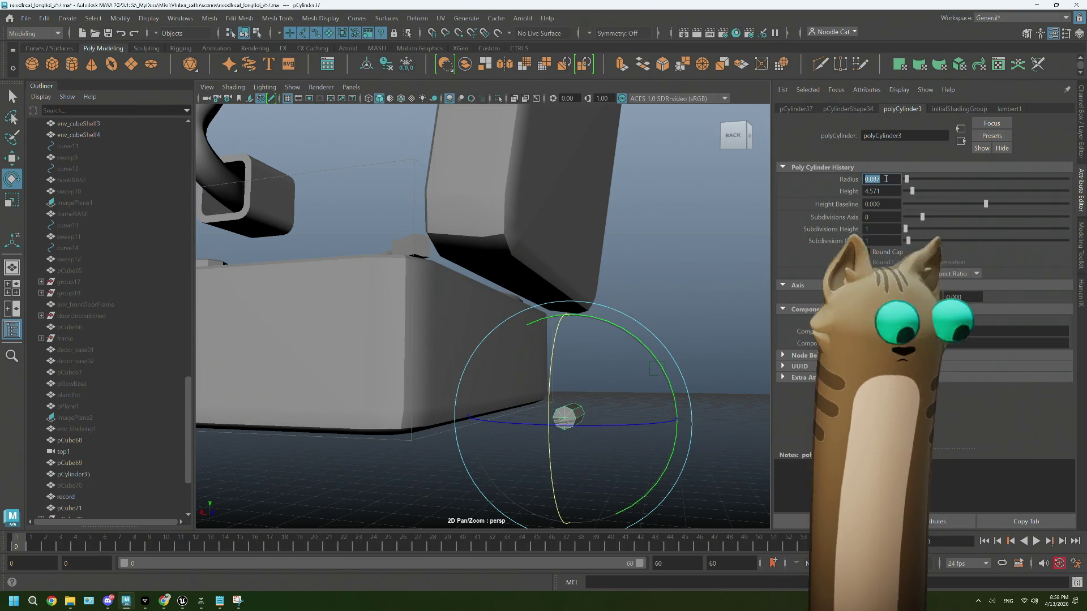
text(0.2)
key(Tab)
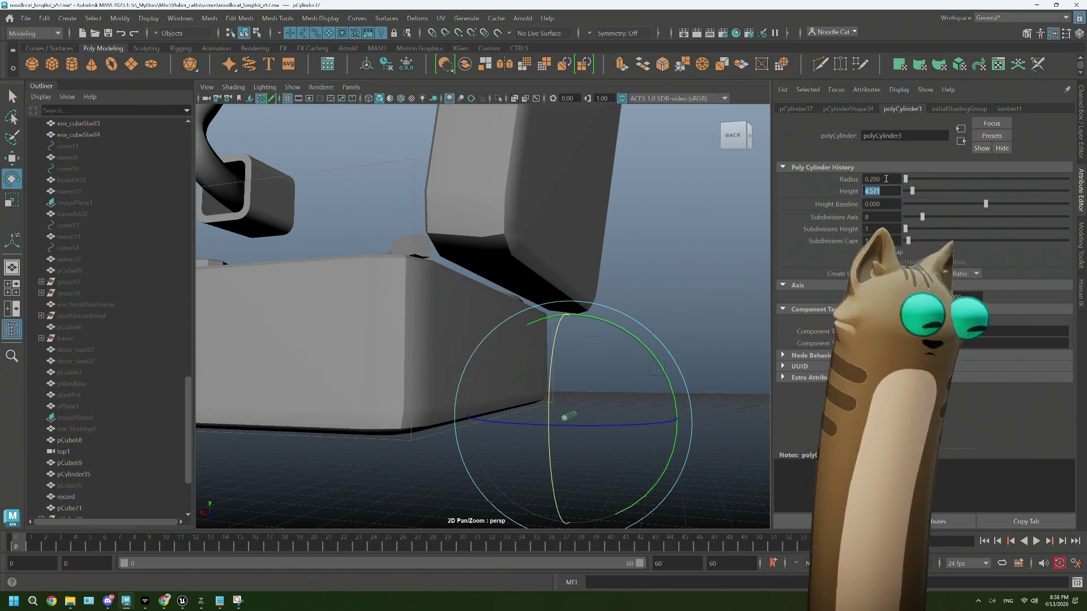
key(w)
scroll(612, 432, up, 3)
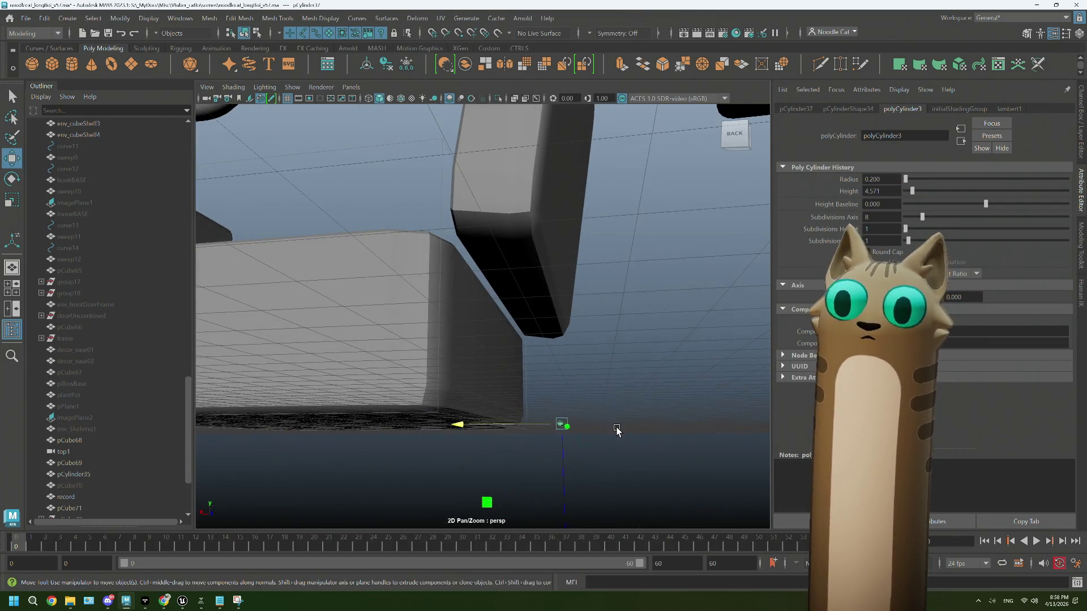
drag(566, 429, 439, 394)
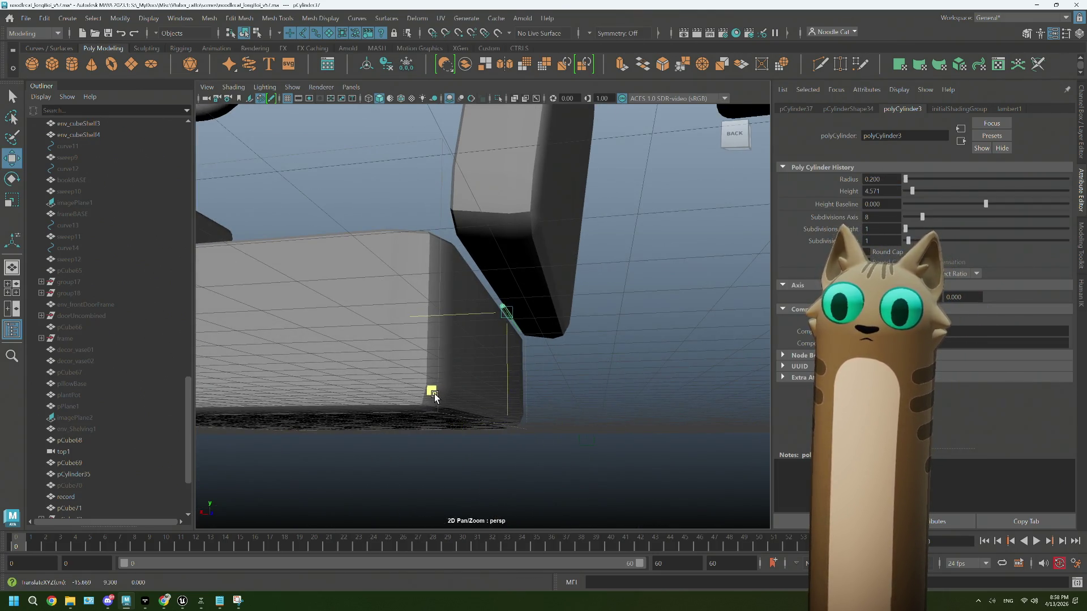
Step: Increase the cylinder radius to 0.3, then 0.4, checking its fit in the seam
scroll(434, 396, up, 5)
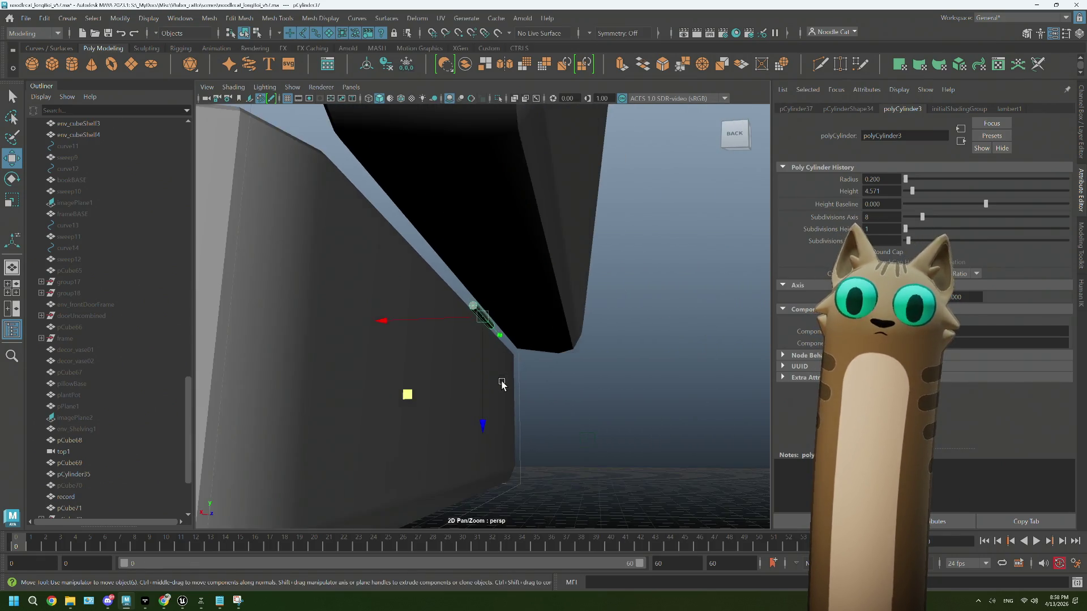
scroll(502, 385, down, 3)
click(861, 179)
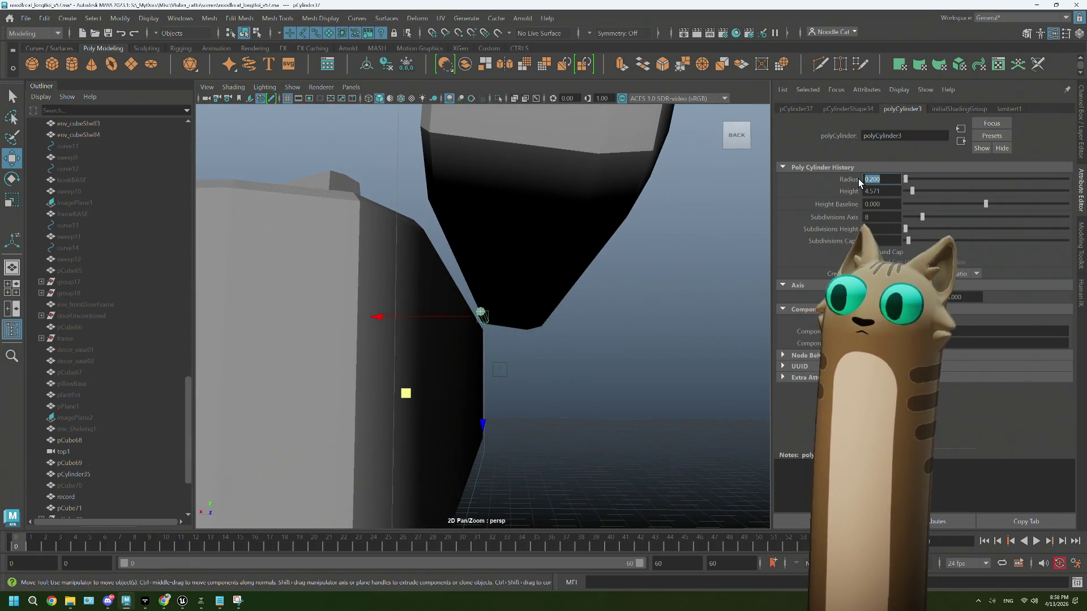
text(0.3)
key(Tab)
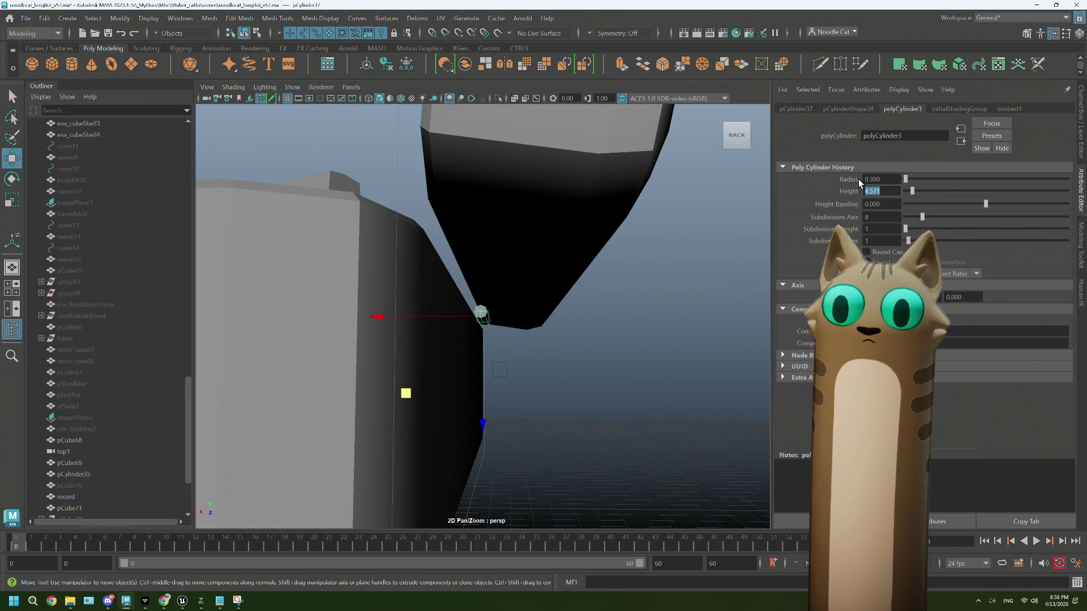
mouse_move(672, 281)
alt+mouse_down()
mouse_move(597, 303)
mouse_move(634, 294)
alt+mouse_up()
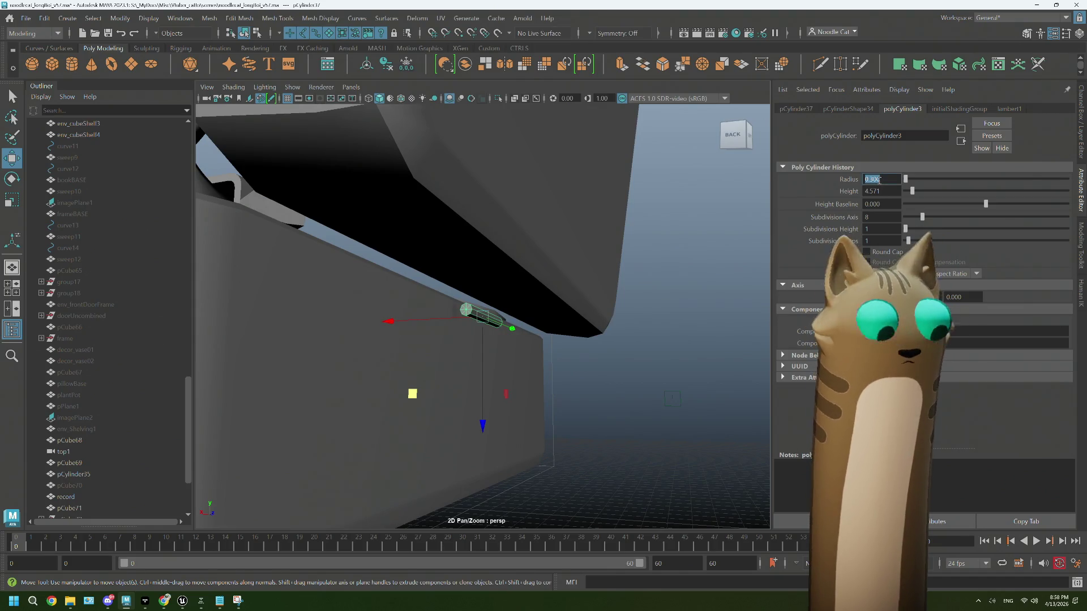
text(0.4)
key(Tab)
alt+drag(701, 307, 618, 360)
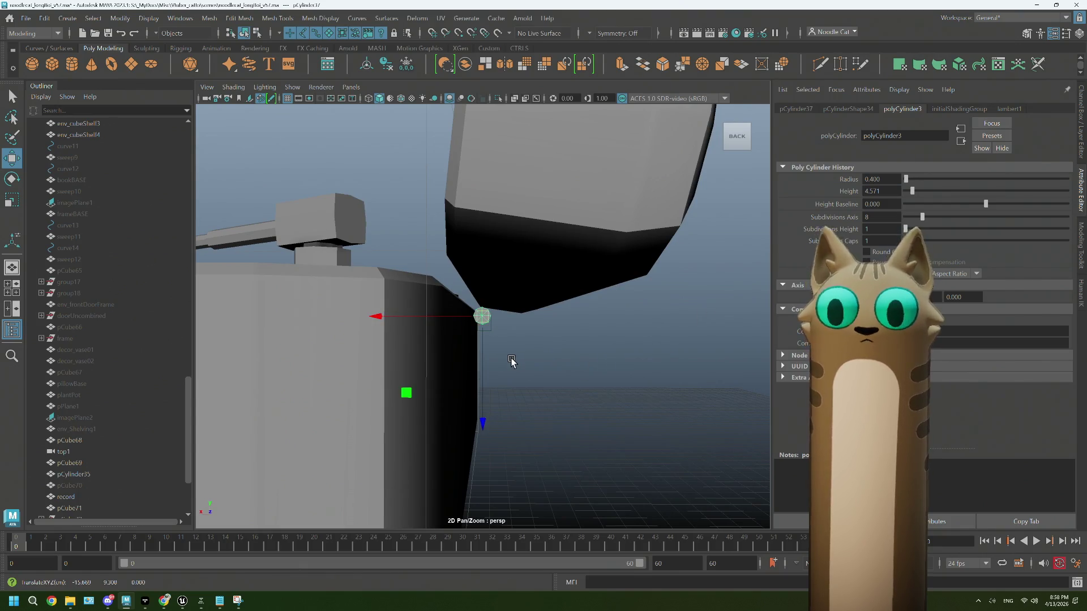